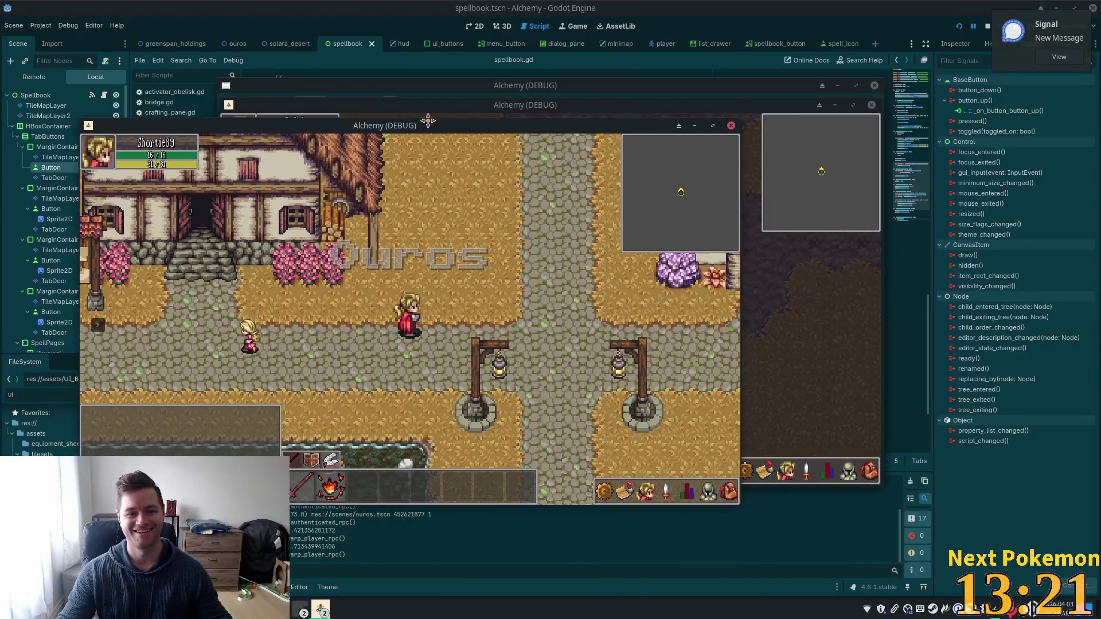
Step: Bring the second Alchemy (DEBUG) window in front of the first game window
{"action": "left_click_drag", "start_coordinate": [428, 120], "coordinate": [421, 113]}
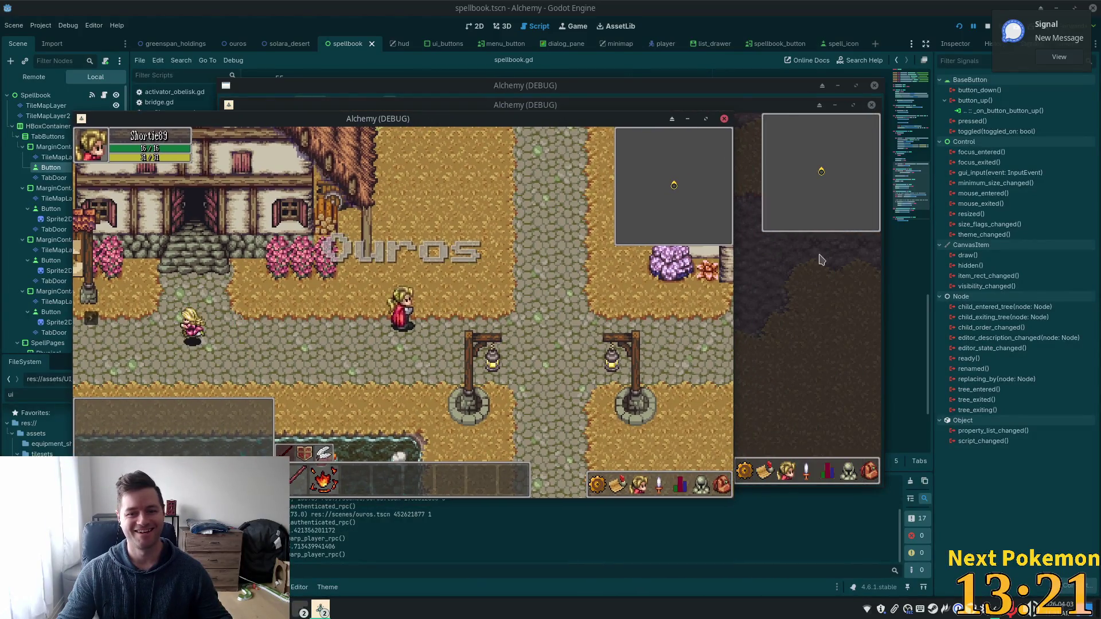
{"action": "left_click", "coordinate": [517, 108]}
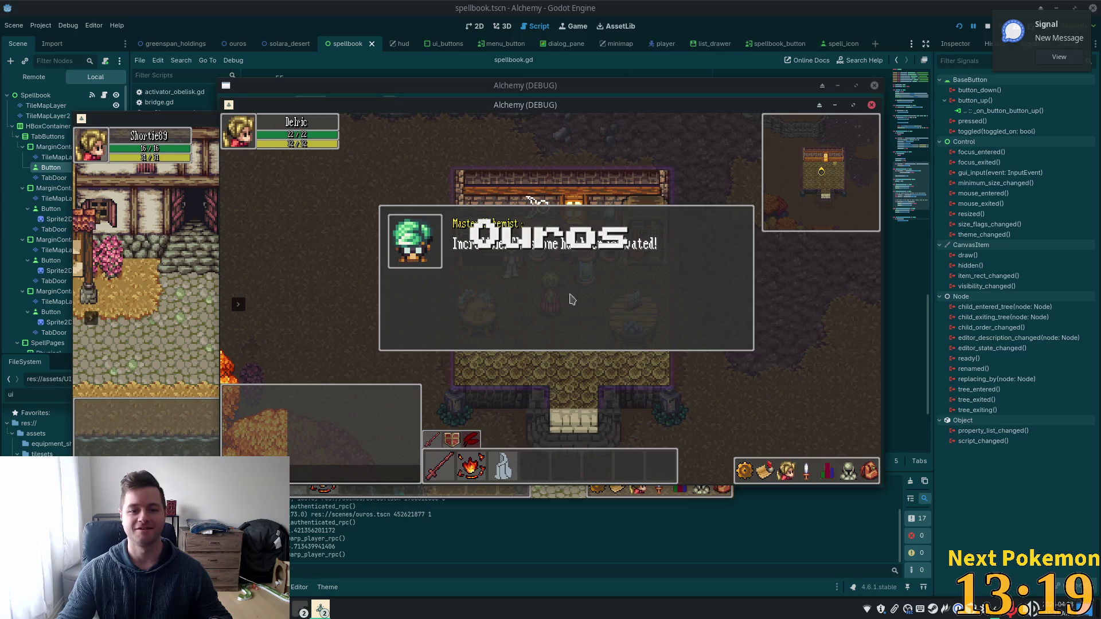
Step: Advance the Master Alchemist's dialogue up to the spellbook line
{"action": "left_click", "coordinate": [579, 312]}
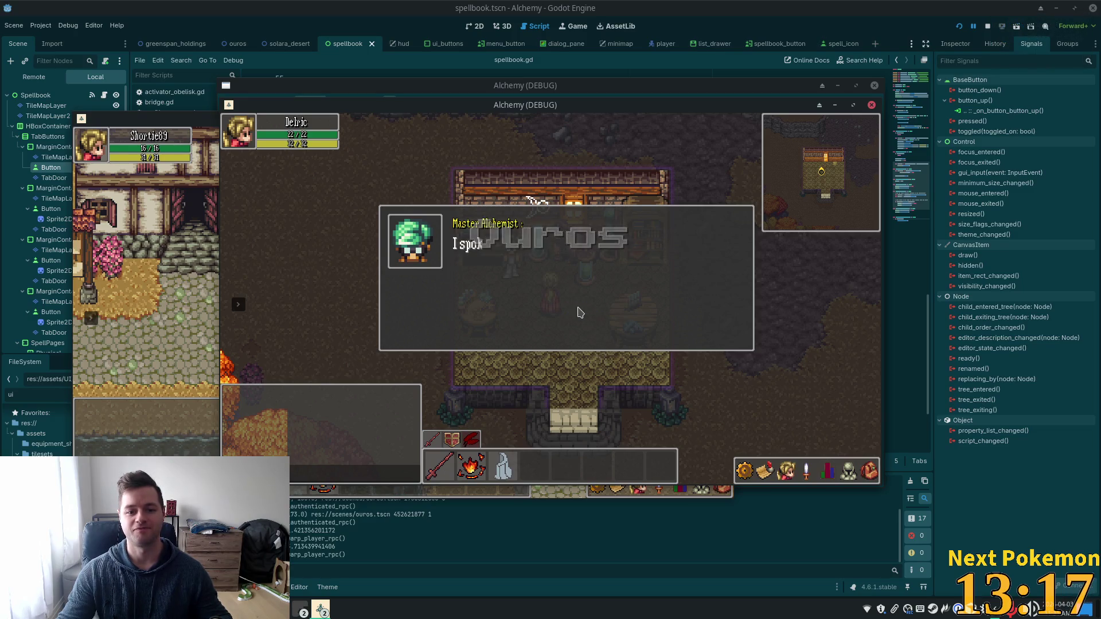
{"action": "left_click", "coordinate": [579, 313]}
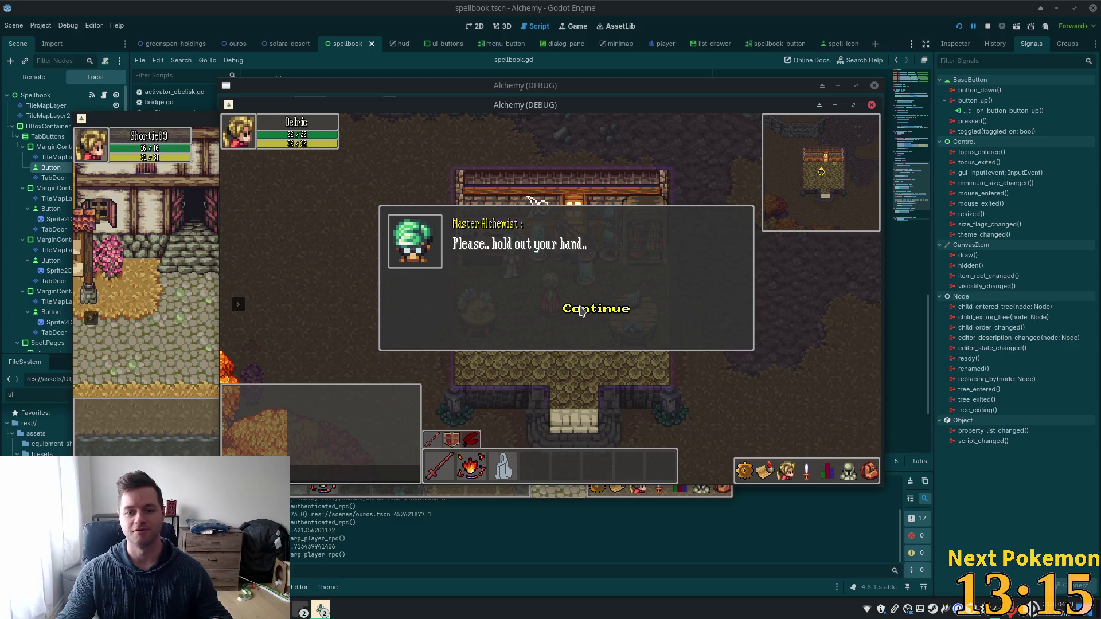
{"action": "left_click", "coordinate": [581, 312]}
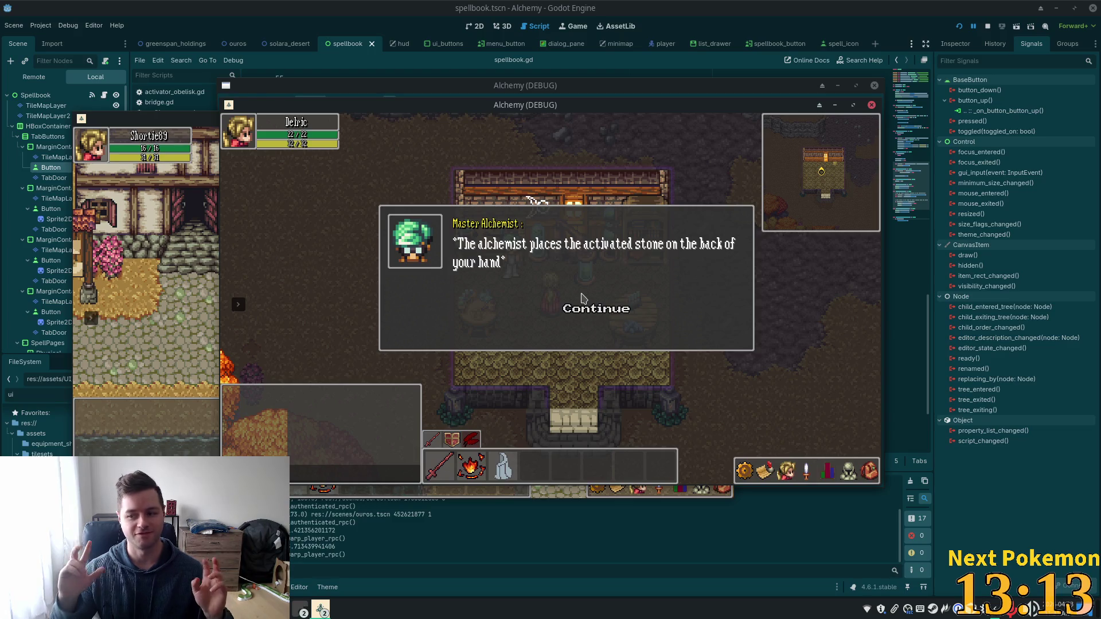
{"action": "left_click", "coordinate": [583, 313]}
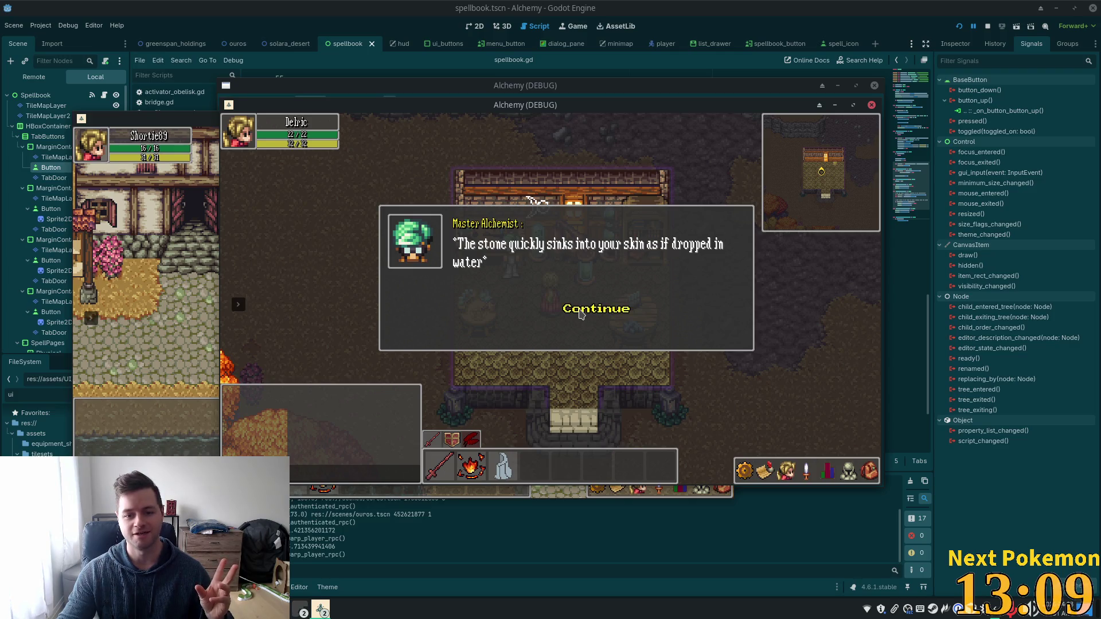
{"action": "left_click", "coordinate": [581, 313]}
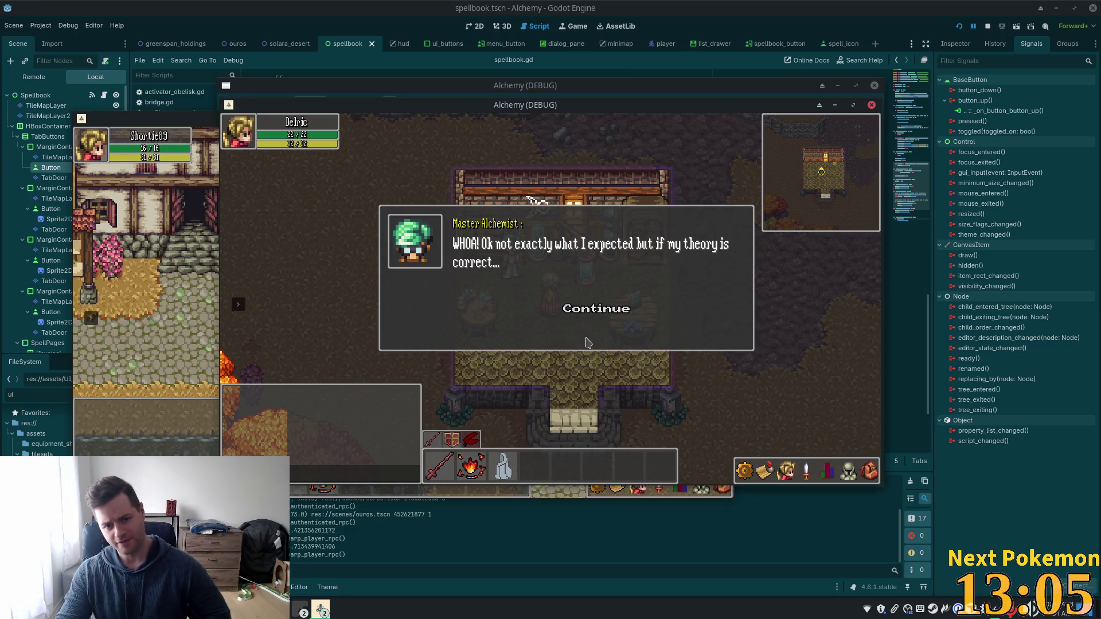
{"action": "left_click", "coordinate": [808, 470]}
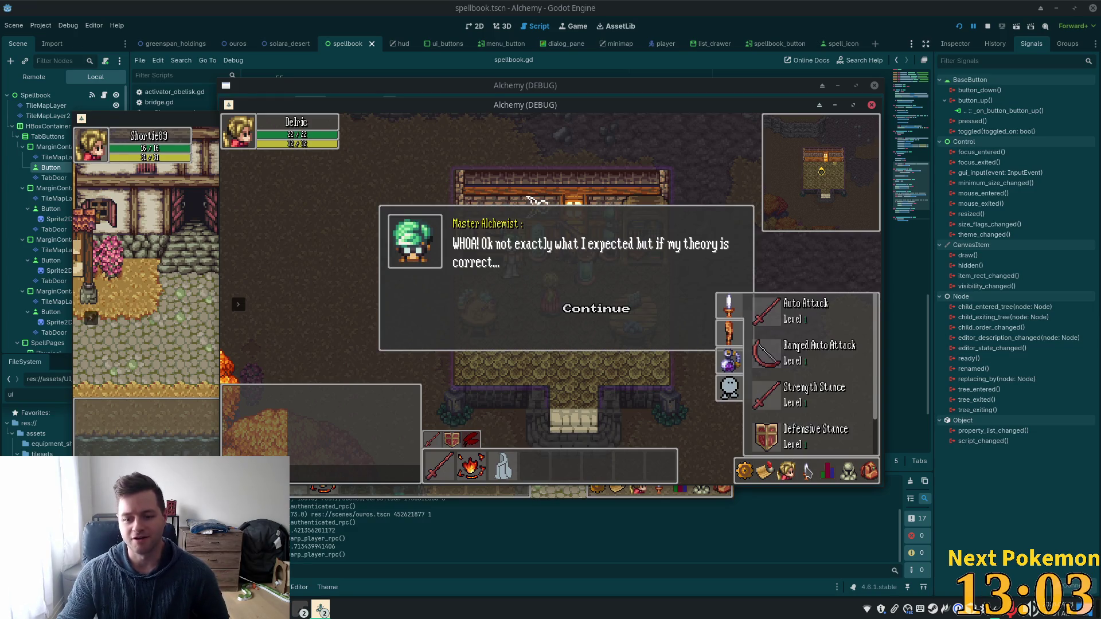
{"action": "left_click", "coordinate": [586, 316]}
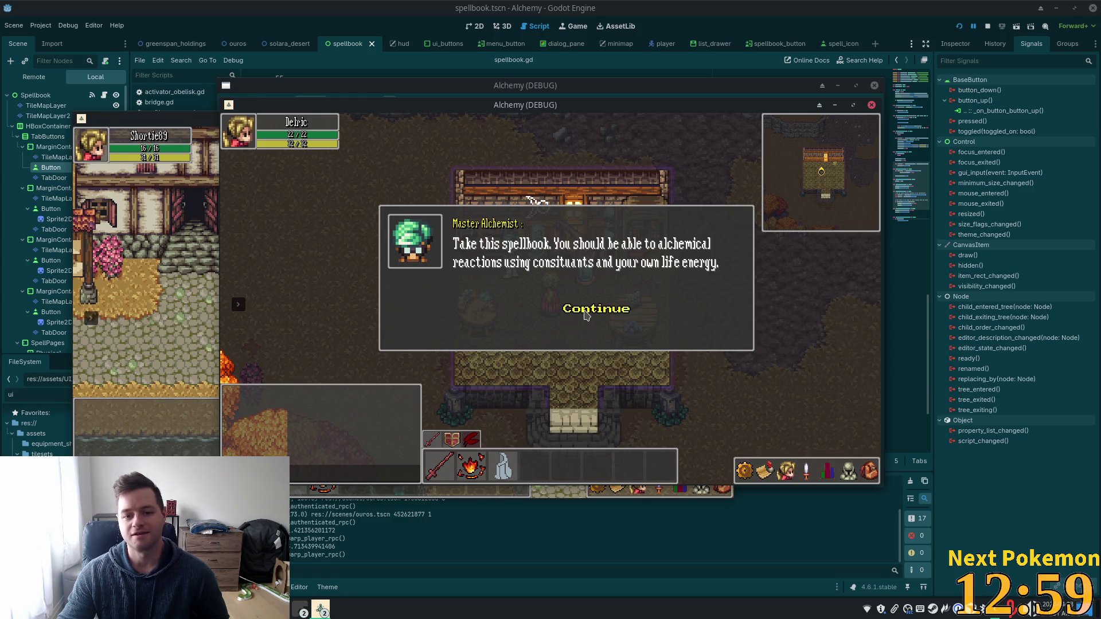
Step: Play the conversation through the farewell line and dismiss the Quest Completed message
{"action": "left_click", "coordinate": [586, 312]}
{"action": "left_click", "coordinate": [585, 312]}
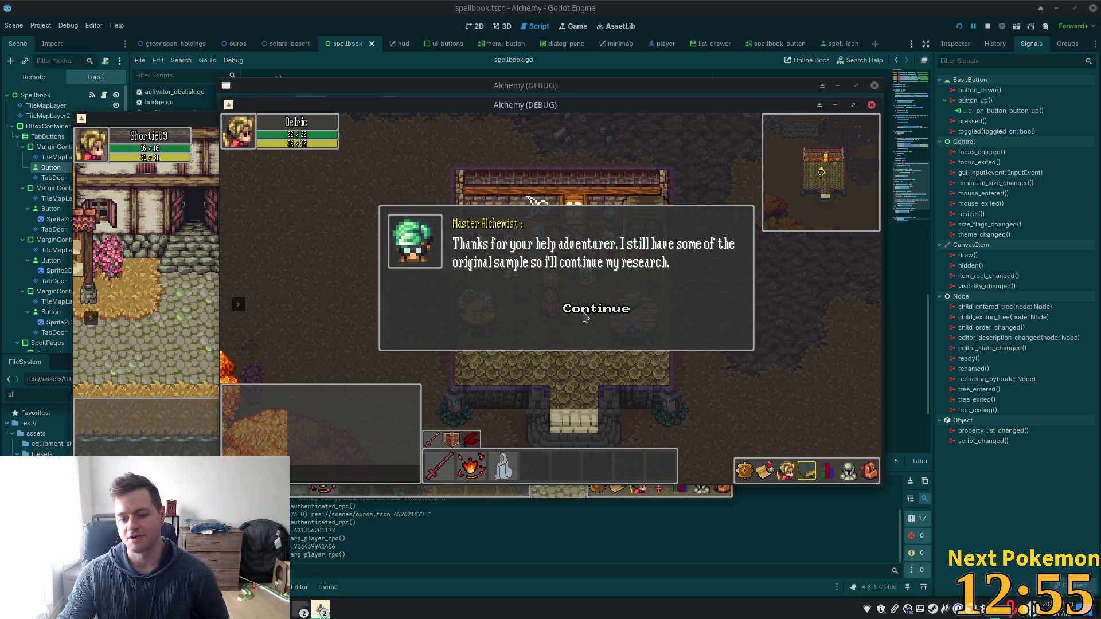
{"action": "left_click", "coordinate": [598, 315]}
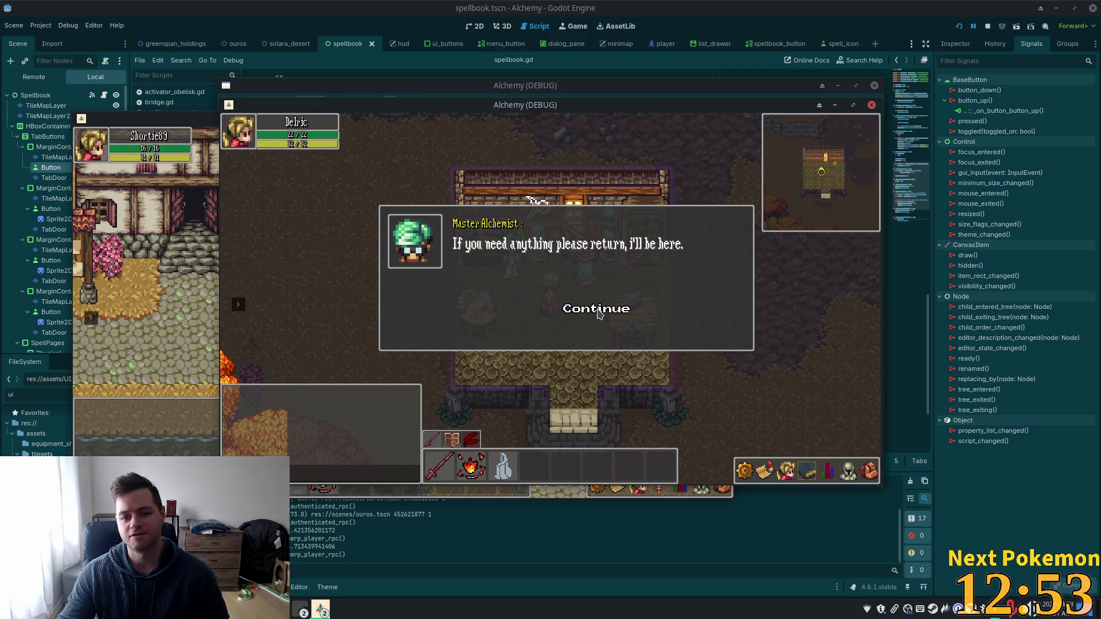
{"action": "left_click", "coordinate": [598, 314]}
{"action": "left_click", "coordinate": [561, 366]}
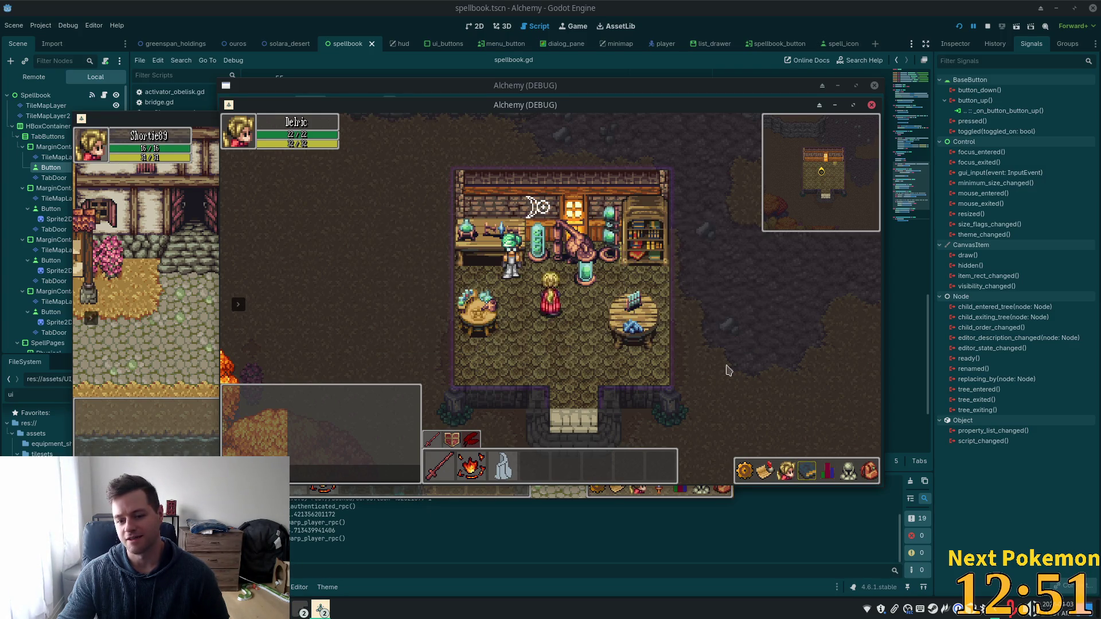
{"action": "left_click", "coordinate": [807, 470]}
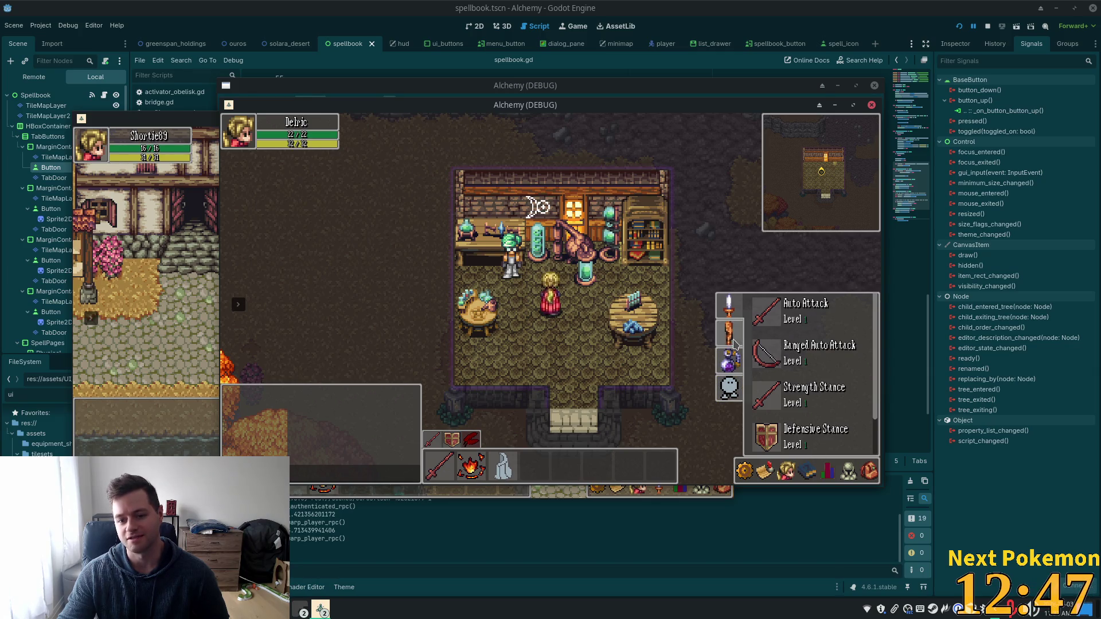
{"action": "scroll", "coordinate": [734, 343], "scroll_direction": "down", "scroll_amount": 3}
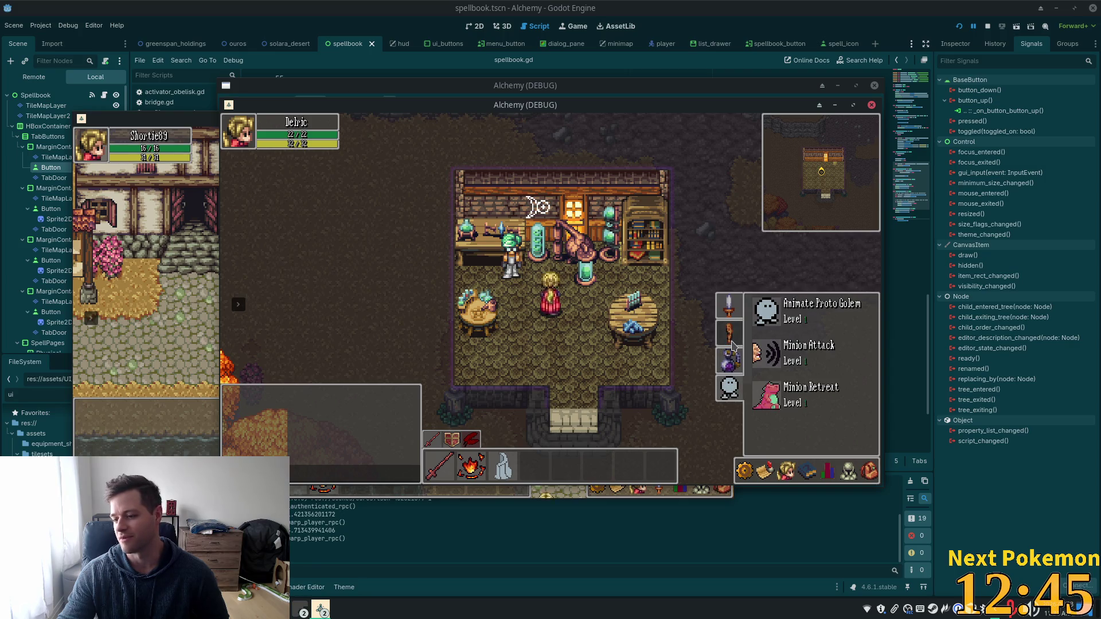
{"action": "scroll", "coordinate": [730, 350], "scroll_direction": "down", "scroll_amount": 1}
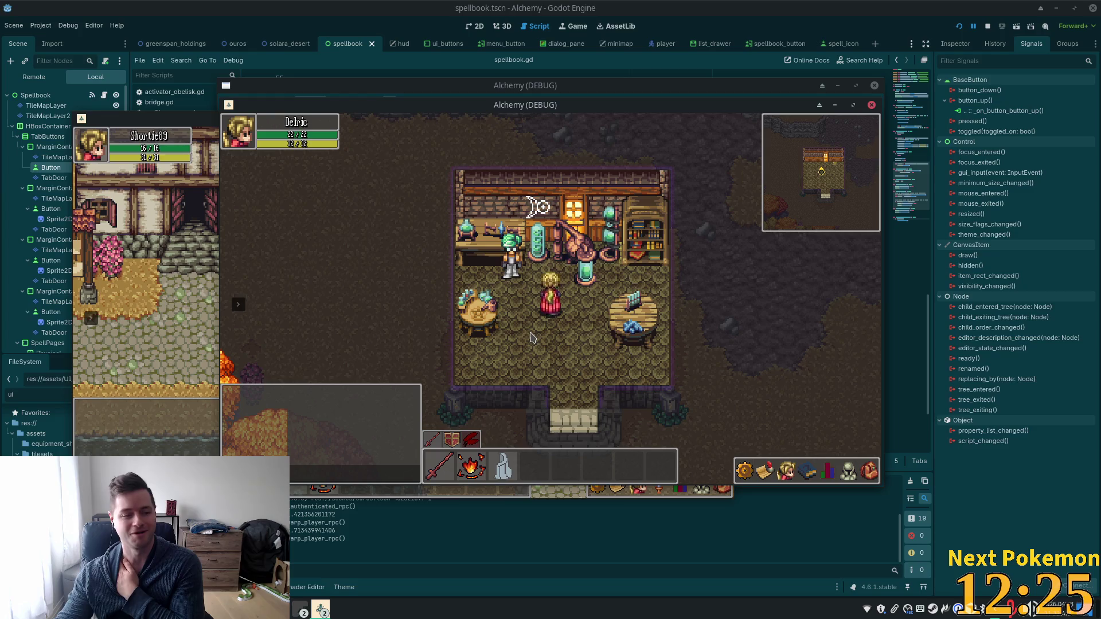
Step: Walk the character out of the shop, past the bridge, toward the house door
{"action": "left_click", "coordinate": [659, 390]}
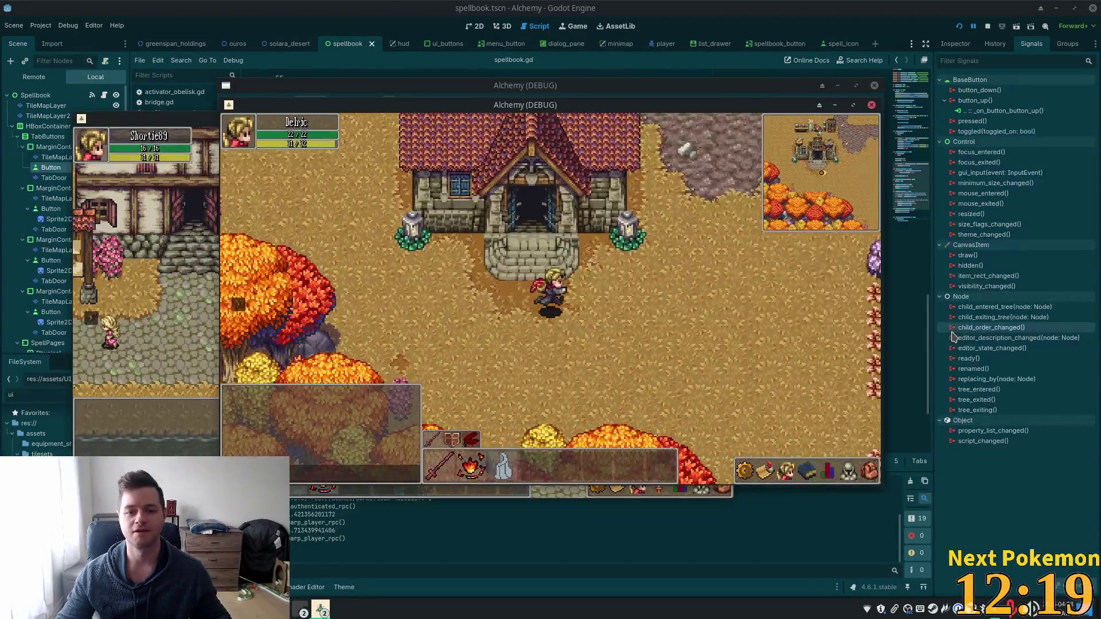
{"action": "key", "text": "d"}
{"action": "key", "text": "w"}
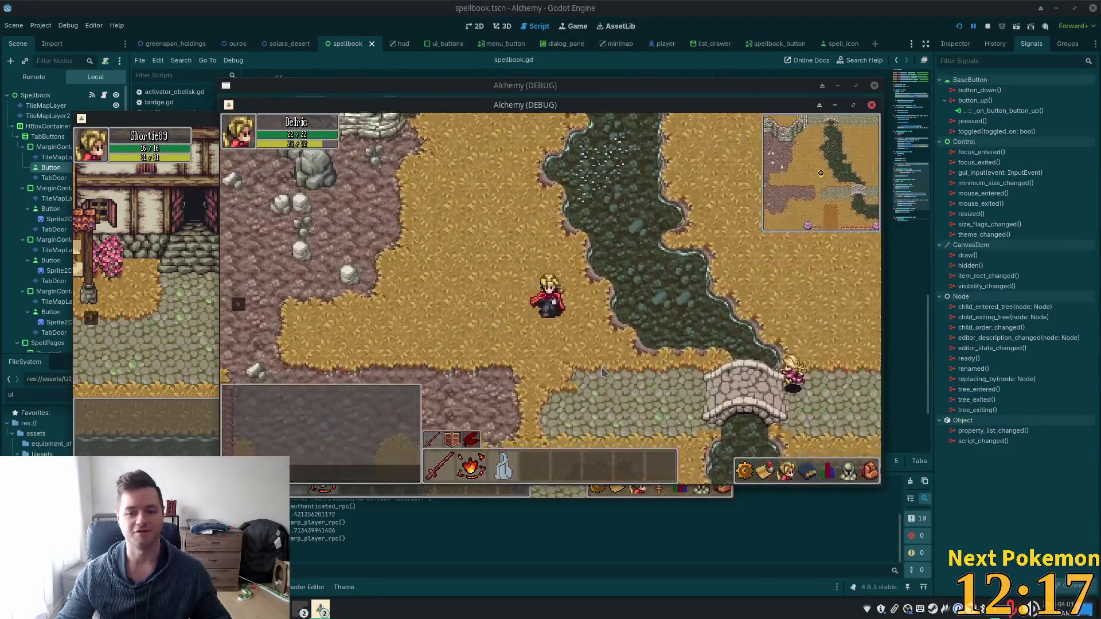
{"action": "left_click", "coordinate": [606, 373]}
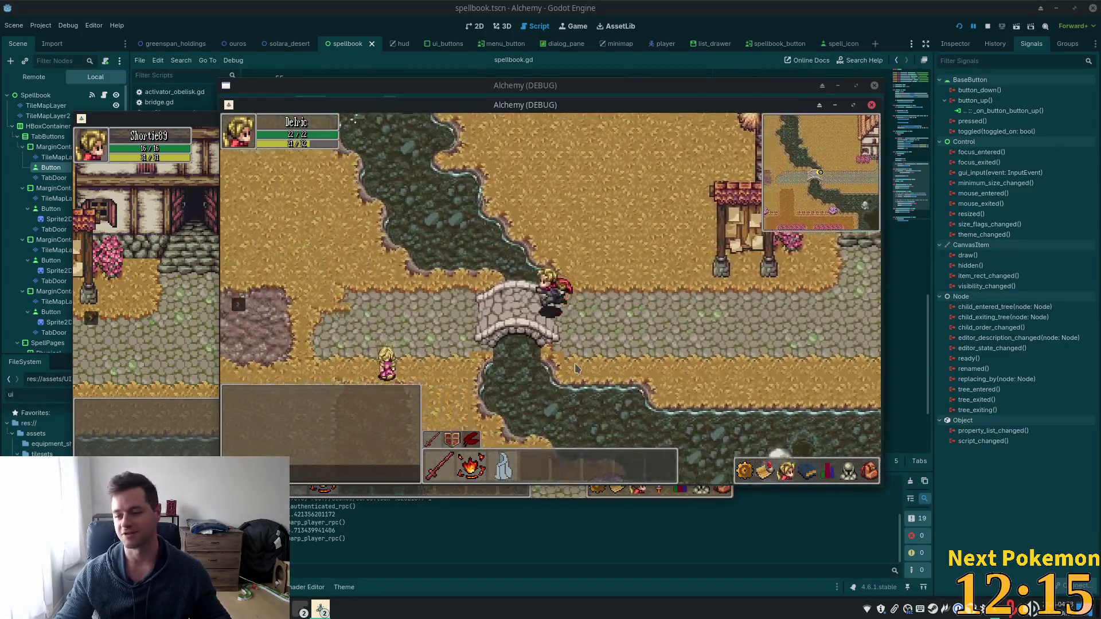
{"action": "key", "text": "a"}
{"action": "key", "text": "s"}
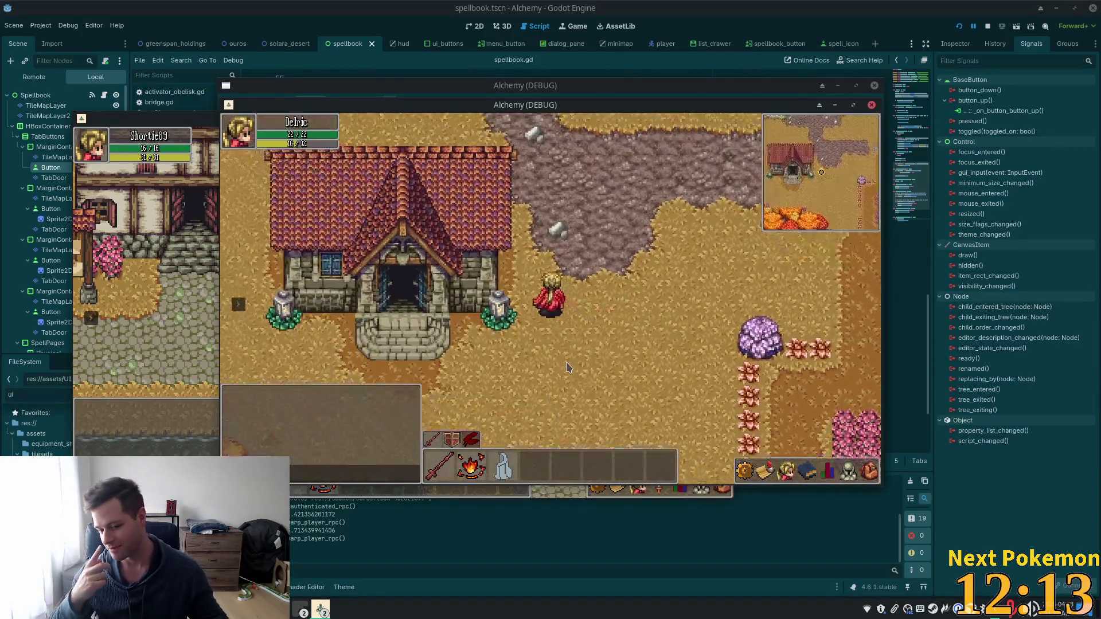
{"action": "key", "text": "w"}
{"action": "key", "text": "a"}
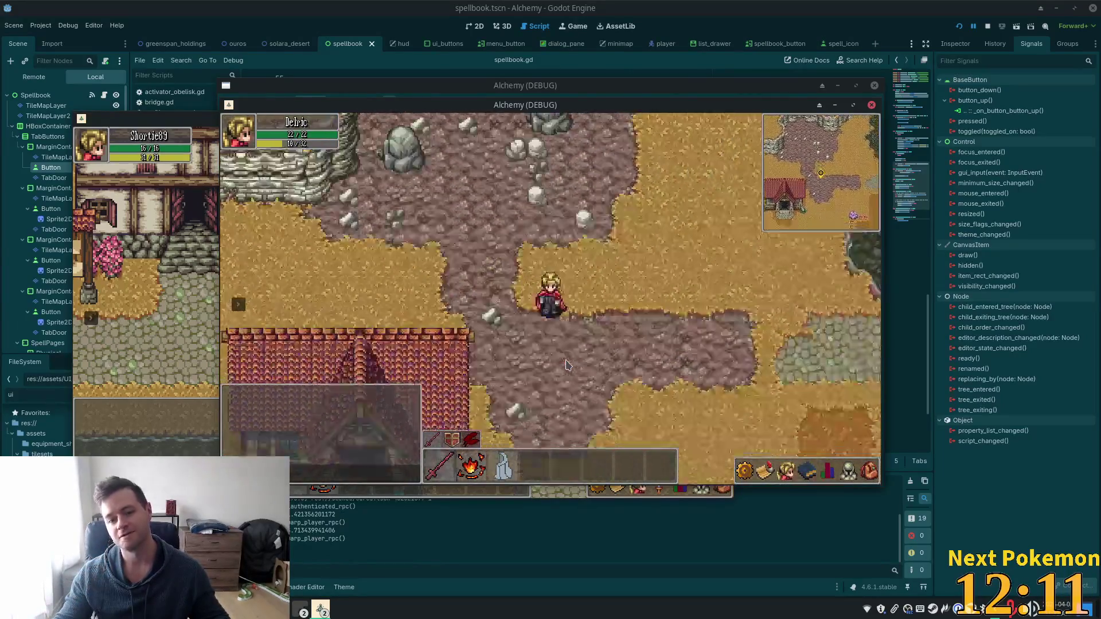
Step: Walk into the house, back out, and around its left side
{"action": "key", "text": "s"}
{"action": "key", "text": "a"}
{"action": "key", "text": "w"}
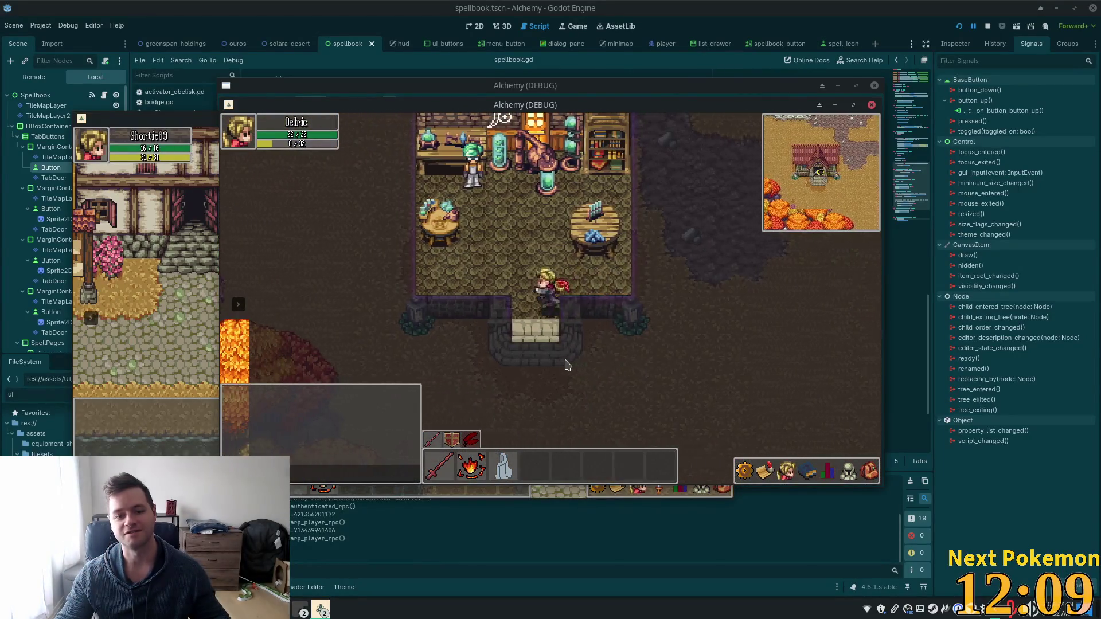
{"action": "key", "text": "s"}
{"action": "key", "text": "d"}
{"action": "key", "text": "w"}
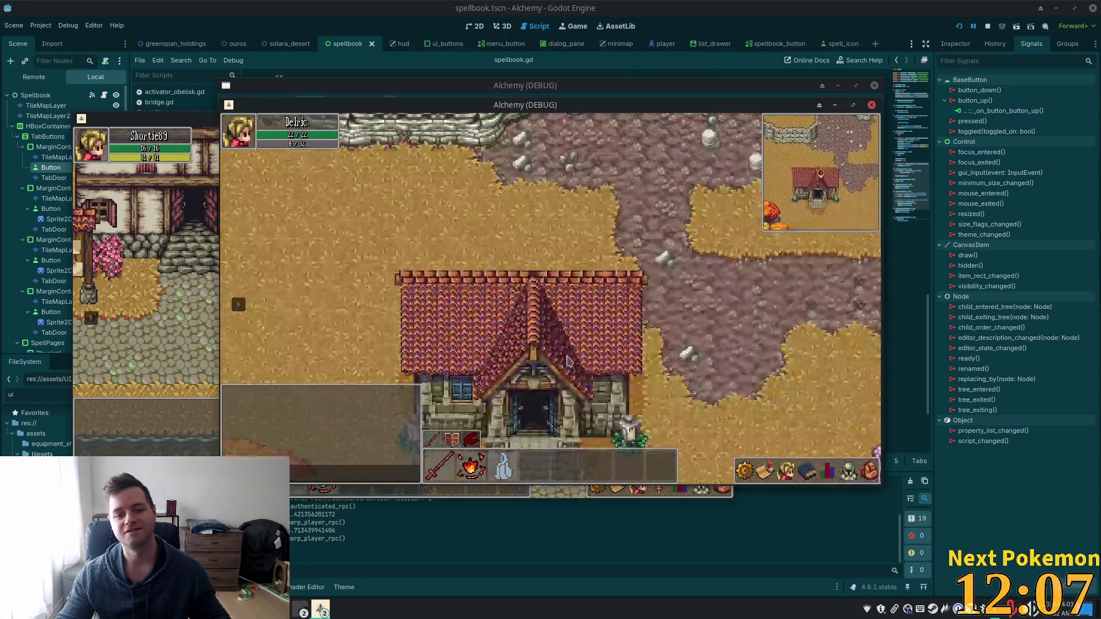
{"action": "key", "text": "a"}
{"action": "key", "text": "s"}
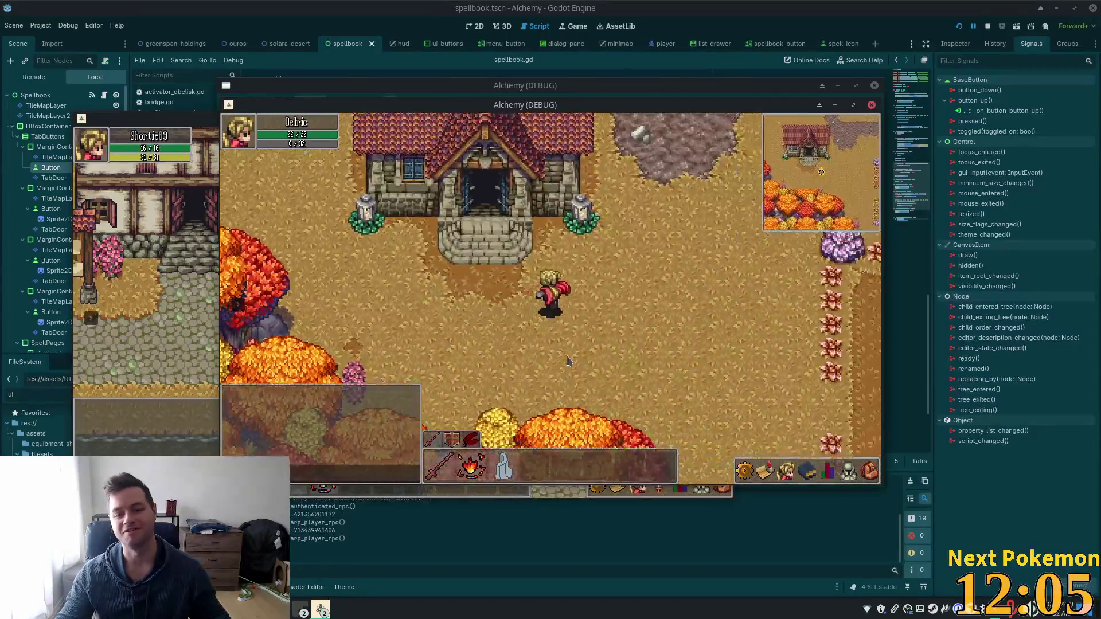
Step: Walk behind the house roof and back out, then stop the debug game
{"action": "key", "text": "d"}
{"action": "key", "text": "w"}
{"action": "key", "text": "a"}
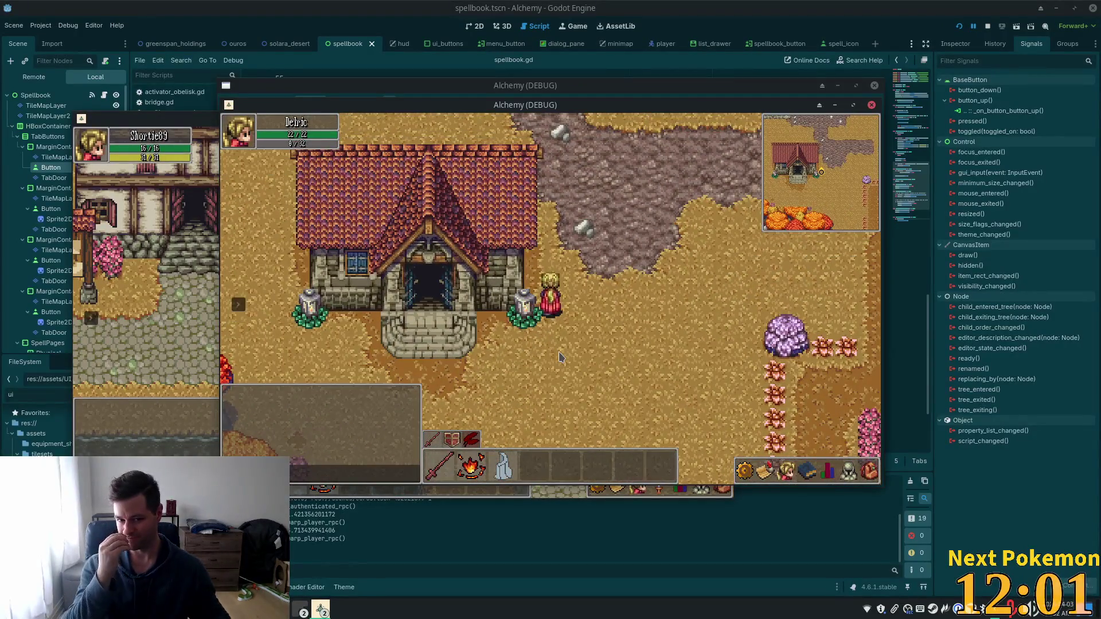
{"action": "key", "text": "w"}
{"action": "key", "text": "a"}
{"action": "key", "text": "d"}
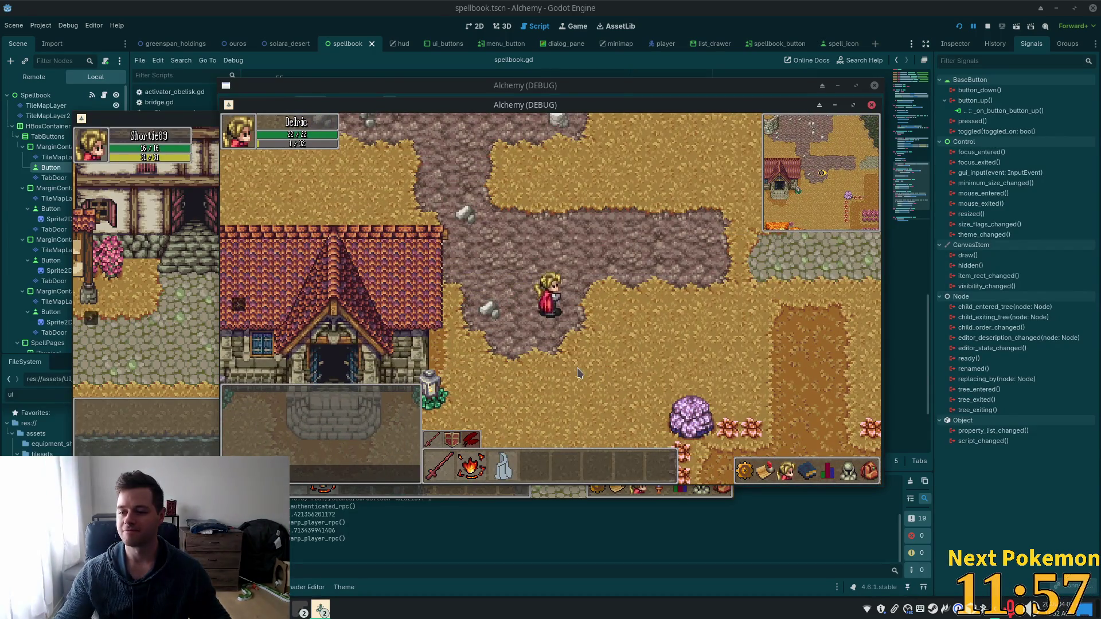
{"action": "key", "text": "s"}
{"action": "key", "text": "a"}
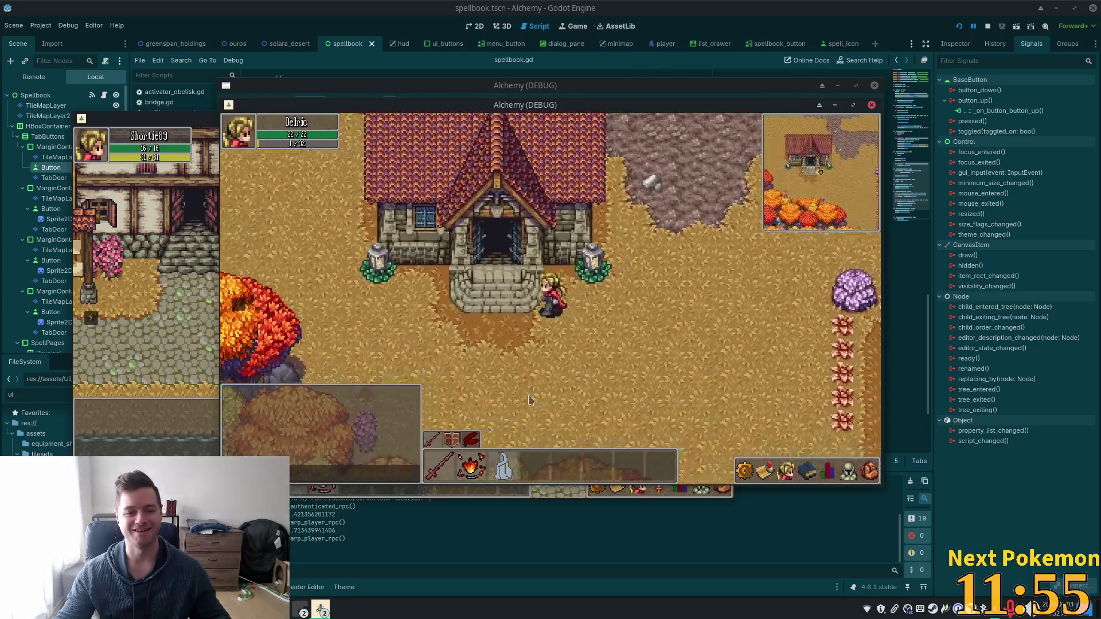
{"action": "key", "text": "a"}
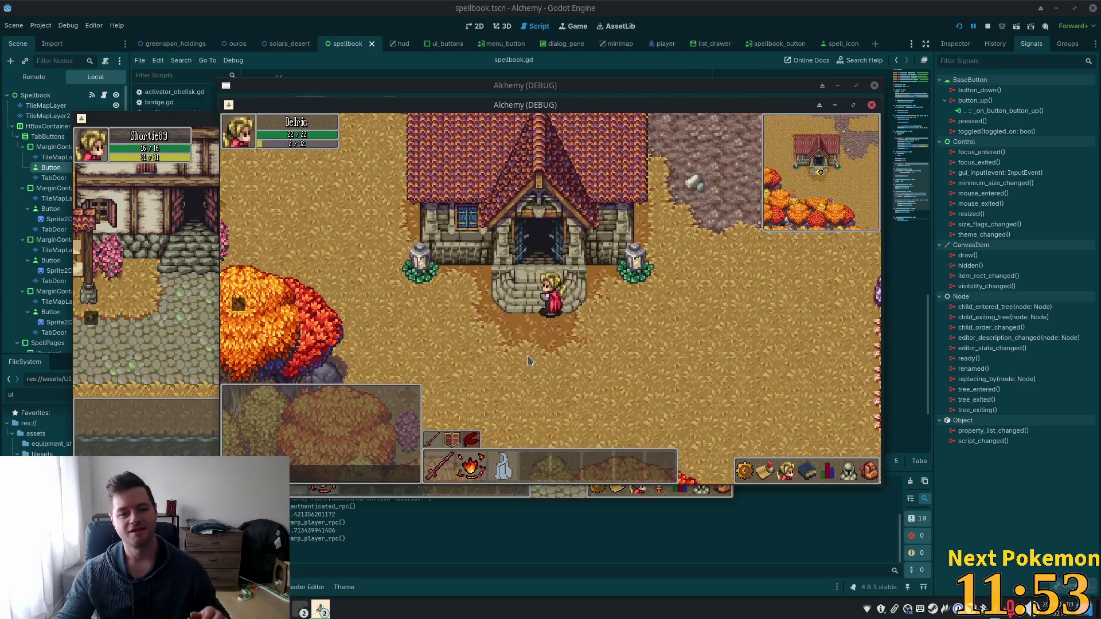
{"action": "left_click", "coordinate": [736, 33]}
Step: Quick-open player.tscn by searching 'playe' and choosing the scene over the script
{"action": "key", "text": "alt+shift+o"}
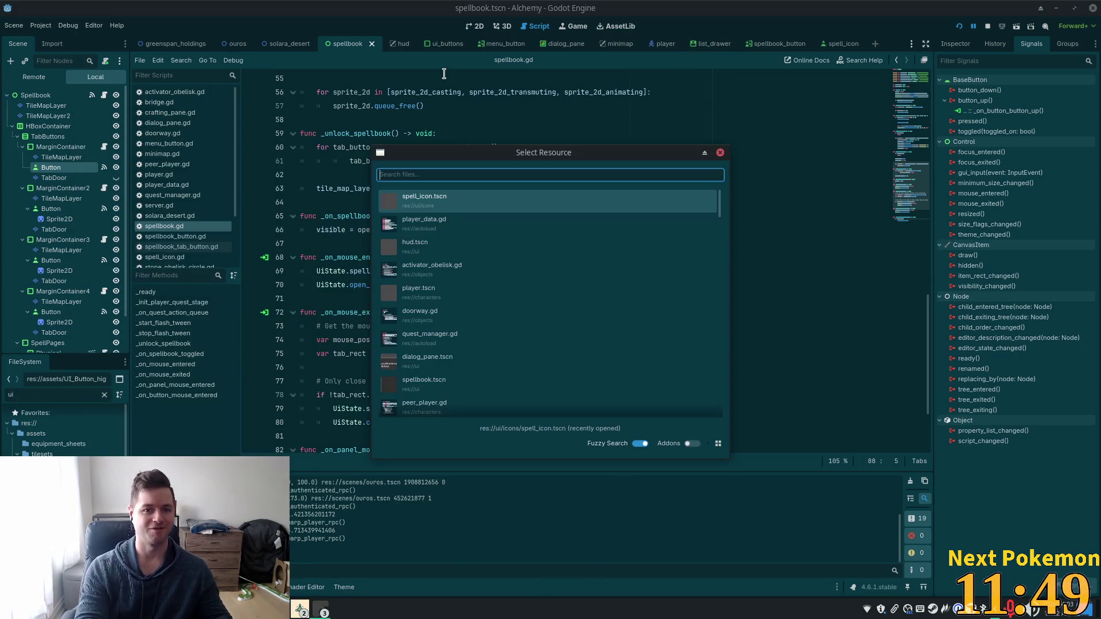
{"action": "type", "text": "playe"}
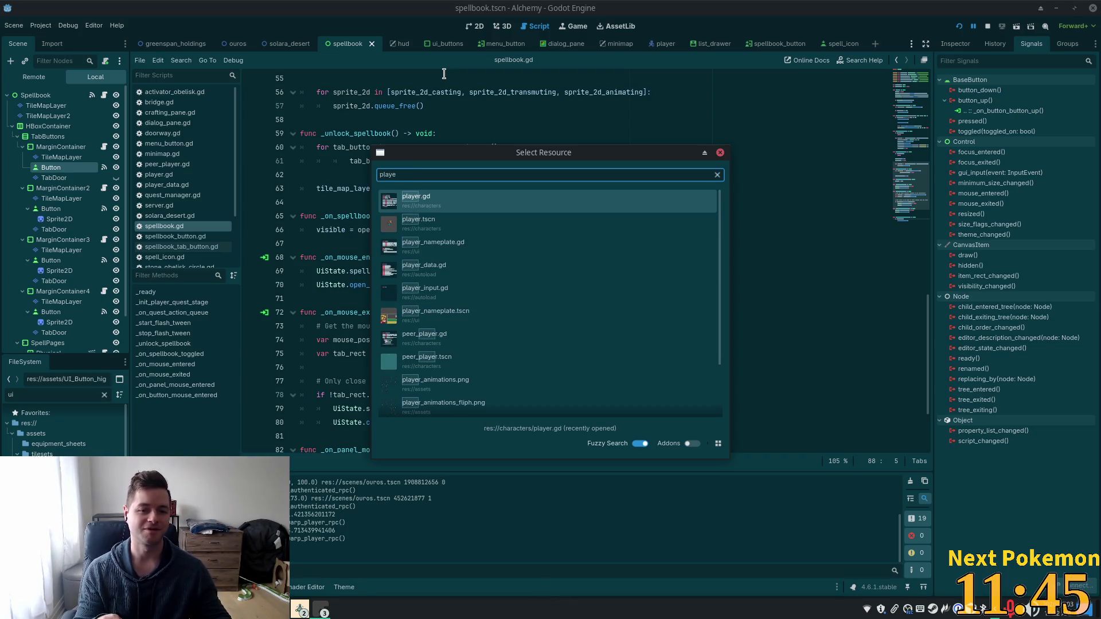
{"action": "key", "text": "Down"}
{"action": "key", "text": "Return"}
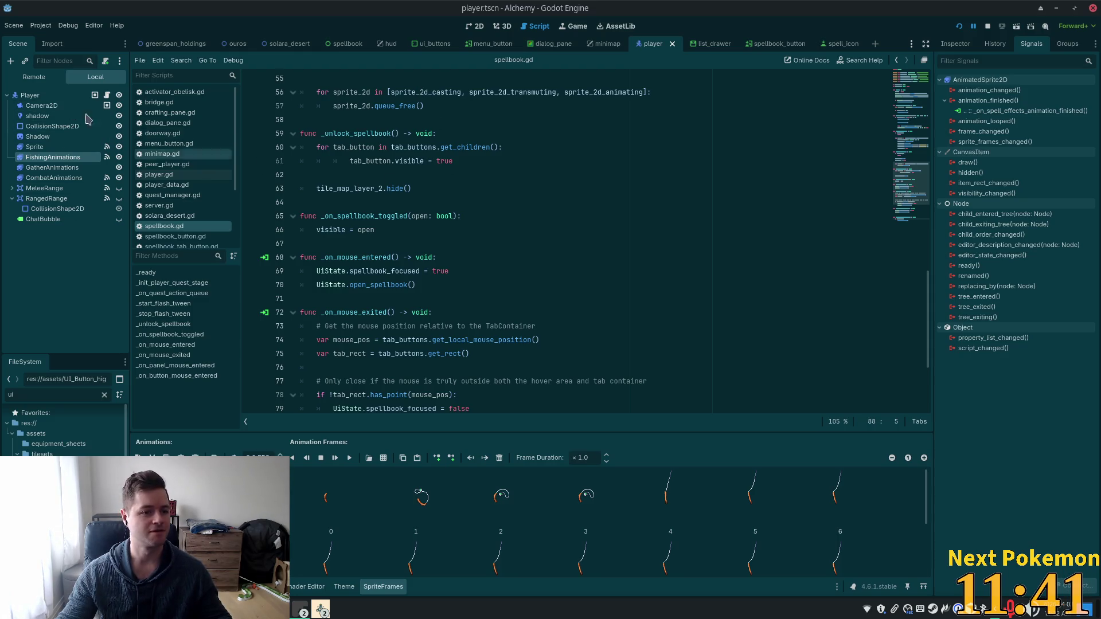
Step: Open player.gd and scroll down to its later range-collision functions
{"action": "left_click", "coordinate": [94, 95]}
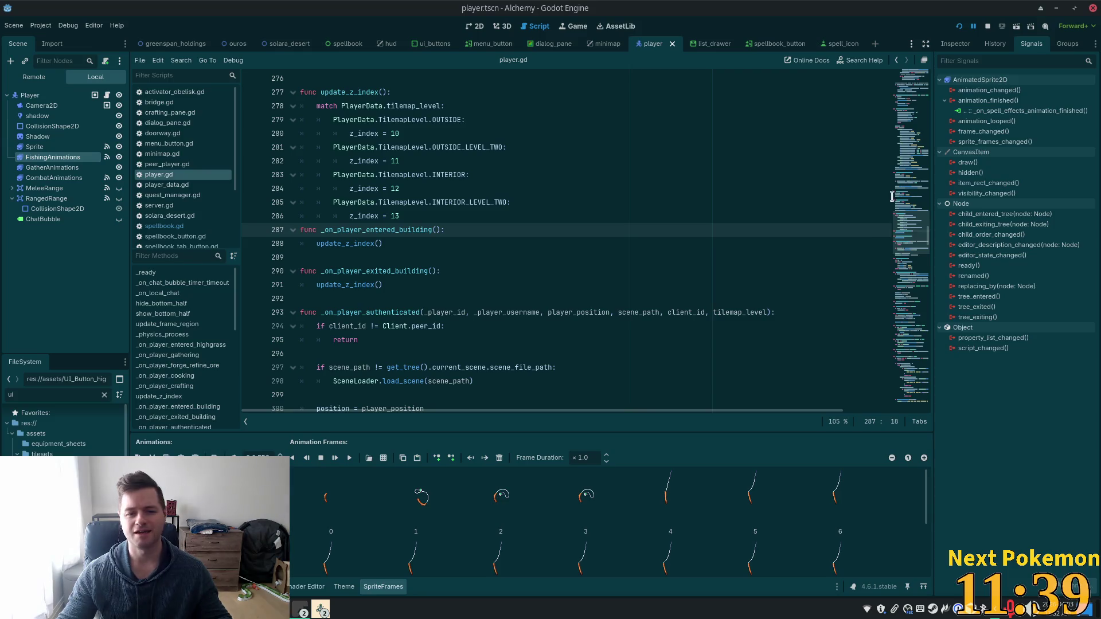
{"action": "mouse_move", "coordinate": [902, 166]}
{"action": "left_mouse_down"}
{"action": "mouse_move", "coordinate": [915, 95]}
{"action": "mouse_move", "coordinate": [926, 115]}
{"action": "left_mouse_up"}
{"action": "scroll", "coordinate": [921, 96], "scroll_direction": "up", "scroll_amount": 6}
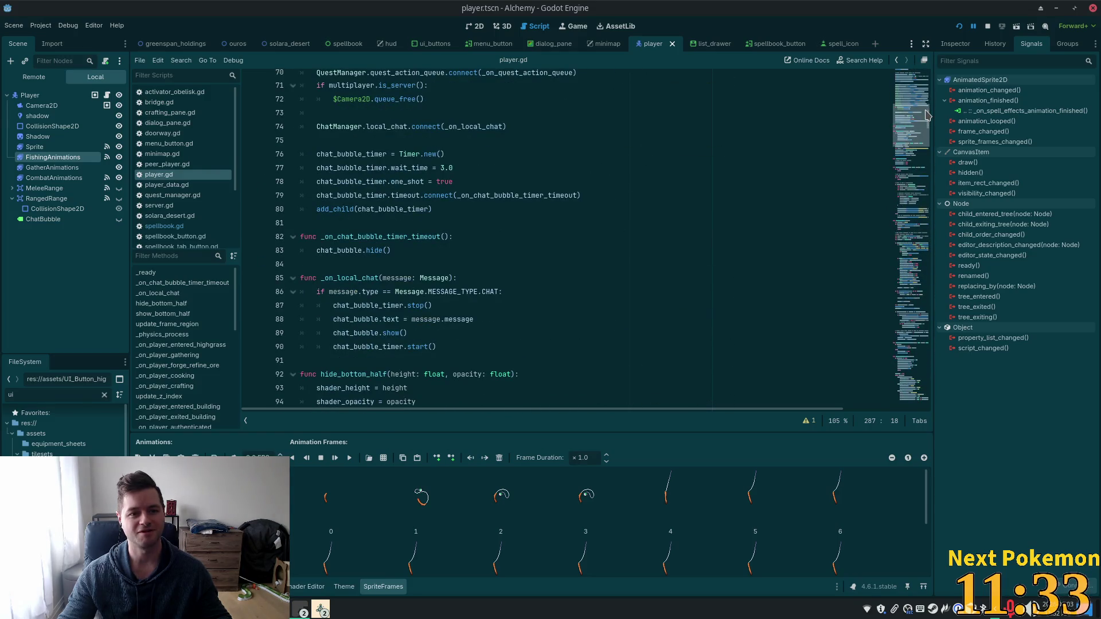
{"action": "scroll", "coordinate": [709, 203], "scroll_direction": "down", "scroll_amount": 3}
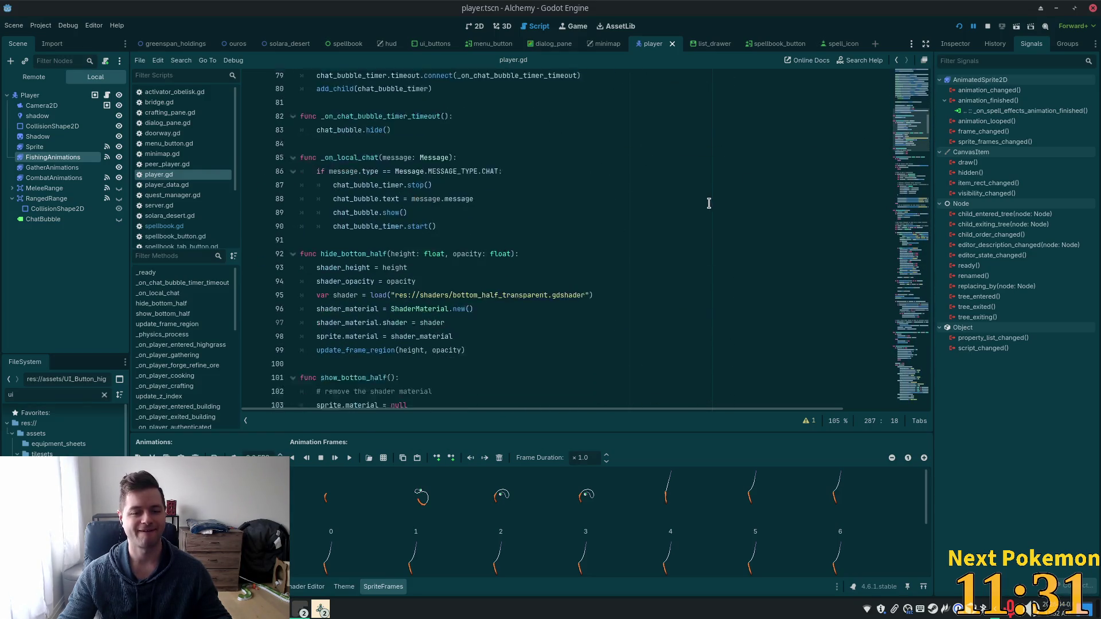
{"action": "scroll", "coordinate": [841, 197], "scroll_direction": "up", "scroll_amount": 2}
{"action": "left_click", "coordinate": [925, 364]}
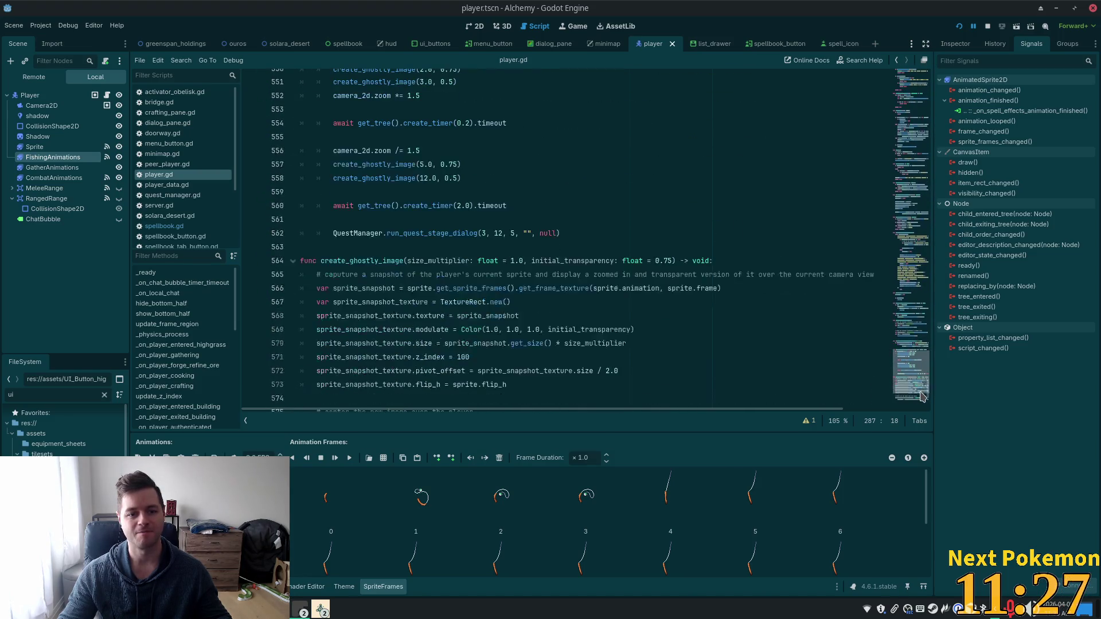
{"action": "scroll", "coordinate": [922, 396], "scroll_direction": "down", "scroll_amount": 2}
{"action": "left_click", "coordinate": [925, 381]}
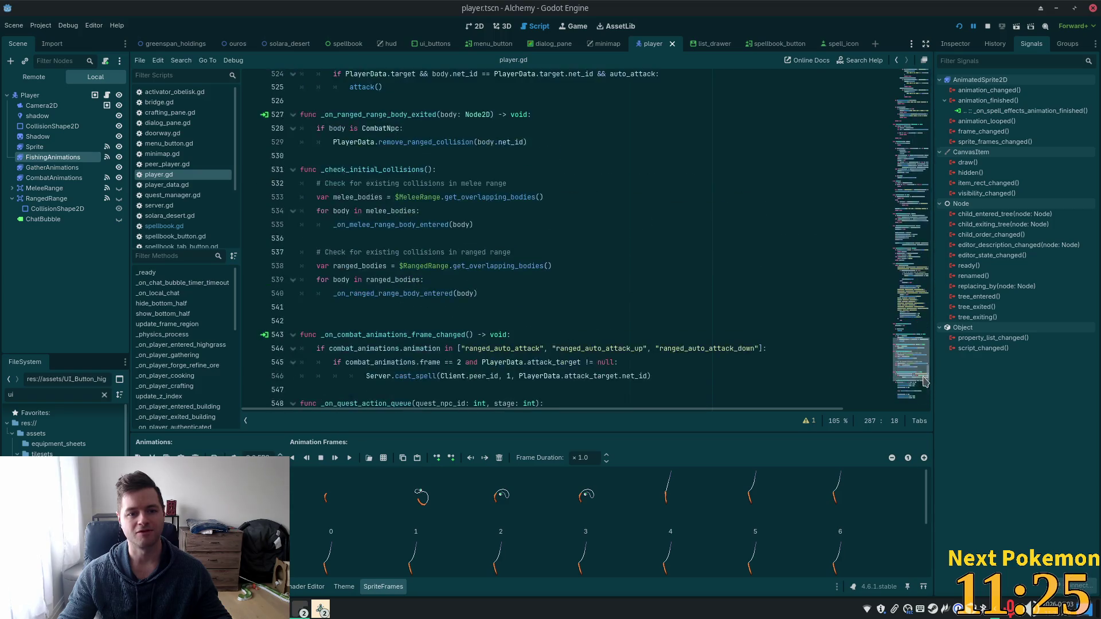
{"action": "scroll", "coordinate": [924, 381], "scroll_direction": "down", "scroll_amount": 4}
Step: Examine _on_quest_action_queue's NPC id and stage 11 conditions, then switch to the hud scene
{"action": "double_click", "coordinate": [360, 252]}
{"action": "scroll", "coordinate": [428, 174], "scroll_direction": "down", "scroll_amount": 3}
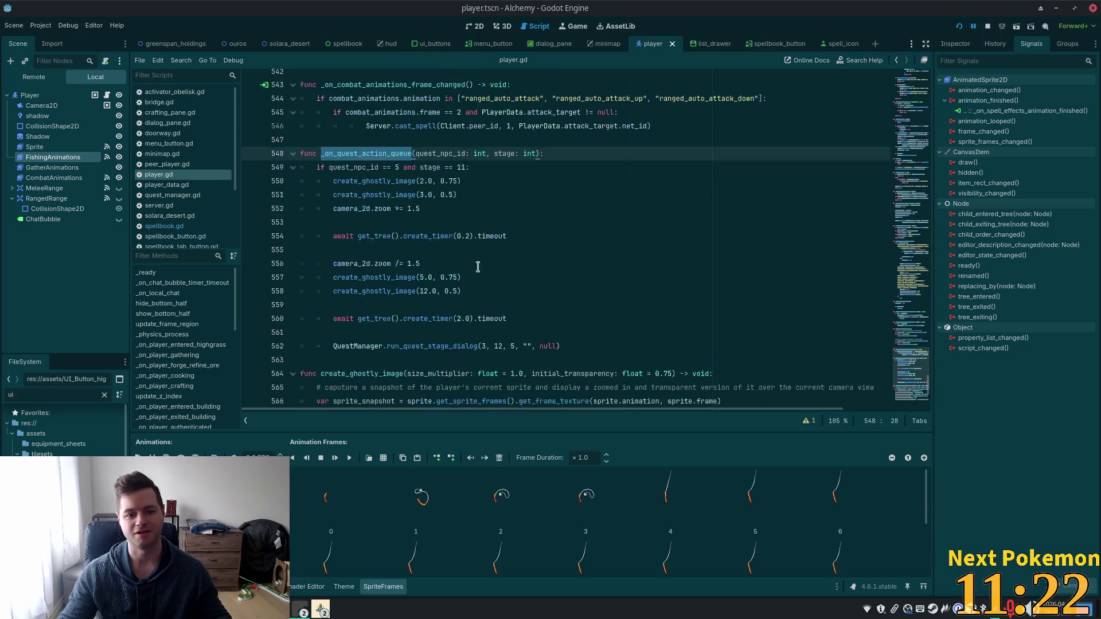
{"action": "left_click", "coordinate": [391, 138]}
{"action": "left_click", "coordinate": [403, 139]}
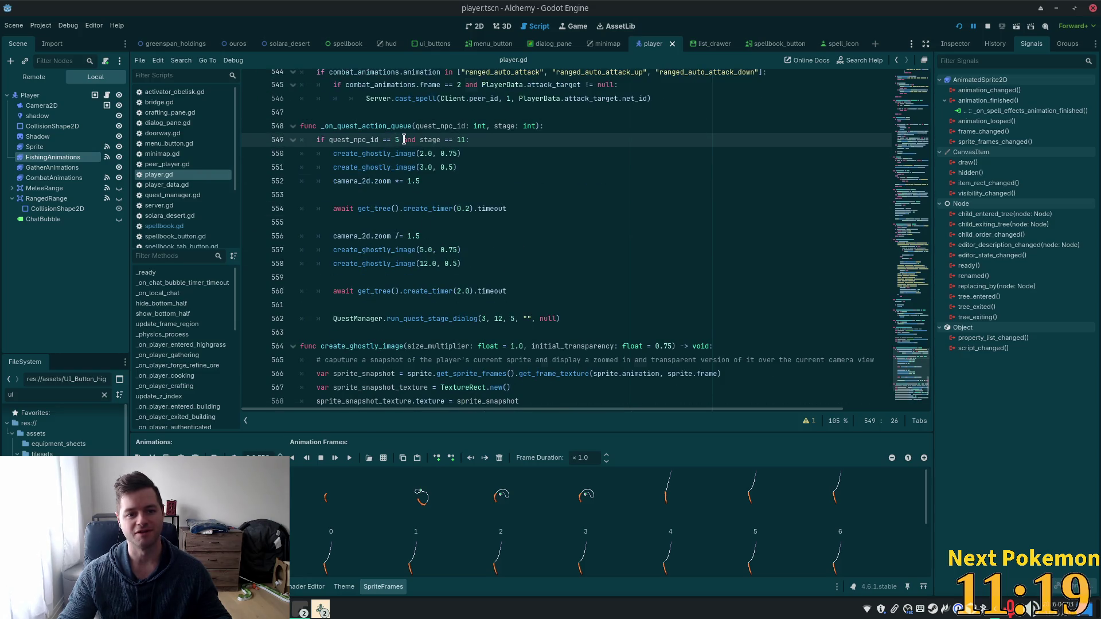
{"action": "left_click", "coordinate": [462, 143]}
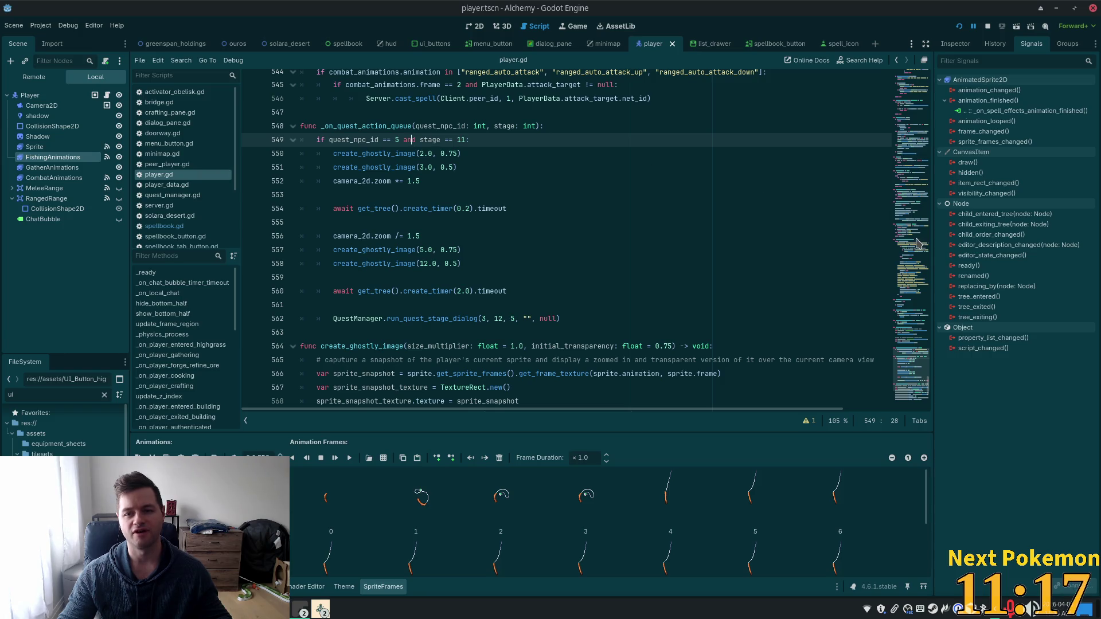
{"action": "double_click", "coordinate": [360, 127]}
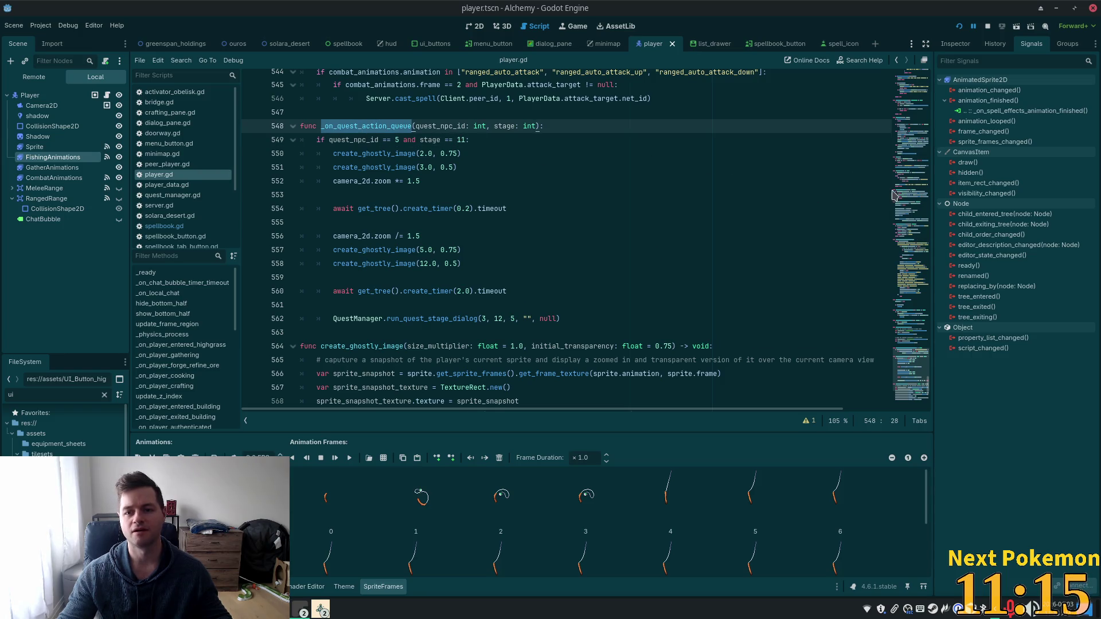
{"action": "left_click", "coordinate": [379, 45]}
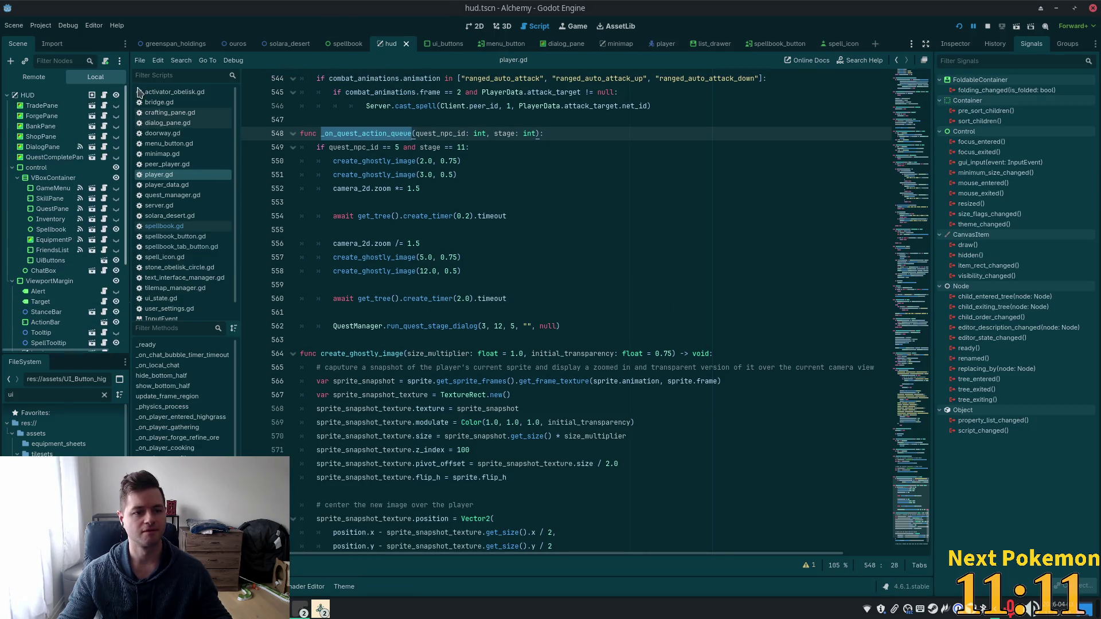
Step: Add a Button node as a child of the HUD root, keeping its default name
{"action": "left_click", "coordinate": [27, 94]}
{"action": "key", "text": "ctrl+a"}
{"action": "type", "text": "bu"}
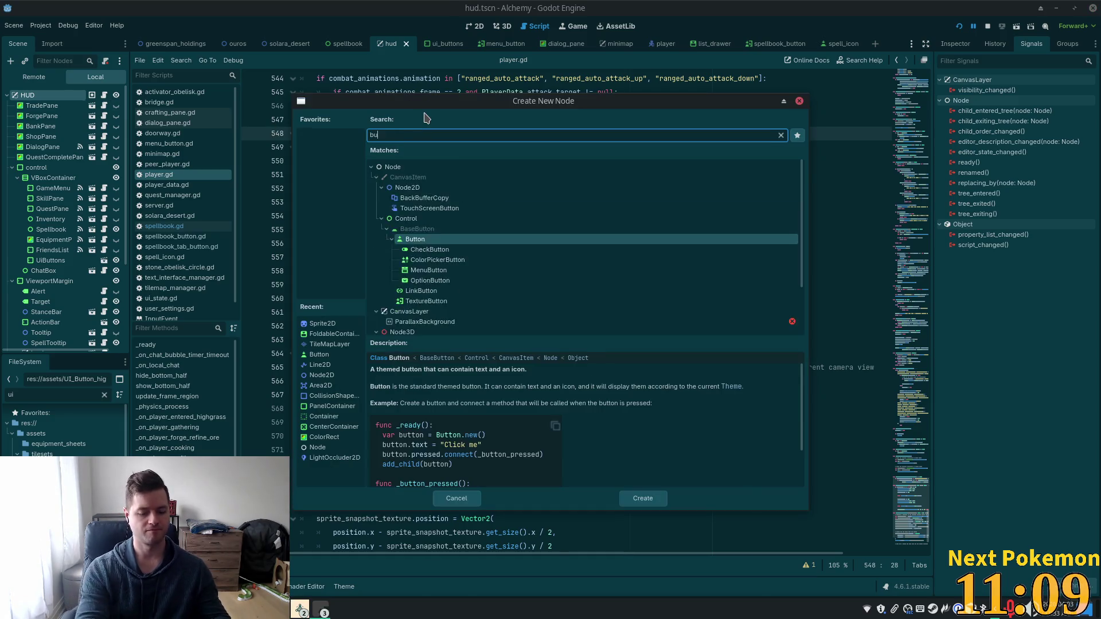
{"action": "type", "text": "tton"}
{"action": "key", "text": "Return"}
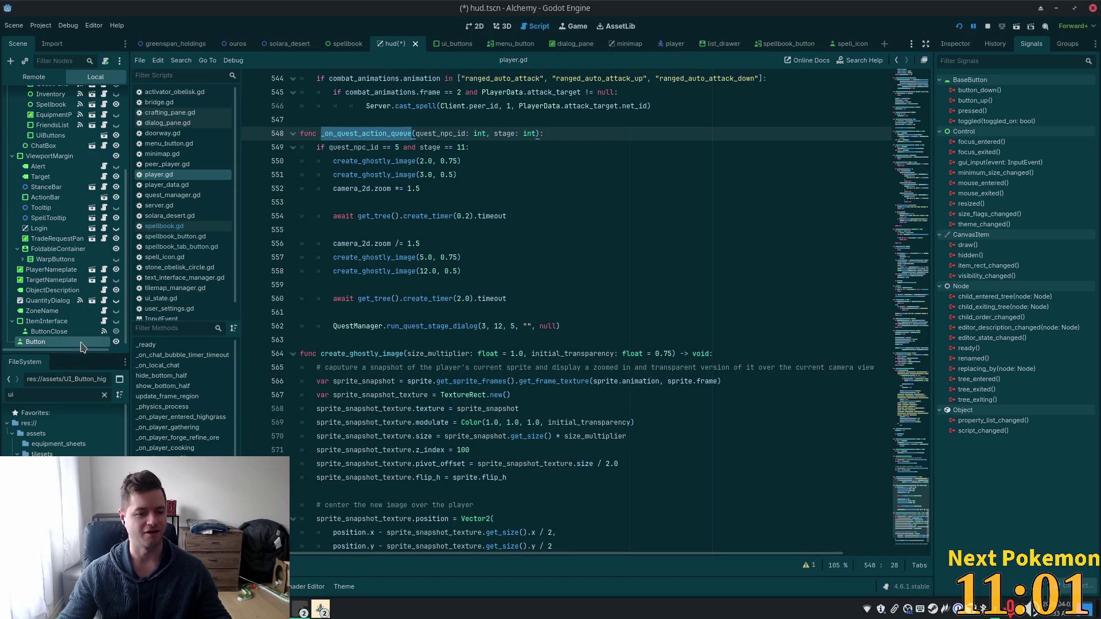
{"action": "key", "text": "F2"}
{"action": "key", "text": "Return"}
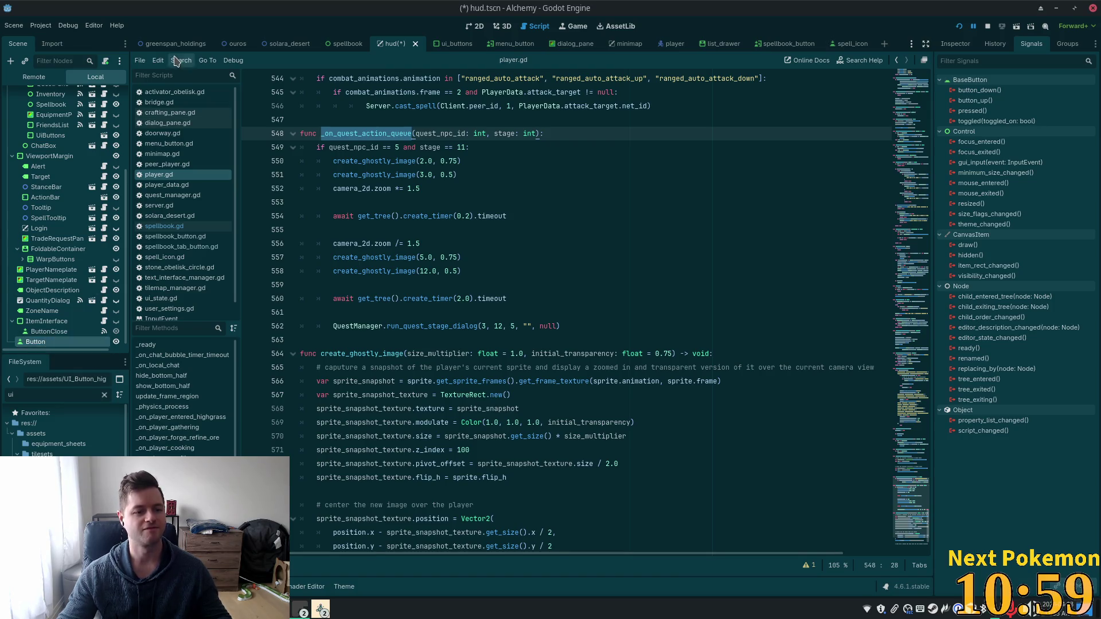
Step: Attach a new script to the Button and connect its button_up signal to itself
{"action": "left_click", "coordinate": [105, 60]}
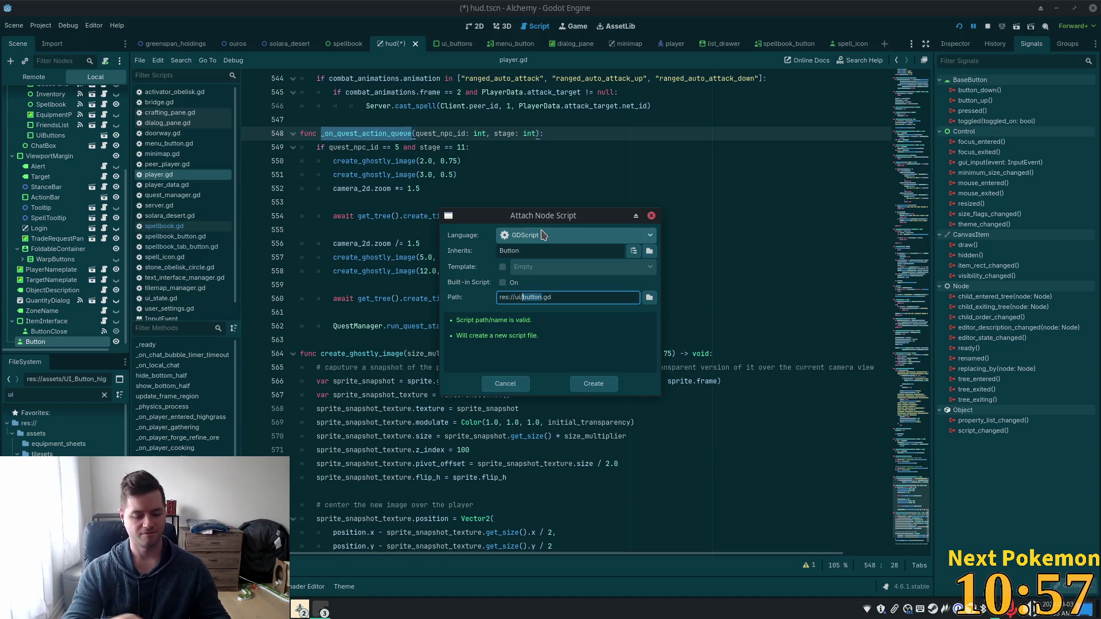
{"action": "type", "text": "mindfuck"}
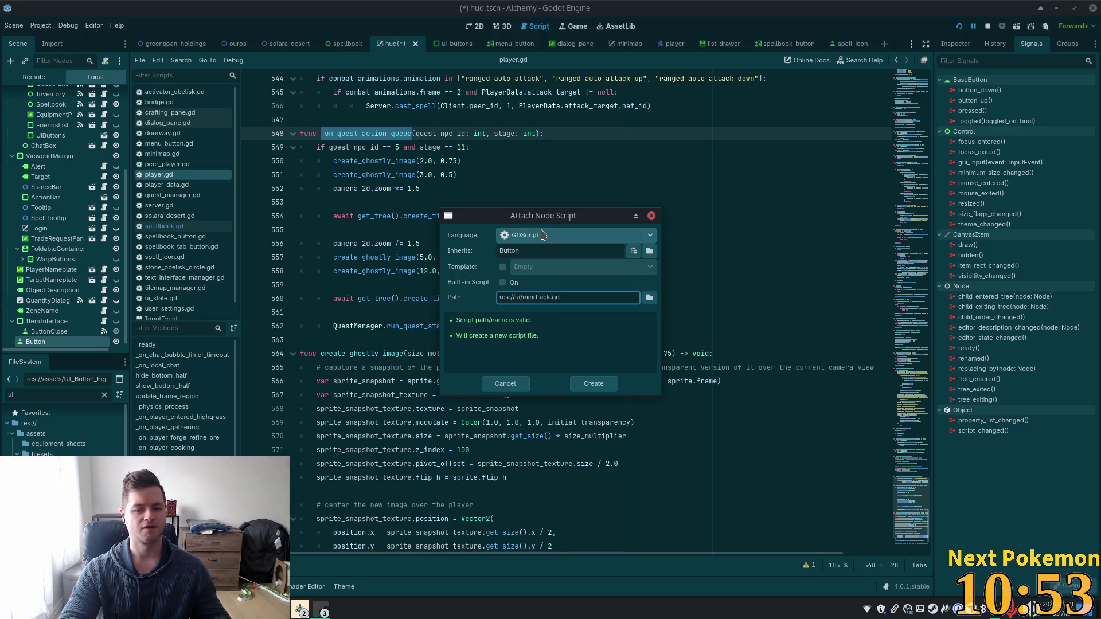
{"action": "key", "text": "Return"}
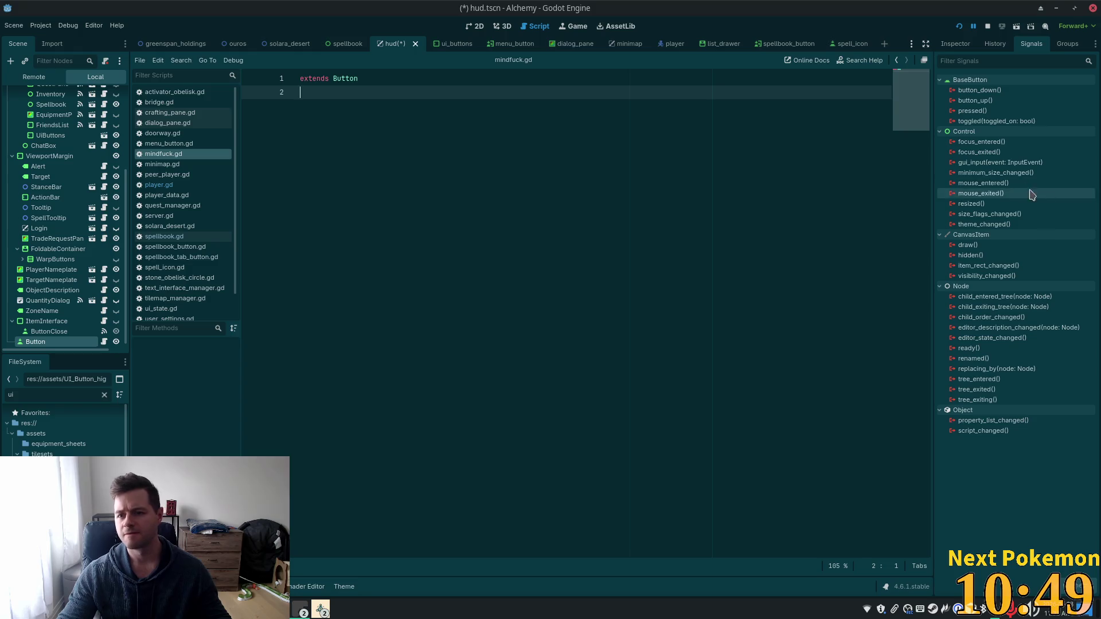
{"action": "double_click", "coordinate": [987, 100]}
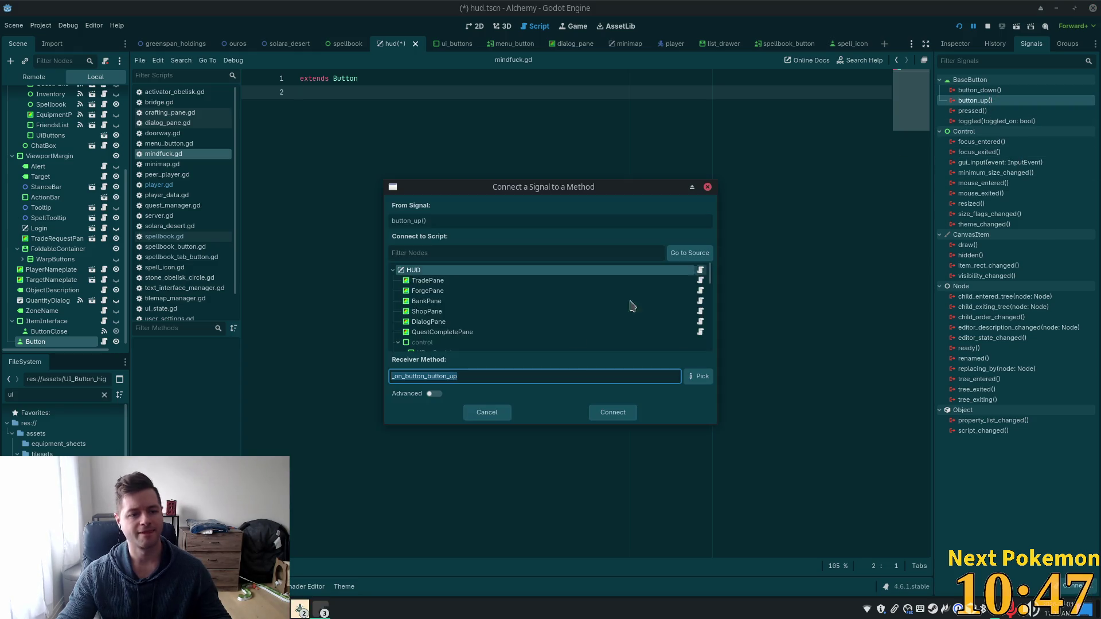
{"action": "scroll", "coordinate": [545, 304], "scroll_direction": "down", "scroll_amount": 10}
{"action": "left_click", "coordinate": [453, 342]}
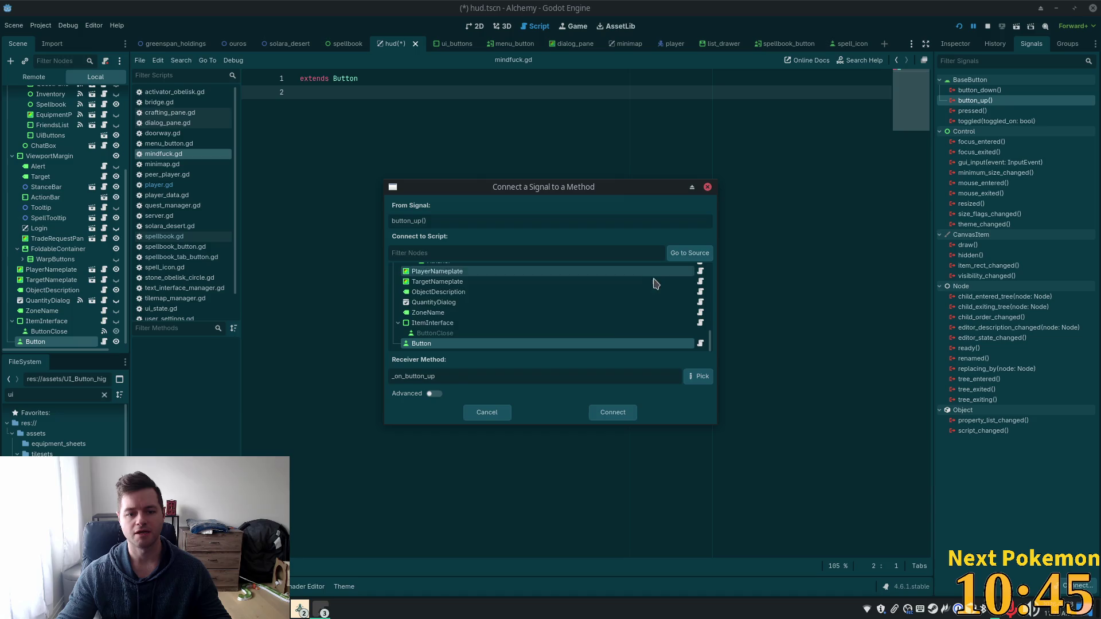
{"action": "left_click", "coordinate": [597, 412]}
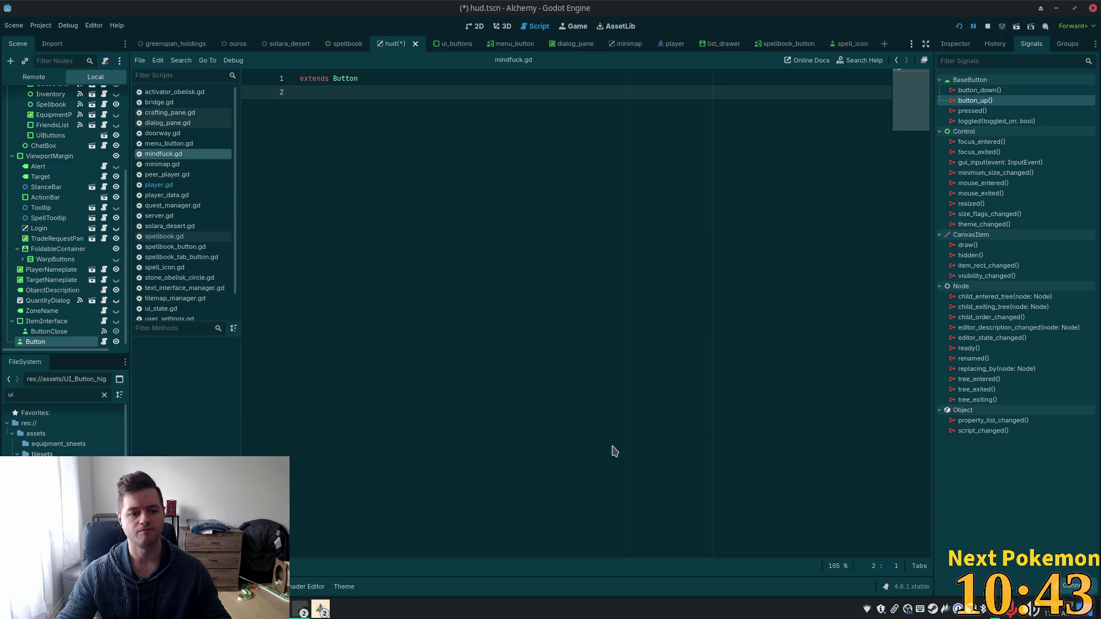
{"action": "left_click", "coordinate": [476, 26]}
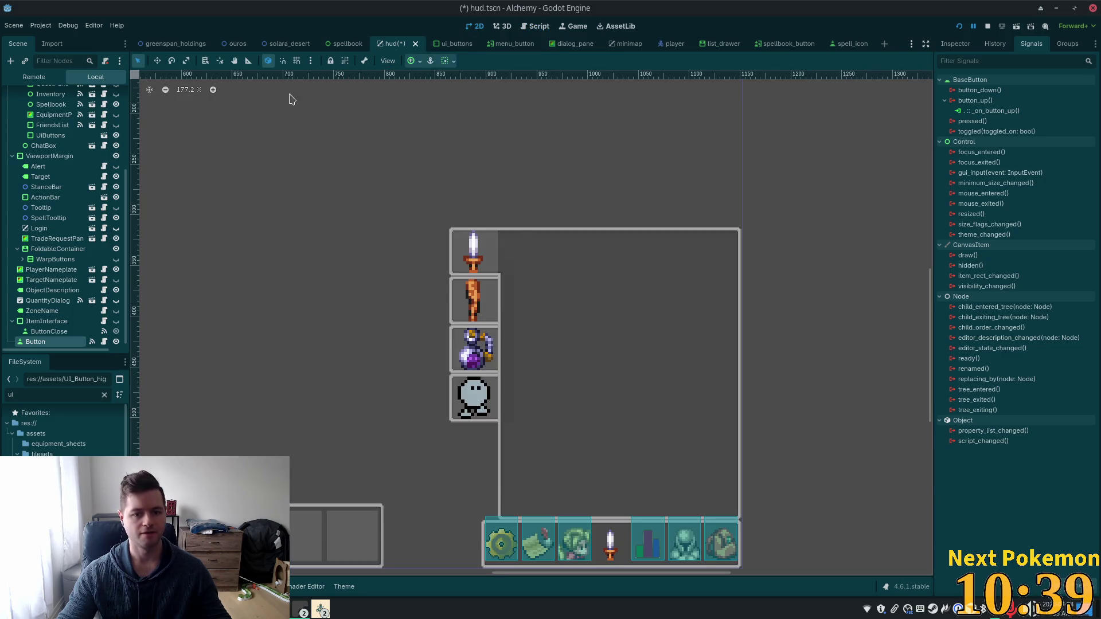
Step: Move the Button lower-right, set its text to 'mind fuck', and open mindfuck.gd
{"action": "scroll", "coordinate": [369, 243], "scroll_direction": "down", "scroll_amount": 5}
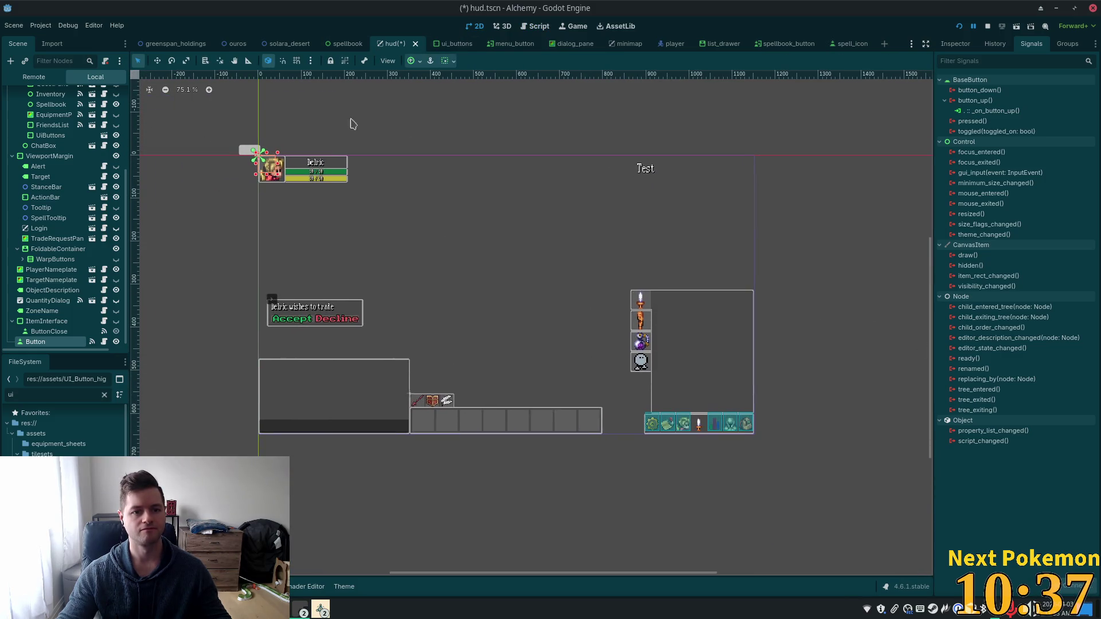
{"action": "left_click", "coordinate": [159, 61]}
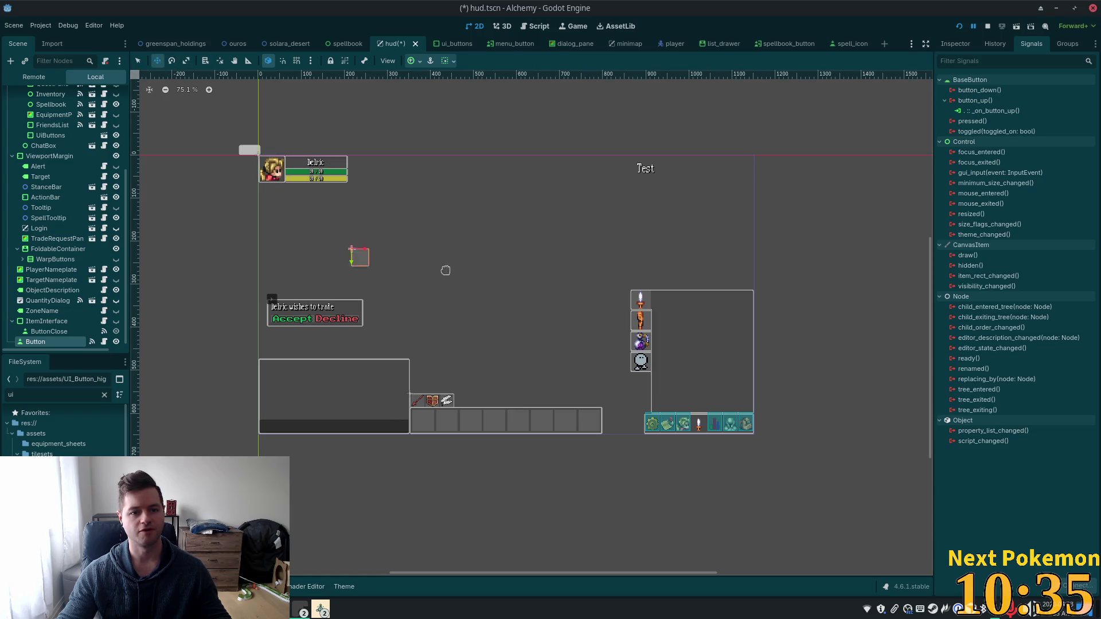
{"action": "left_click_drag", "start_coordinate": [418, 239], "coordinate": [439, 265]}
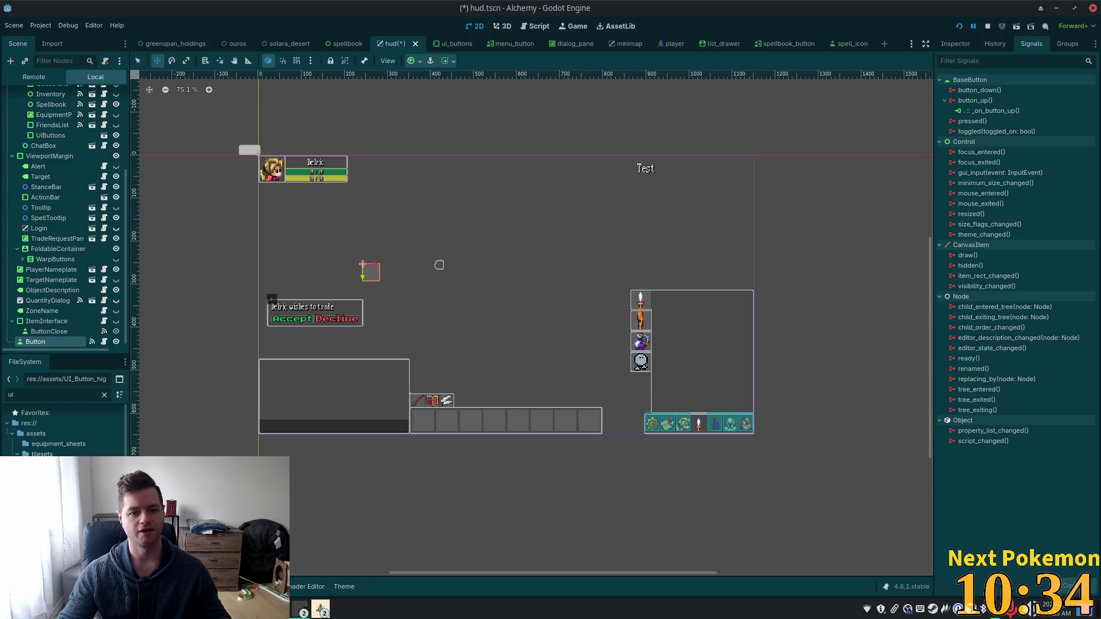
{"action": "left_click", "coordinate": [954, 43]}
{"action": "left_click", "coordinate": [995, 144]}
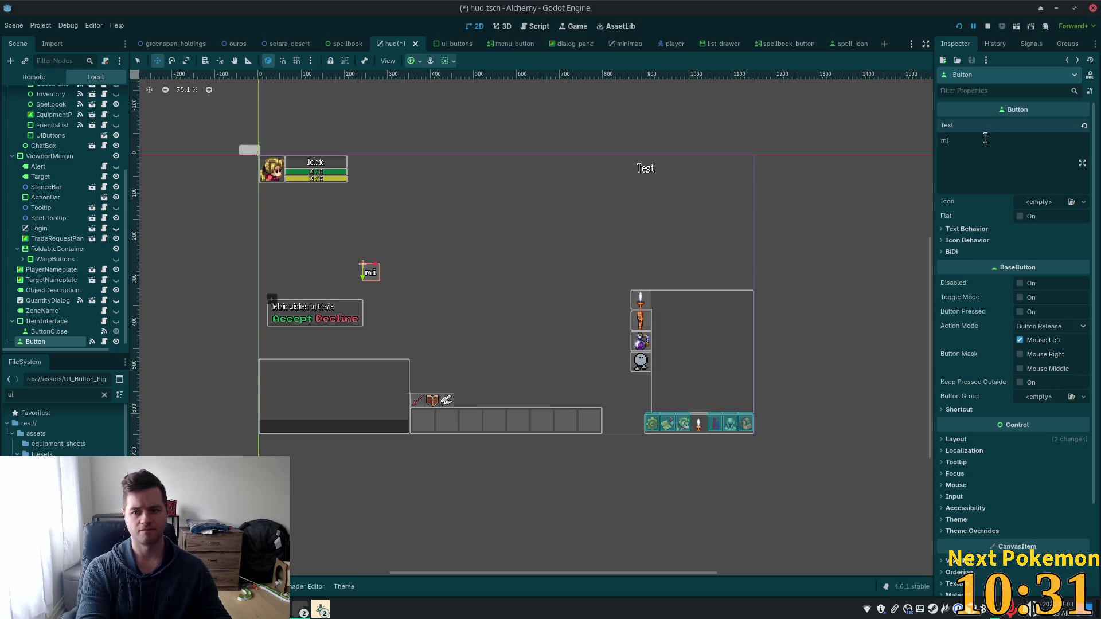
{"action": "type", "text": "nd fuck"}
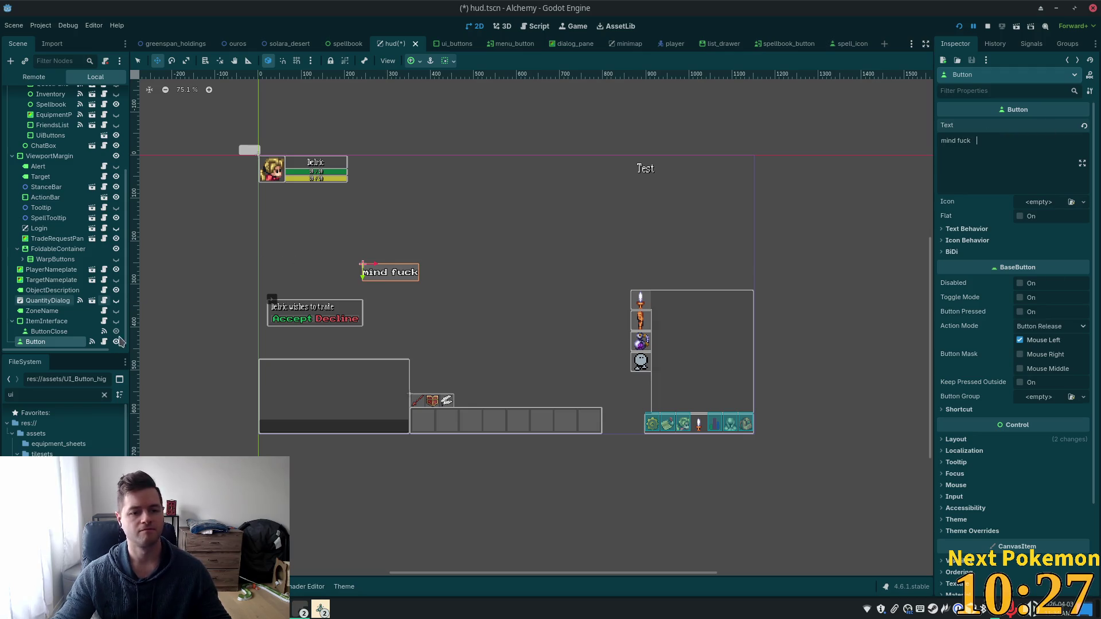
{"action": "left_click", "coordinate": [104, 341]}
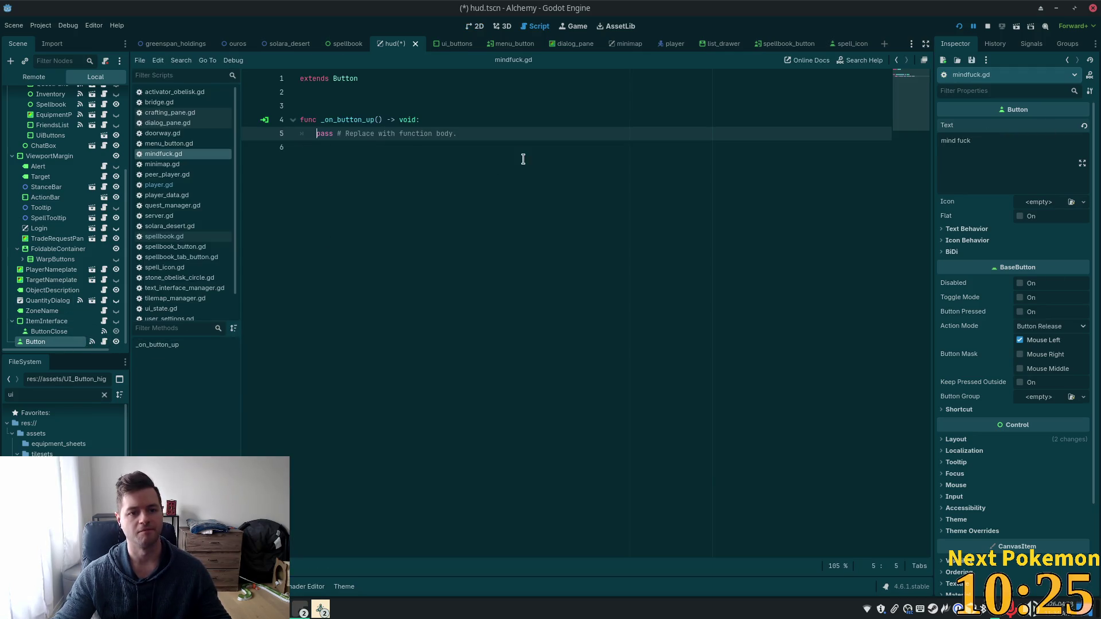
Step: Replace pass with a QuestManager.quest_action_queue call taking arguments 5 and 11
{"action": "left_click_drag", "start_coordinate": [457, 134], "coordinate": [317, 133]}
{"action": "type", "text": "Q"}
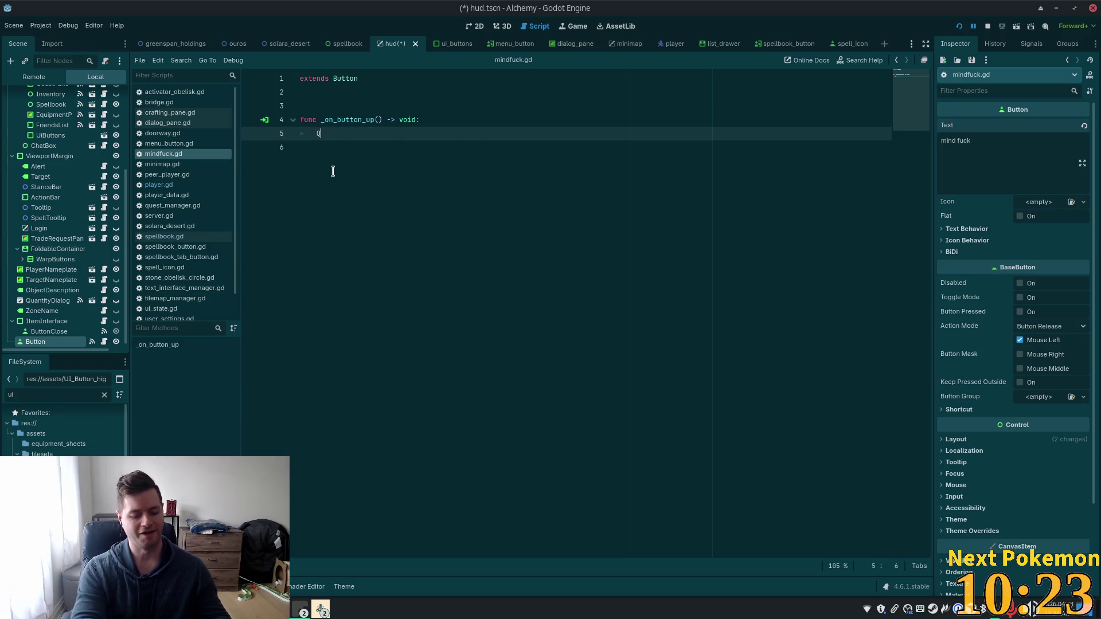
{"action": "type", "text": "uestManager"}
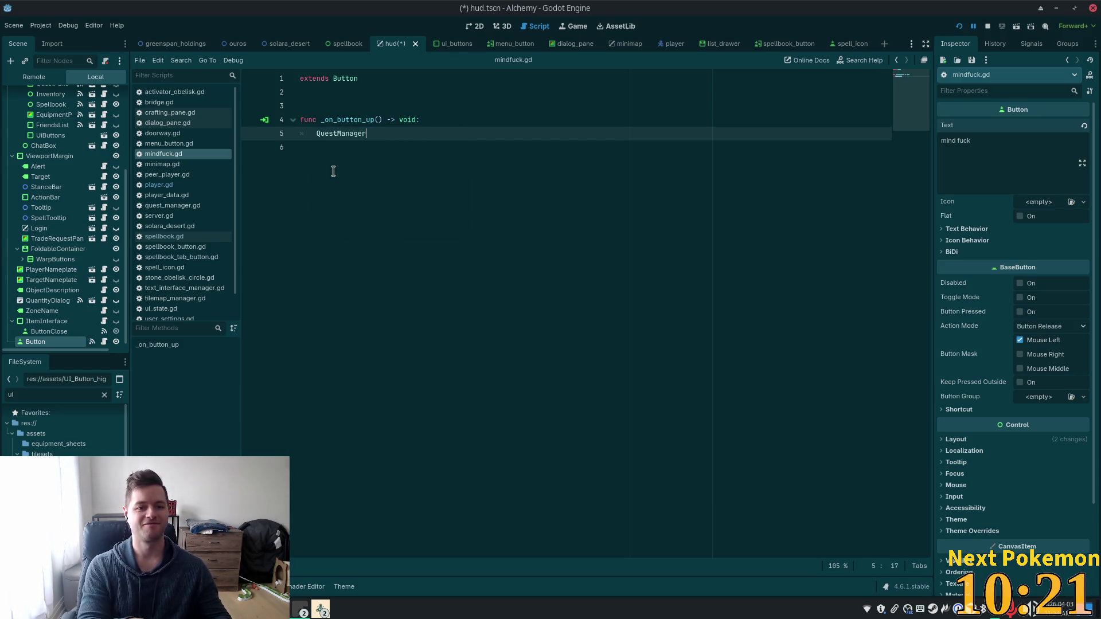
{"action": "type", "text": ".que"}
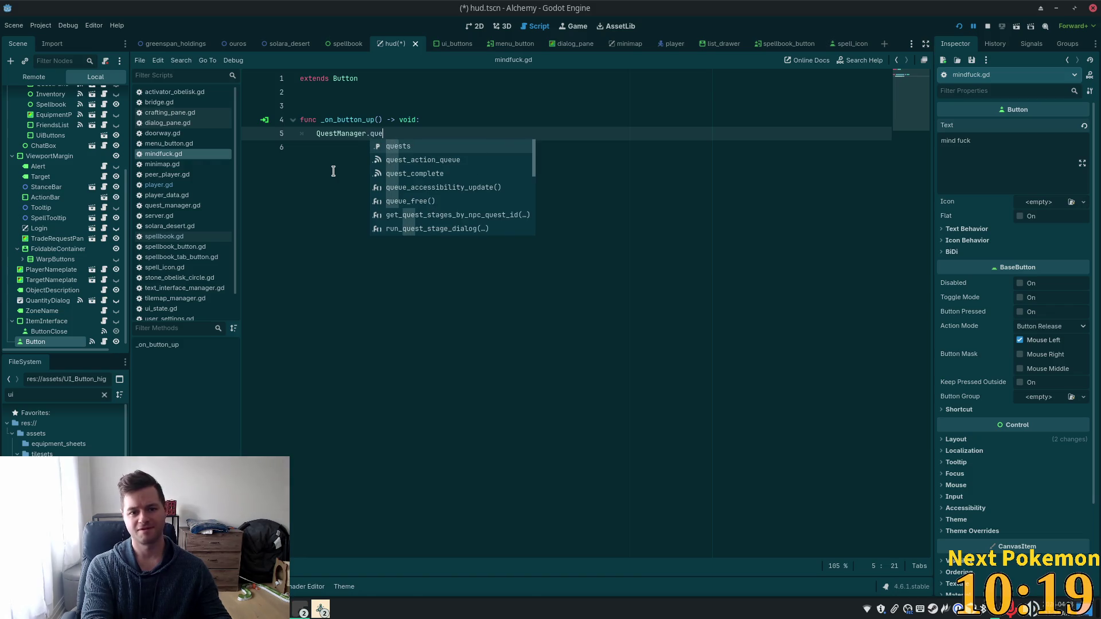
{"action": "key", "text": "Down"}
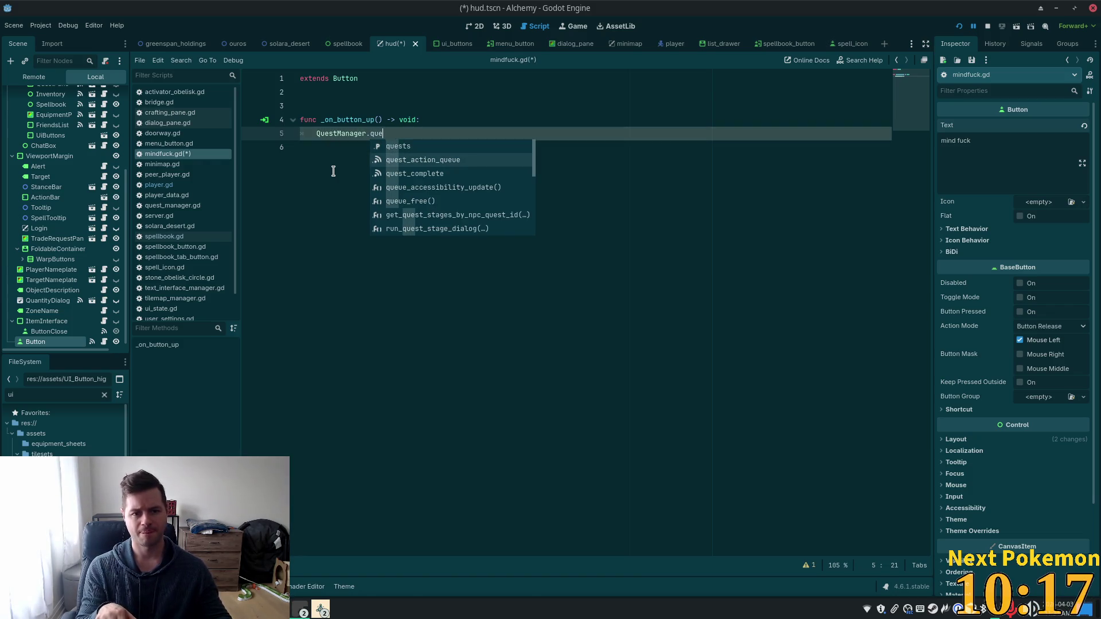
{"action": "key", "text": "Return"}
{"action": "type", "text": "(5, 10"}
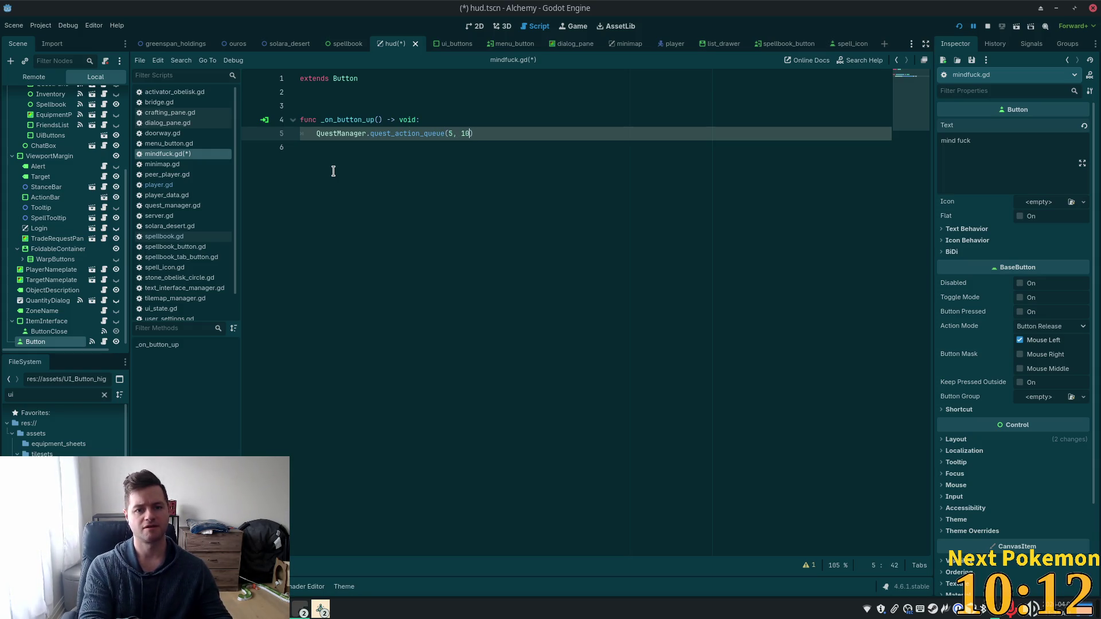
{"action": "key", "text": "BackSpace"}
{"action": "type", "text": "11"}
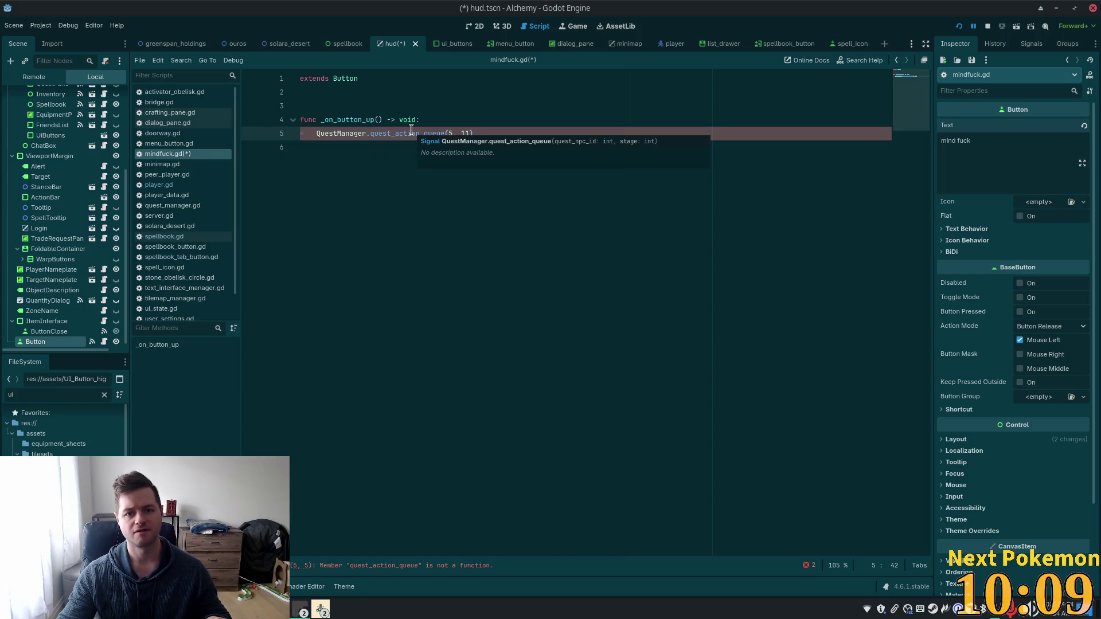
Step: Insert emit so the handler calls QuestManager.quest_action_queue.emit(5, 11)
{"action": "key", "text": "Up"}
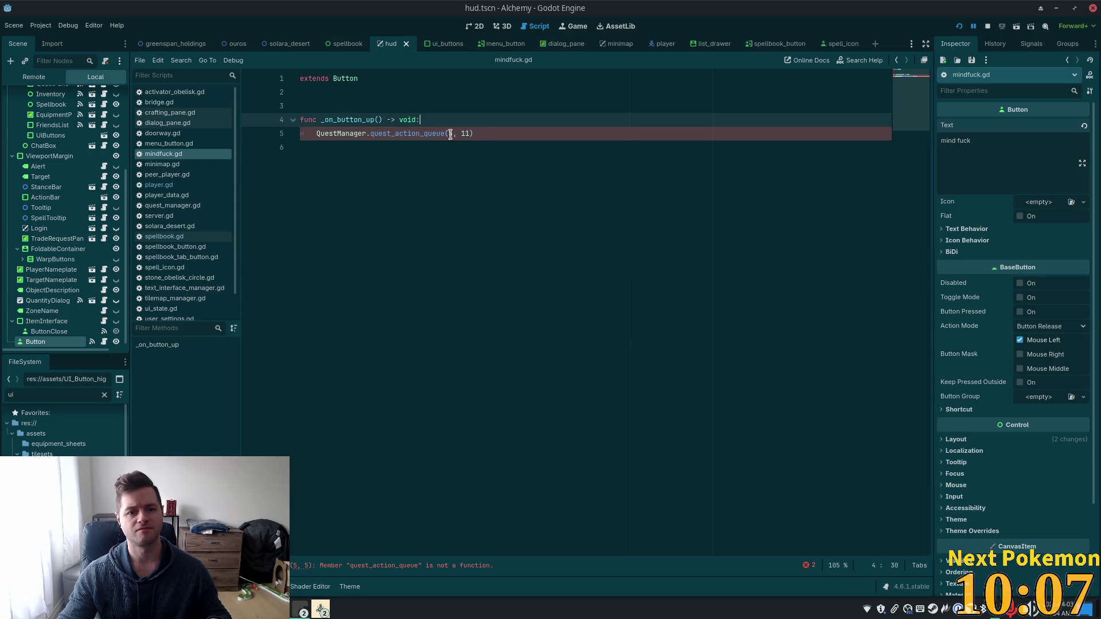
{"action": "mouse_move", "coordinate": [386, 129]}
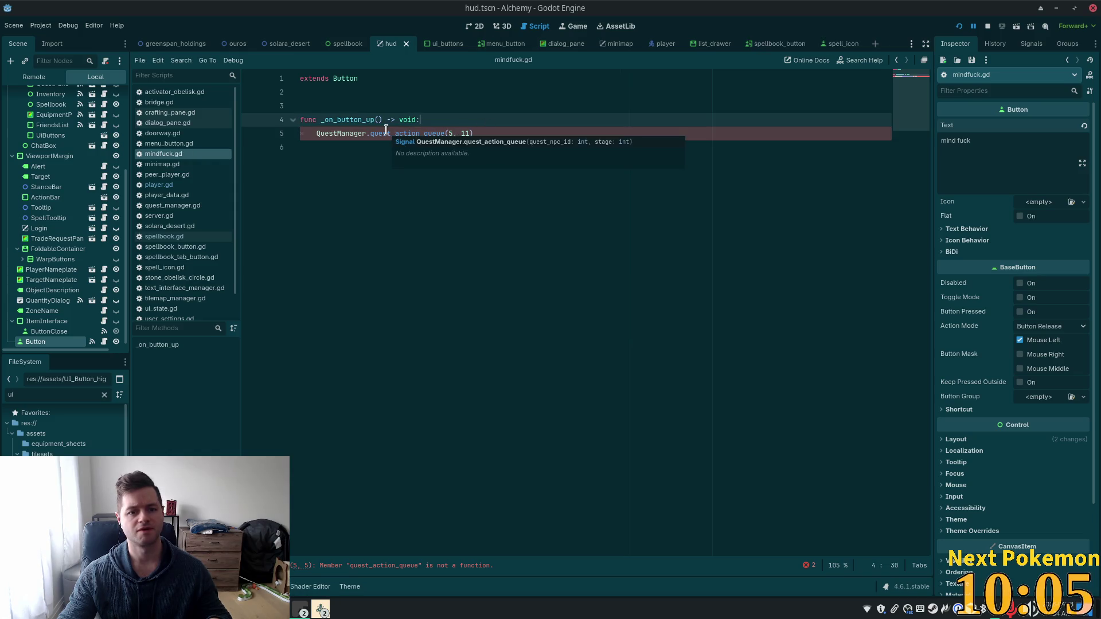
{"action": "mouse_move", "coordinate": [341, 133]}
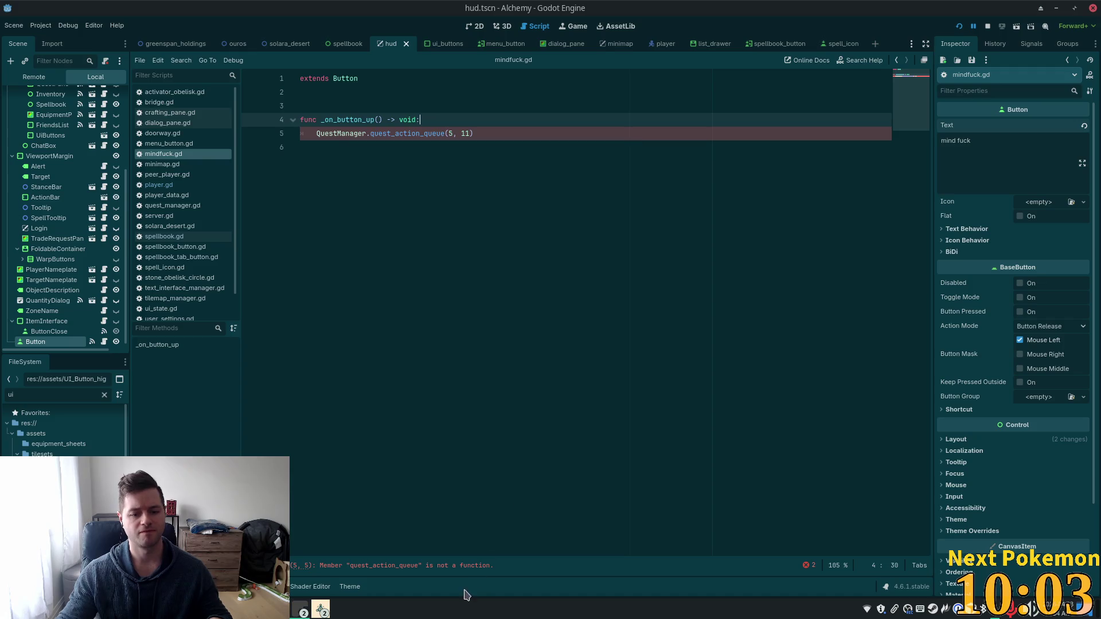
{"action": "left_click", "coordinate": [448, 134]}
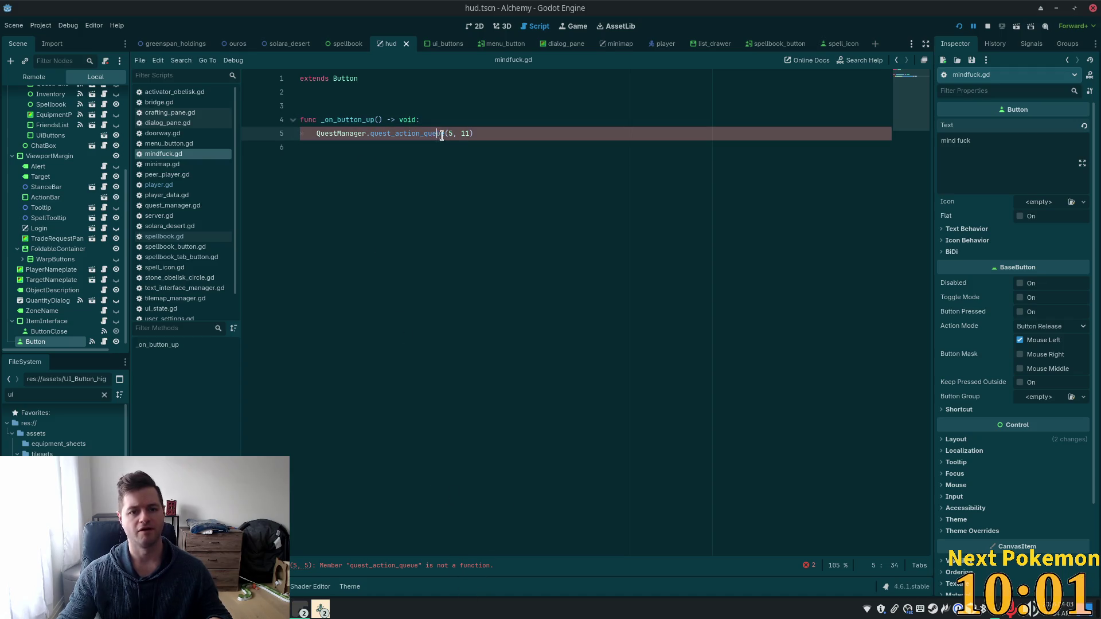
{"action": "key", "text": "Left"}
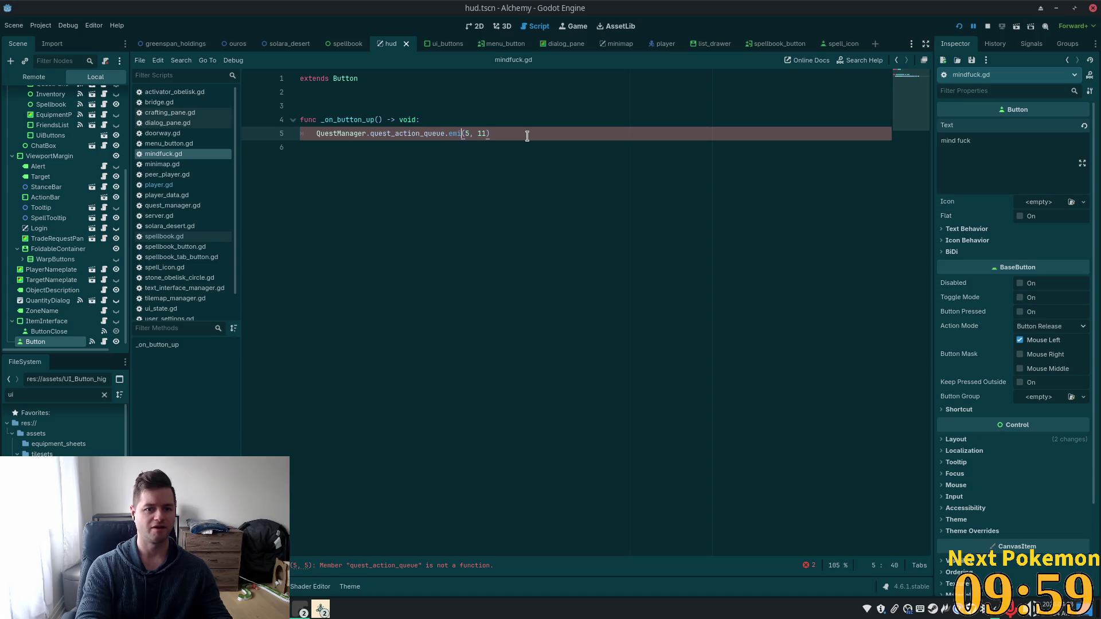
{"action": "type", "text": "it"}
{"action": "left_click", "coordinate": [518, 114]}
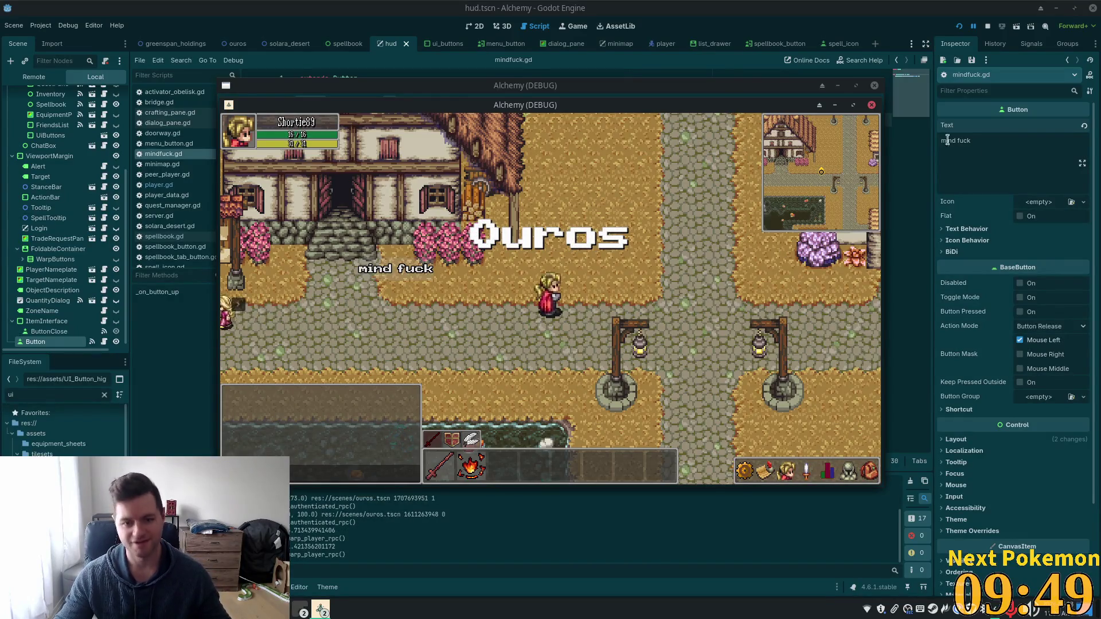
Step: Walk left across the bridge, press the 'mind fuck' button, and click through Delric's dialog
{"action": "key", "text": "Left"}
{"action": "key", "text": "Left"}
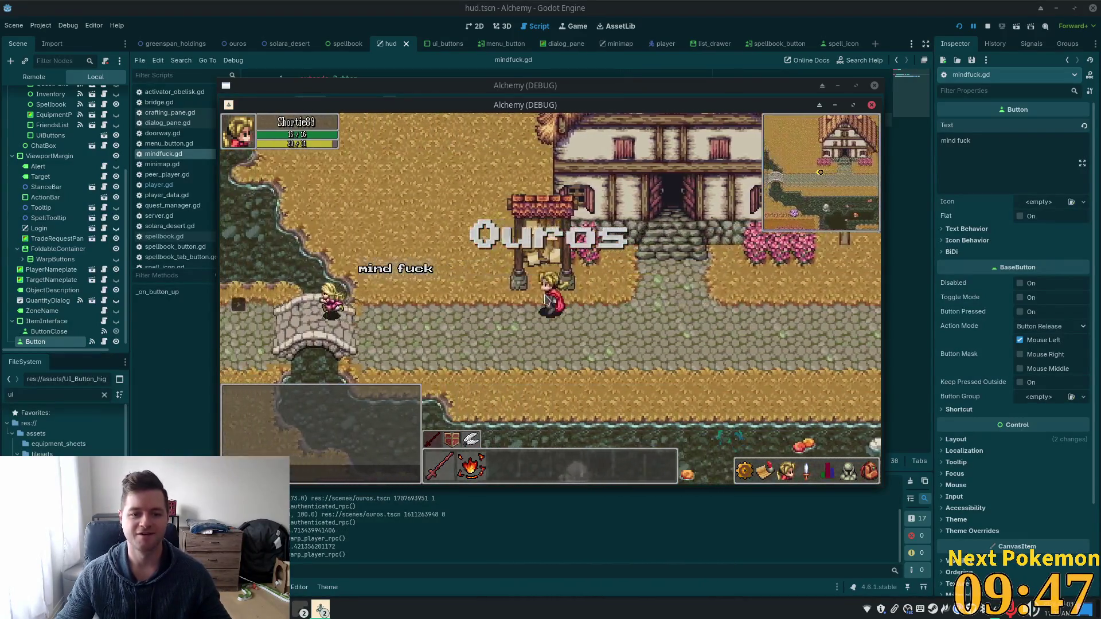
{"action": "key", "text": "Left"}
{"action": "key", "text": "Down"}
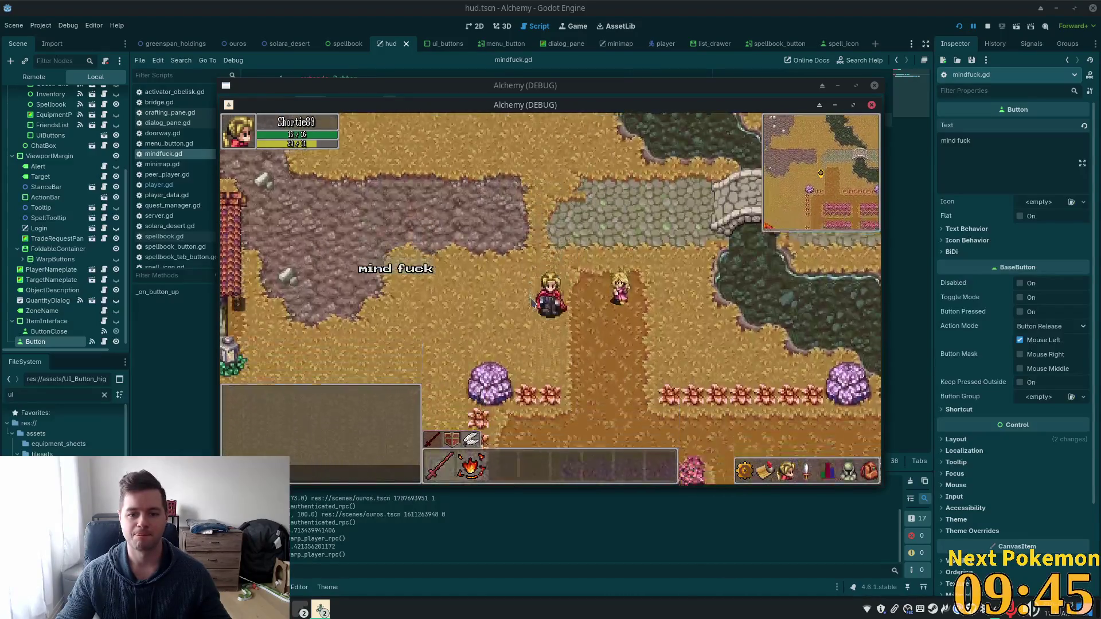
{"action": "key", "text": "Left"}
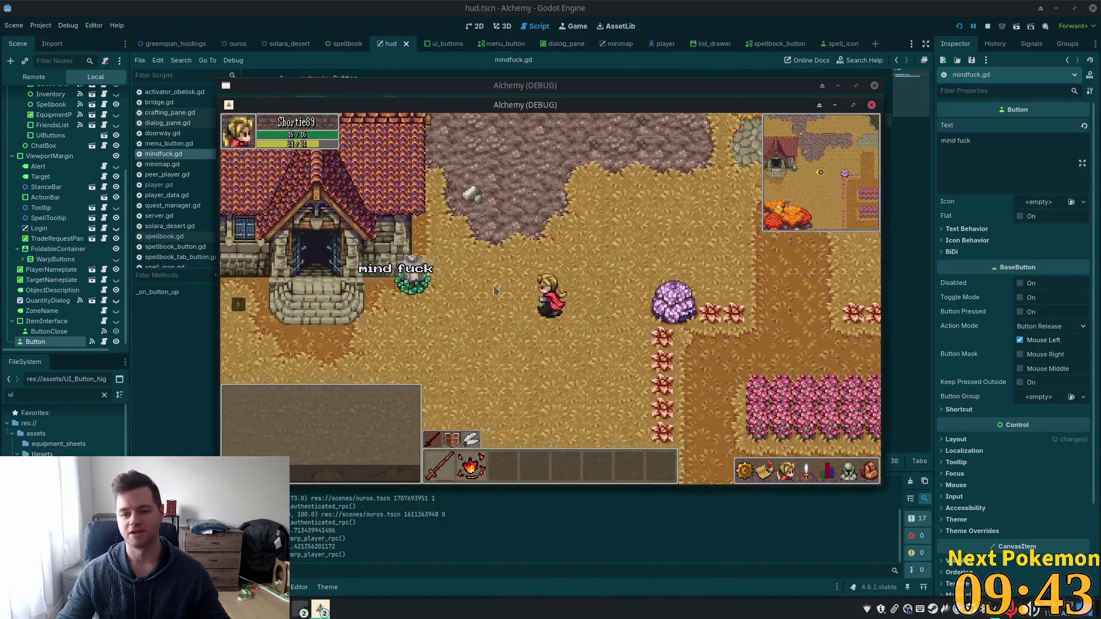
{"action": "scroll", "coordinate": [405, 267], "scroll_direction": "up", "scroll_amount": 3}
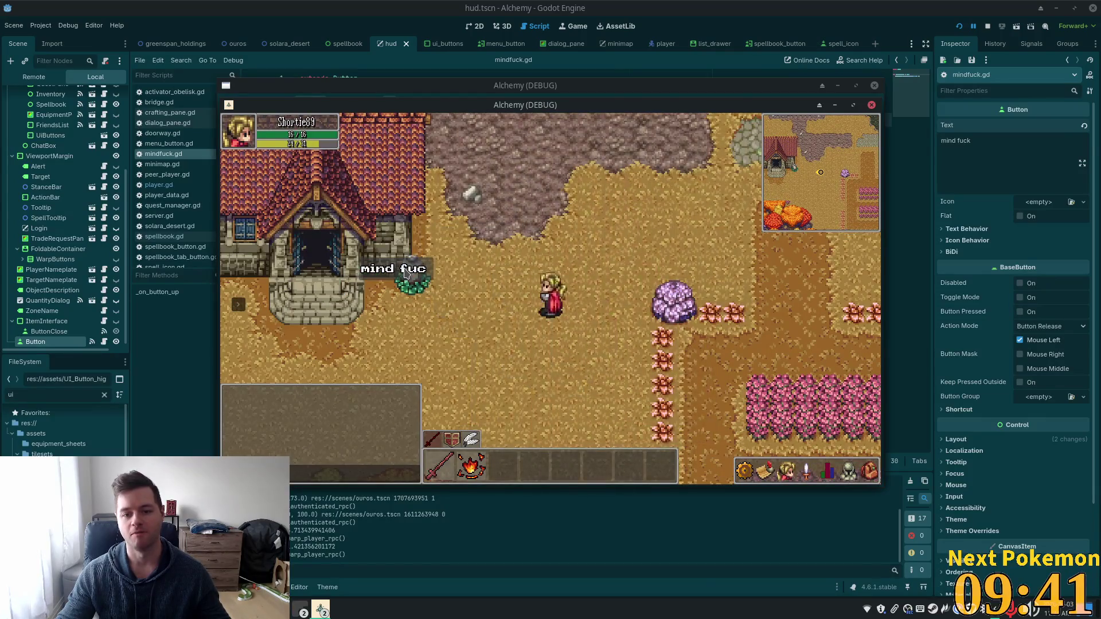
{"action": "left_click", "coordinate": [405, 273]}
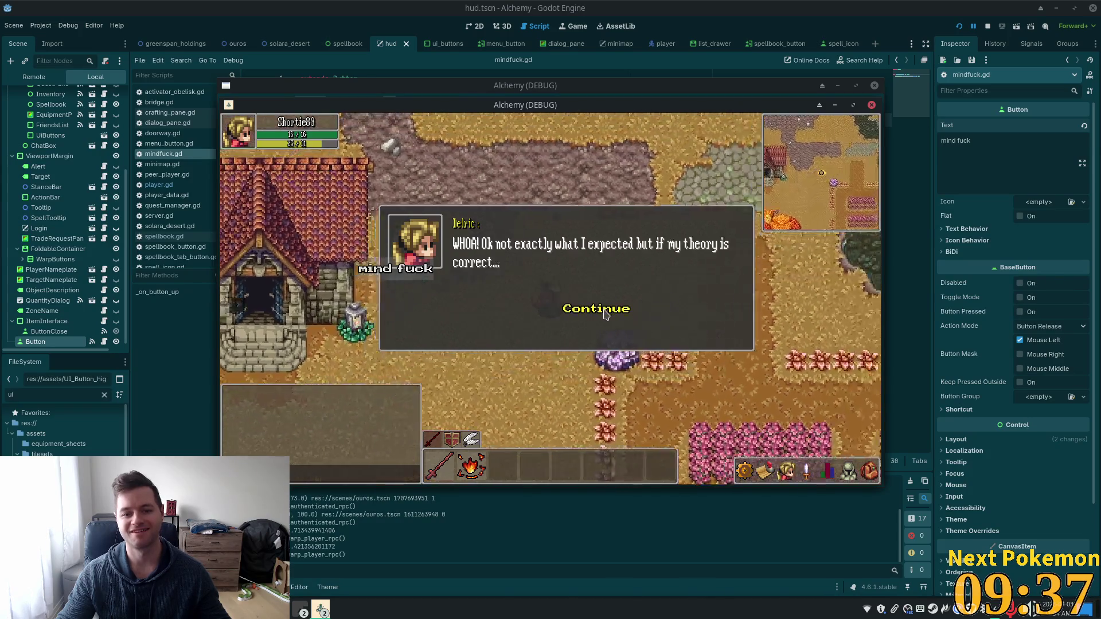
{"action": "left_click", "coordinate": [605, 314]}
{"action": "left_click", "coordinate": [605, 315]}
{"action": "left_click", "coordinate": [606, 315]}
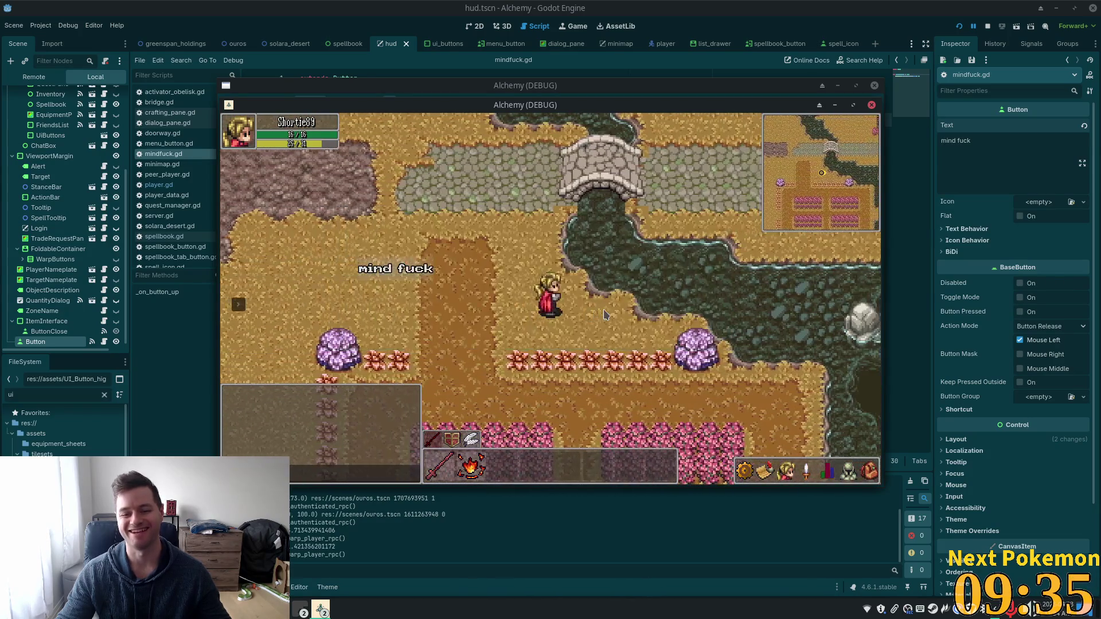
Step: Retrigger the quest with the button, finish Delric's dialog, and dismiss the Quest Completed popup
{"action": "left_click", "coordinate": [397, 273]}
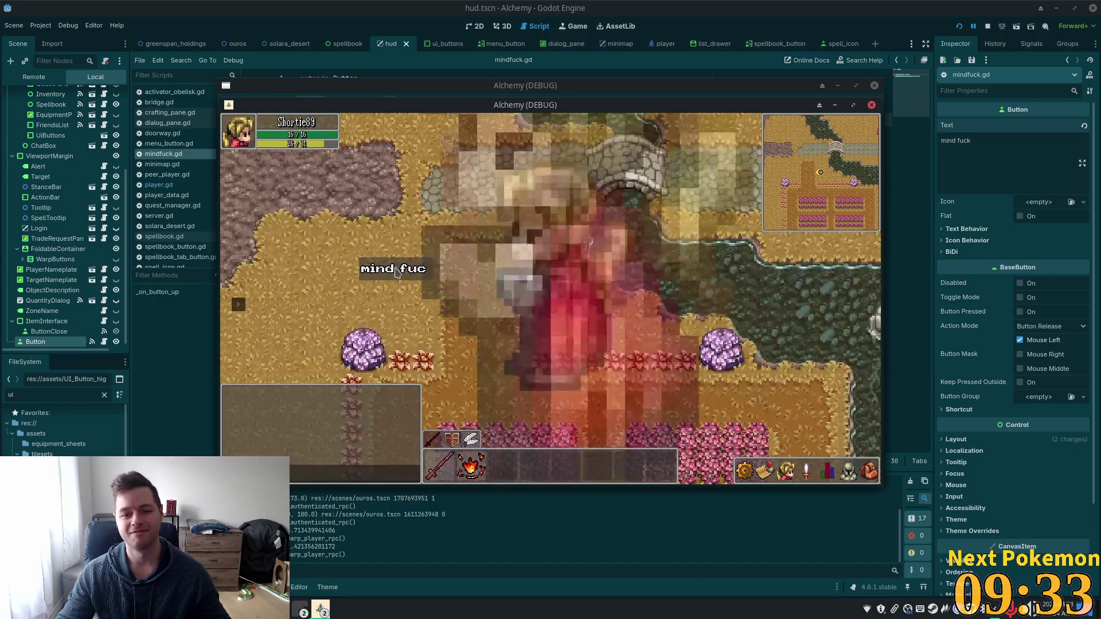
{"action": "left_click", "coordinate": [405, 273]}
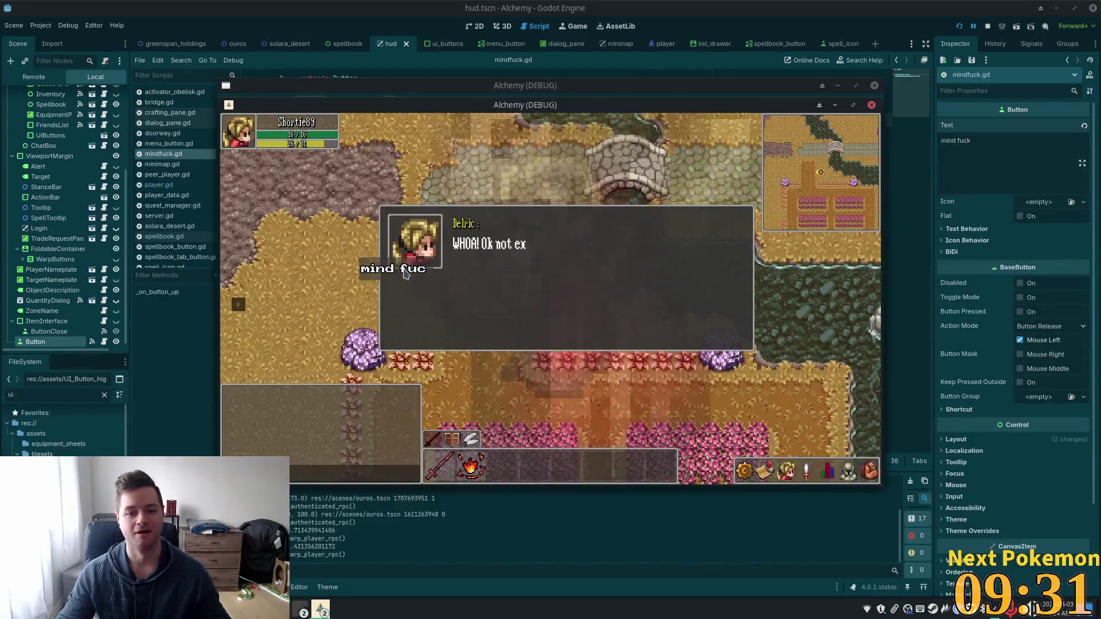
{"action": "left_click", "coordinate": [596, 309]}
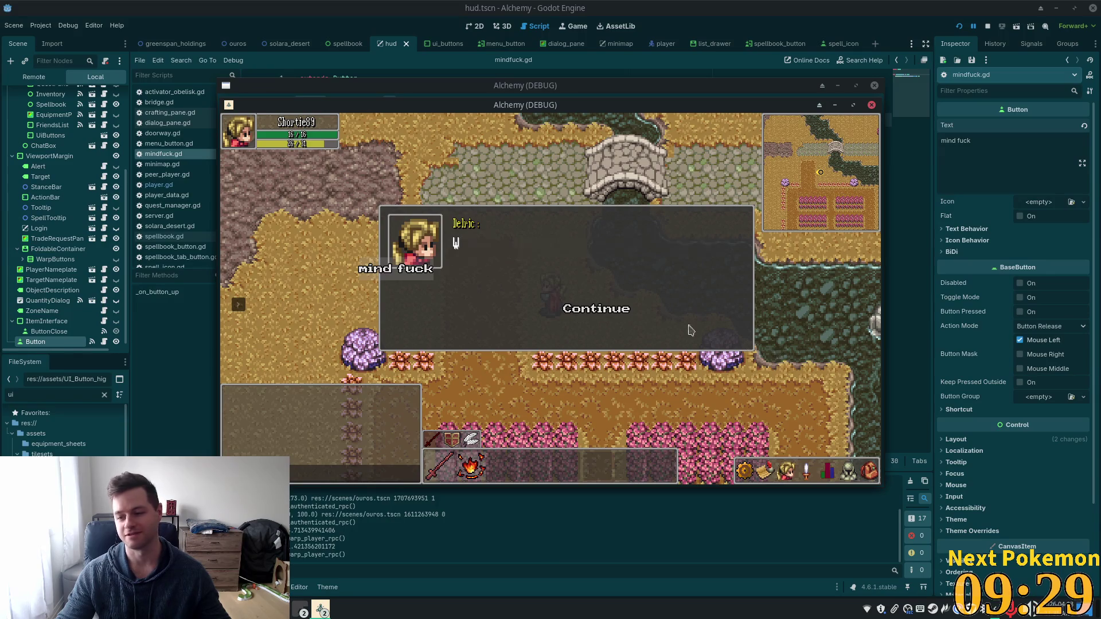
{"action": "left_click", "coordinate": [596, 310]}
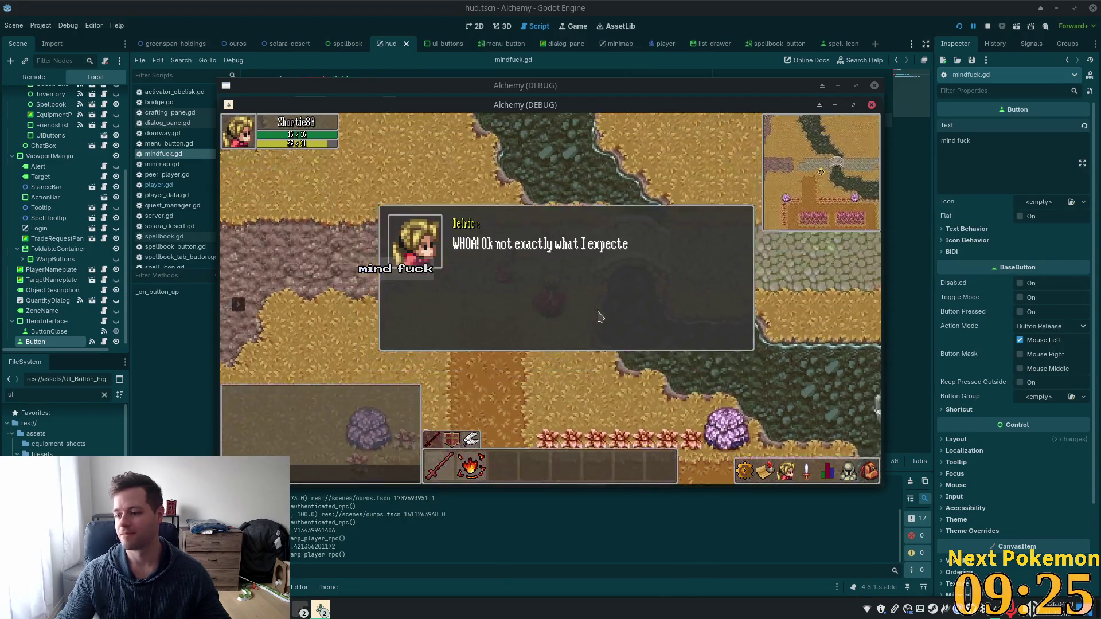
{"action": "left_click", "coordinate": [582, 310]}
{"action": "left_click", "coordinate": [581, 310]}
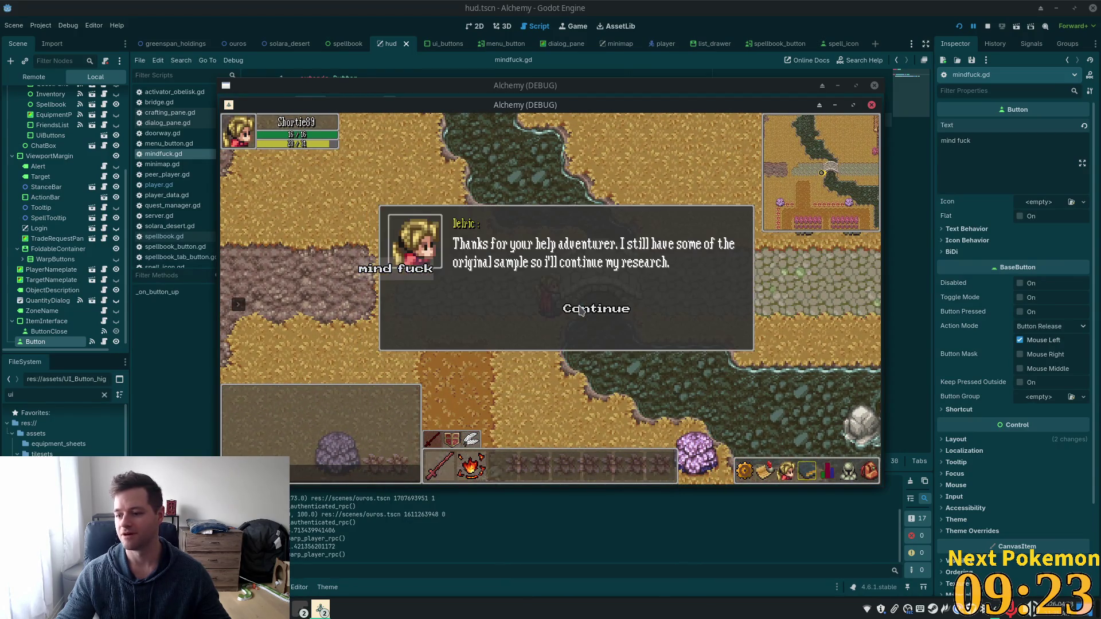
{"action": "left_click", "coordinate": [581, 310]}
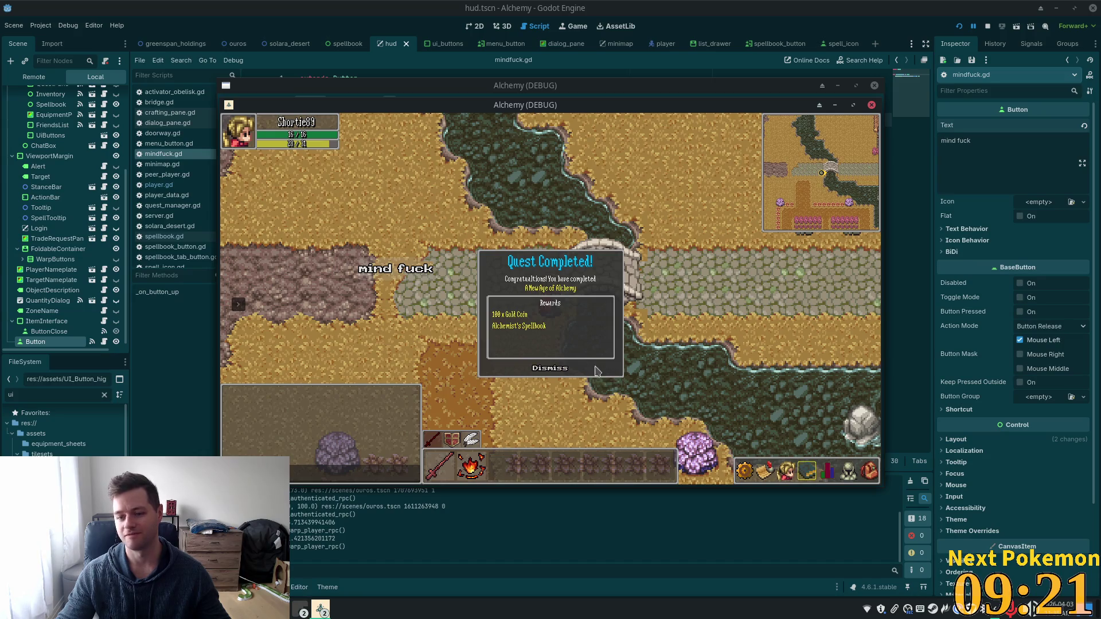
{"action": "left_click", "coordinate": [562, 368]}
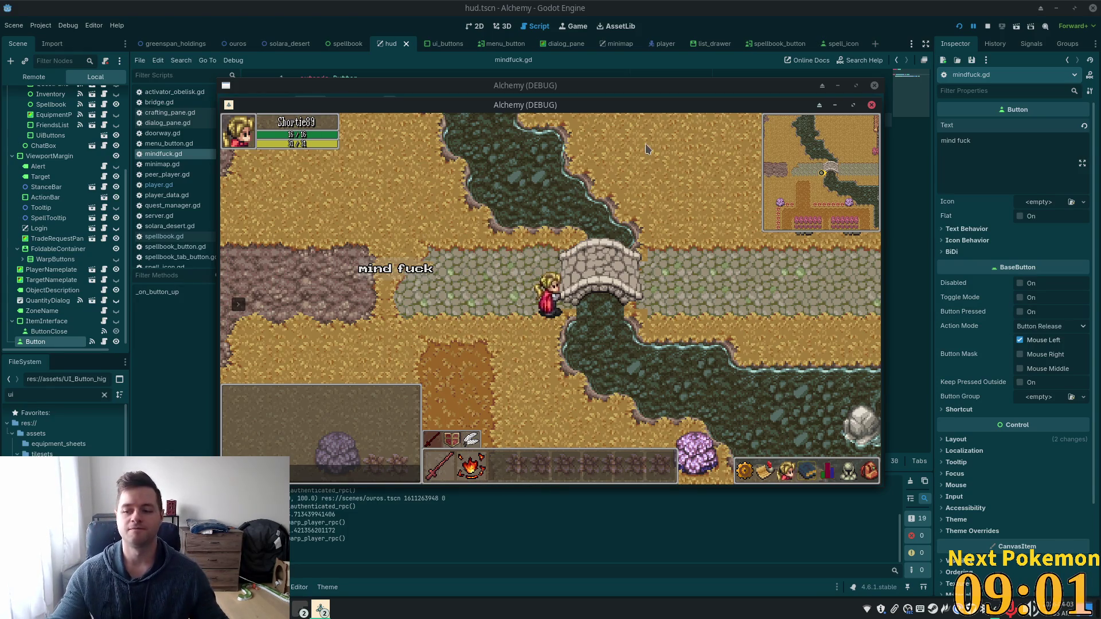
Step: Walk right across the bridge into town, then press the test button to retrigger Delric's dialog
{"action": "left_click", "coordinate": [725, 272]}
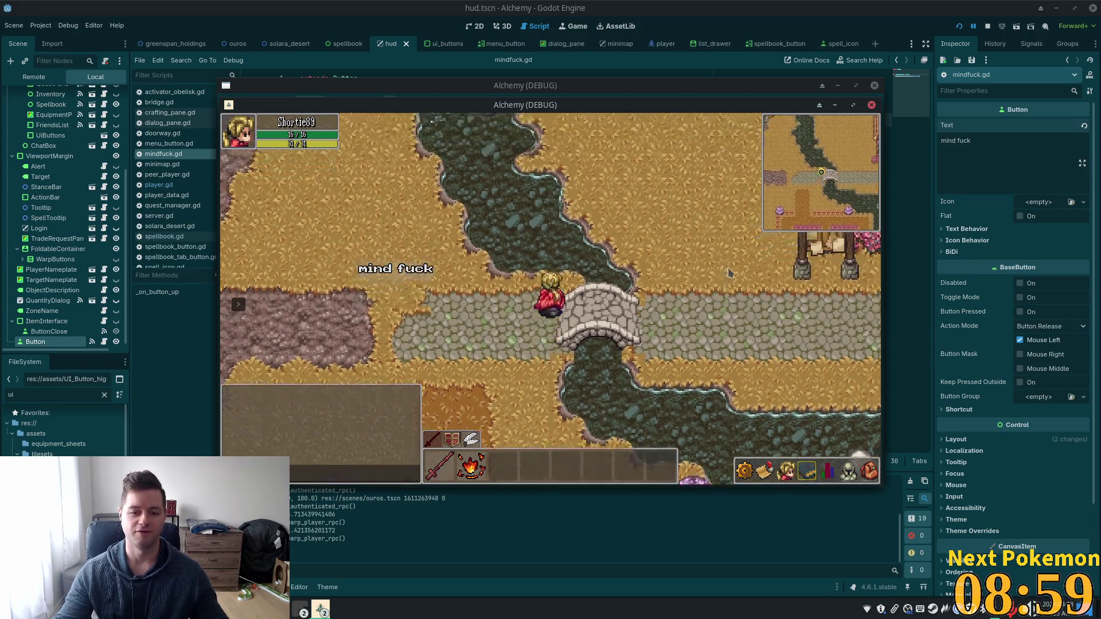
{"action": "left_click", "coordinate": [724, 274]}
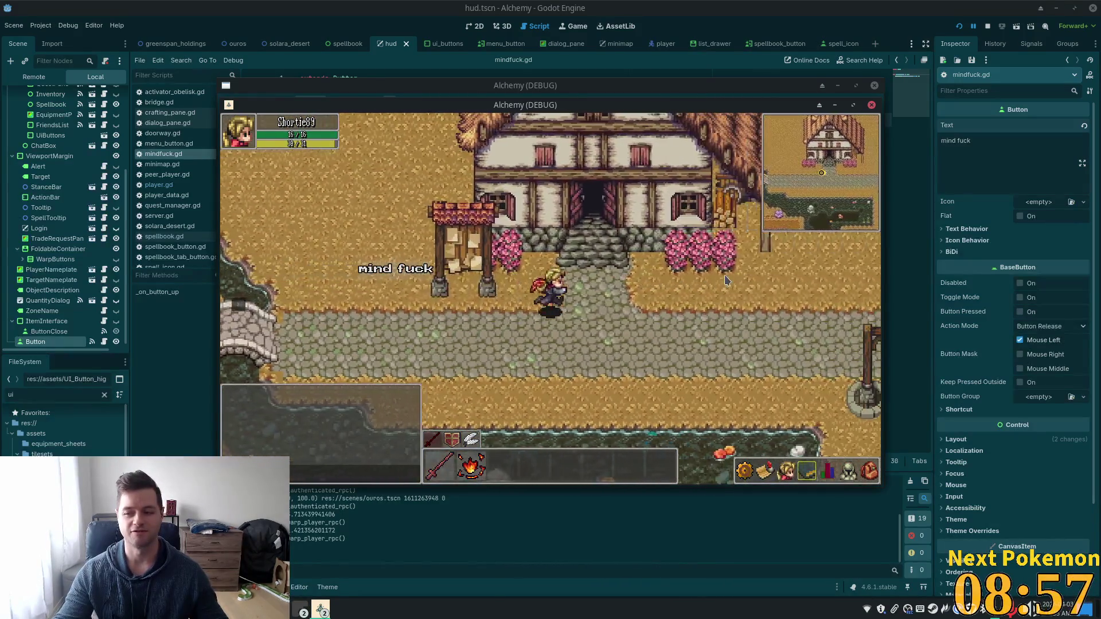
{"action": "left_click", "coordinate": [716, 285]}
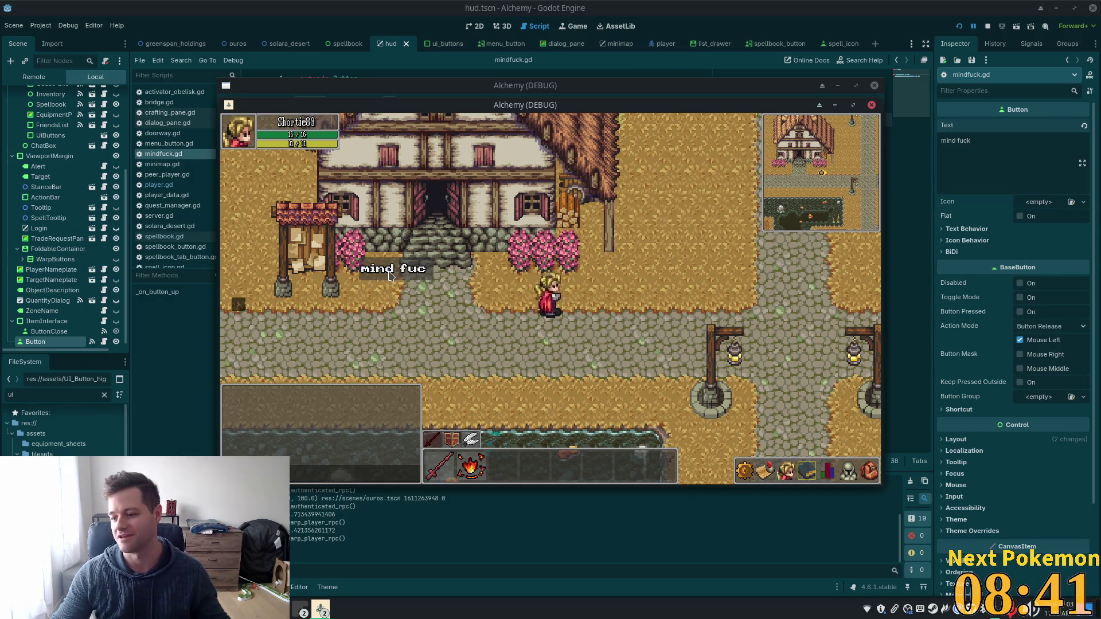
{"action": "left_click", "coordinate": [389, 276]}
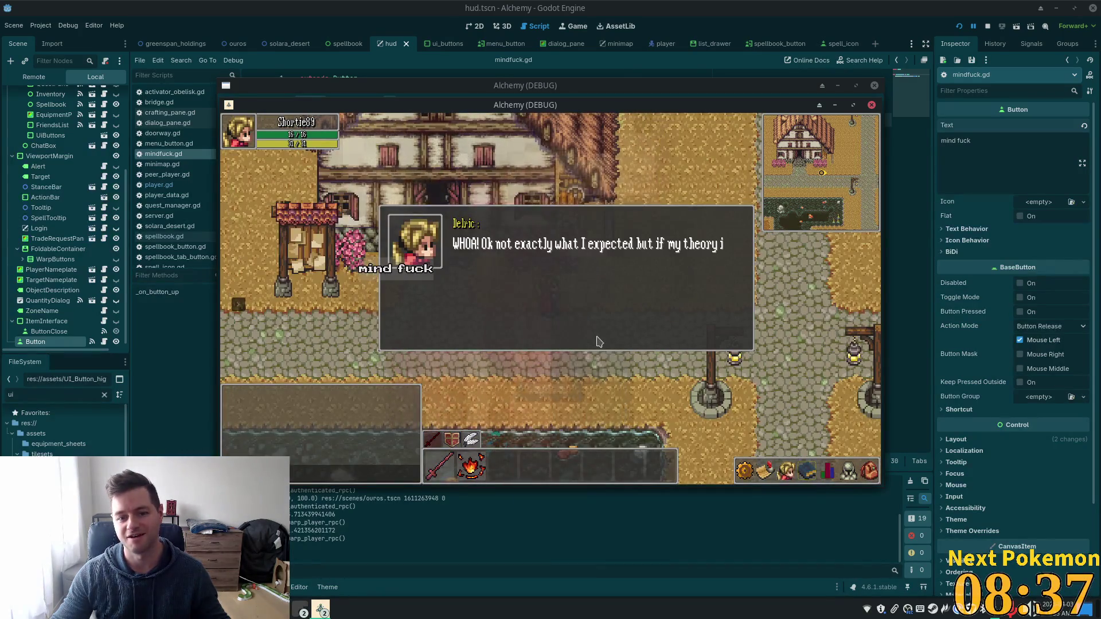
Step: Advance Delric's dialog to Quest Completed and dismiss the rewards window
{"action": "left_click", "coordinate": [576, 314]}
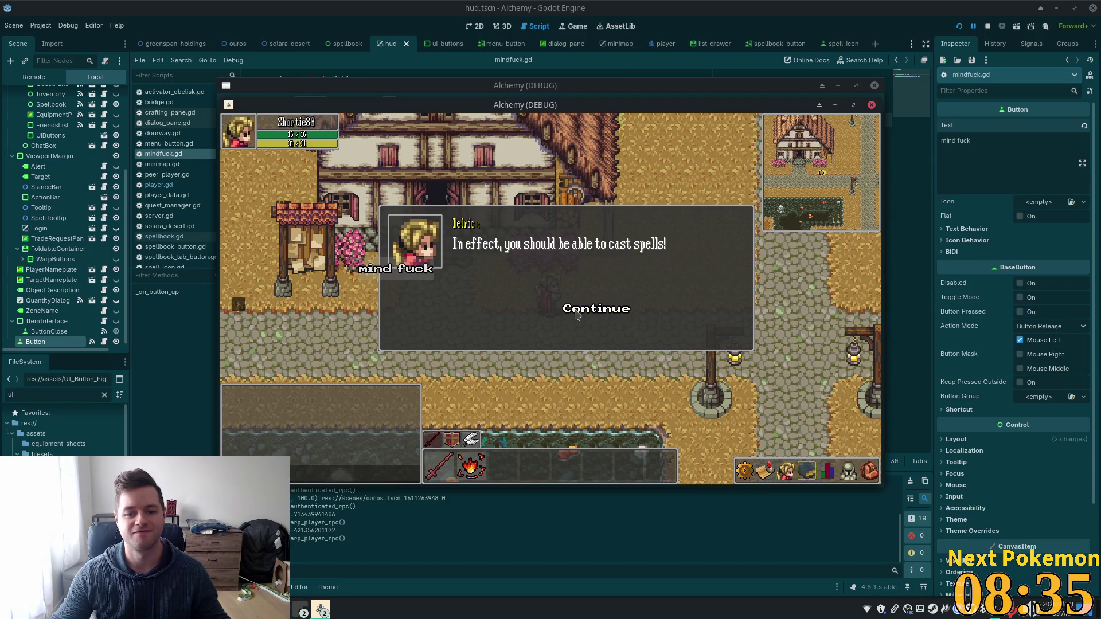
{"action": "left_click", "coordinate": [576, 314]}
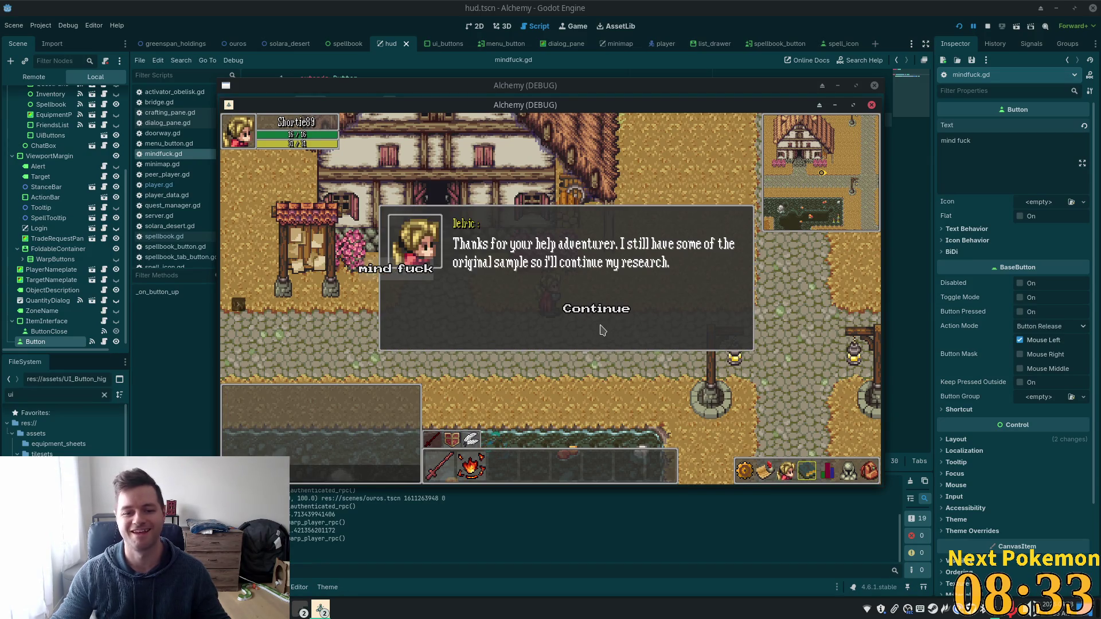
{"action": "left_click", "coordinate": [589, 312]}
{"action": "left_click", "coordinate": [585, 312]}
{"action": "left_click", "coordinate": [550, 368]}
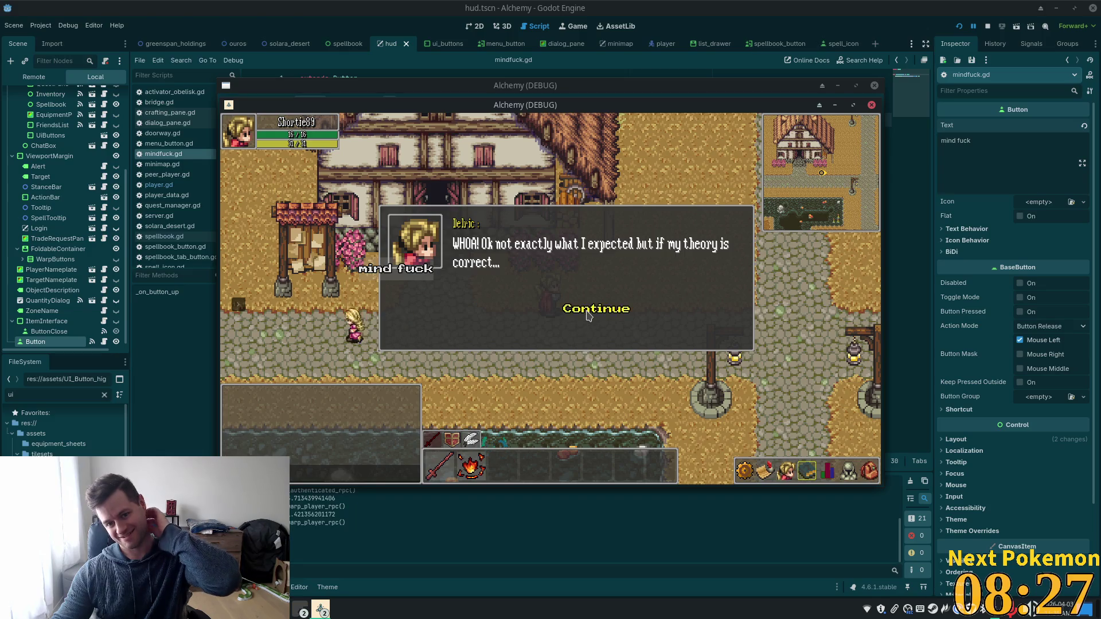
Step: Run through Delric's dialog a second time and close the Quest Completed rewards
{"action": "left_click", "coordinate": [588, 315]}
{"action": "left_click", "coordinate": [588, 314]}
{"action": "left_click", "coordinate": [588, 315]}
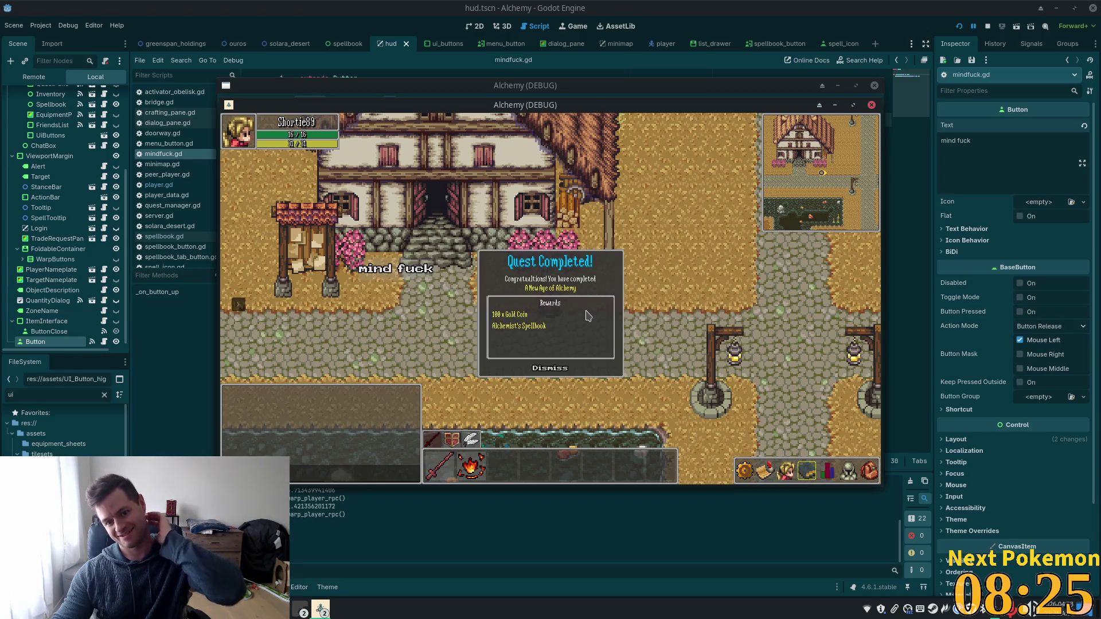
{"action": "left_click", "coordinate": [559, 370]}
Step: Walk the character right and north through town, behind a thatched roof, then west toward the bridge
{"action": "key", "text": "d"}
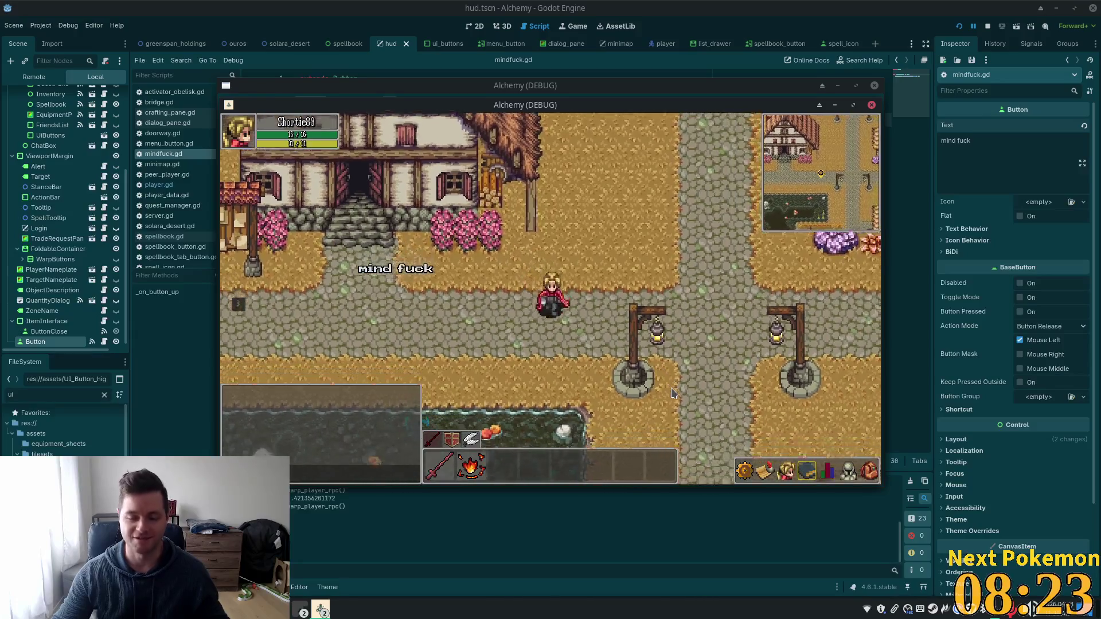
{"action": "key", "text": "w"}
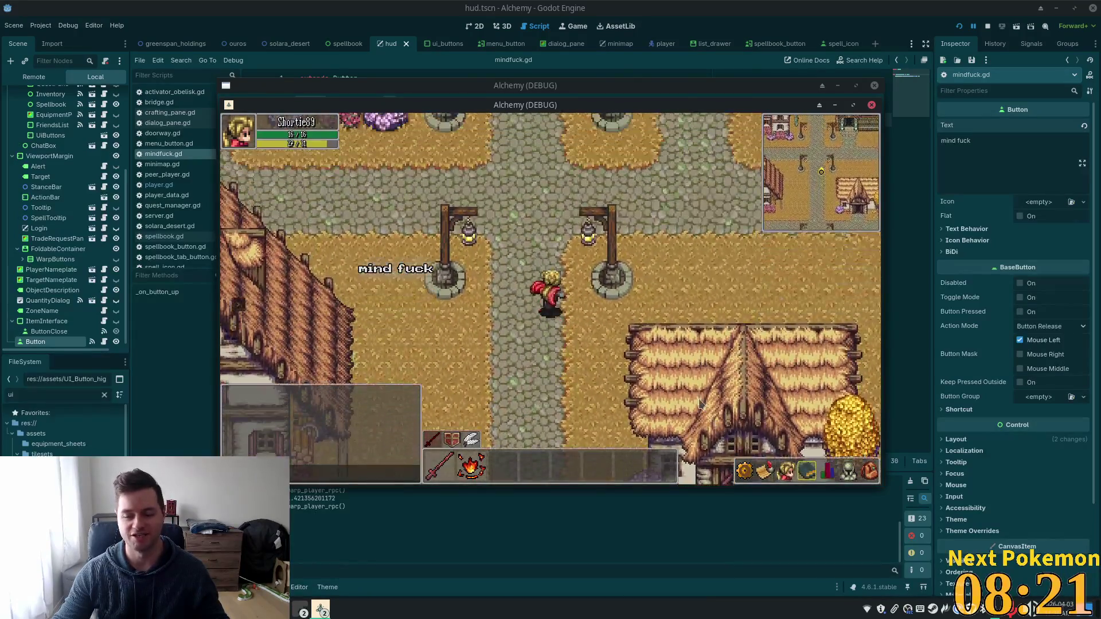
{"action": "key", "text": "a"}
{"action": "key", "text": "s"}
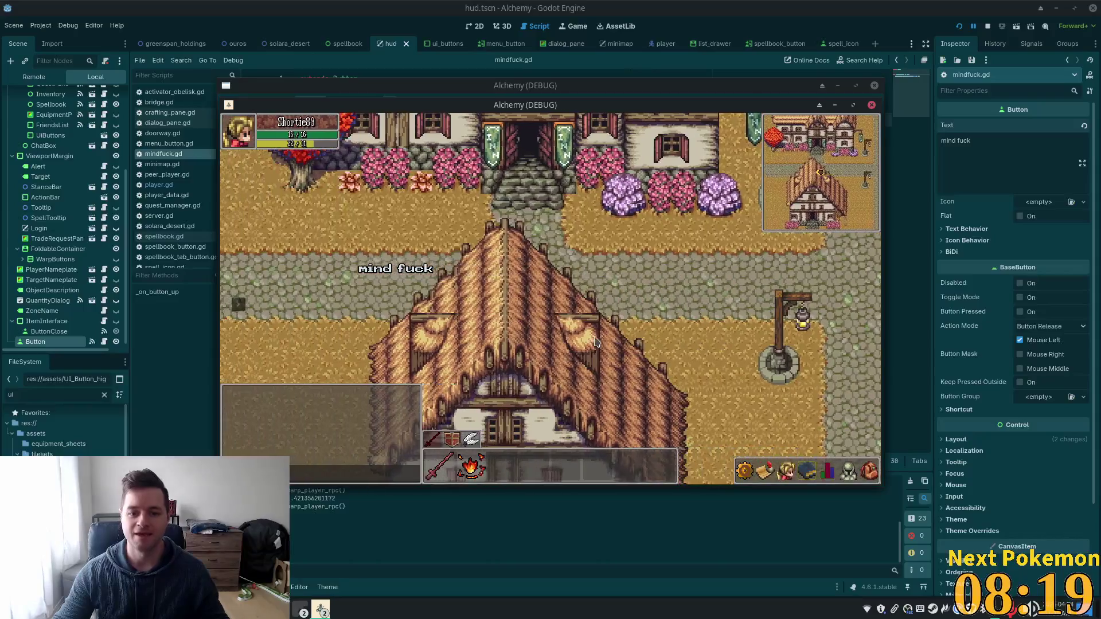
{"action": "key", "text": "w"}
{"action": "key", "text": "a"}
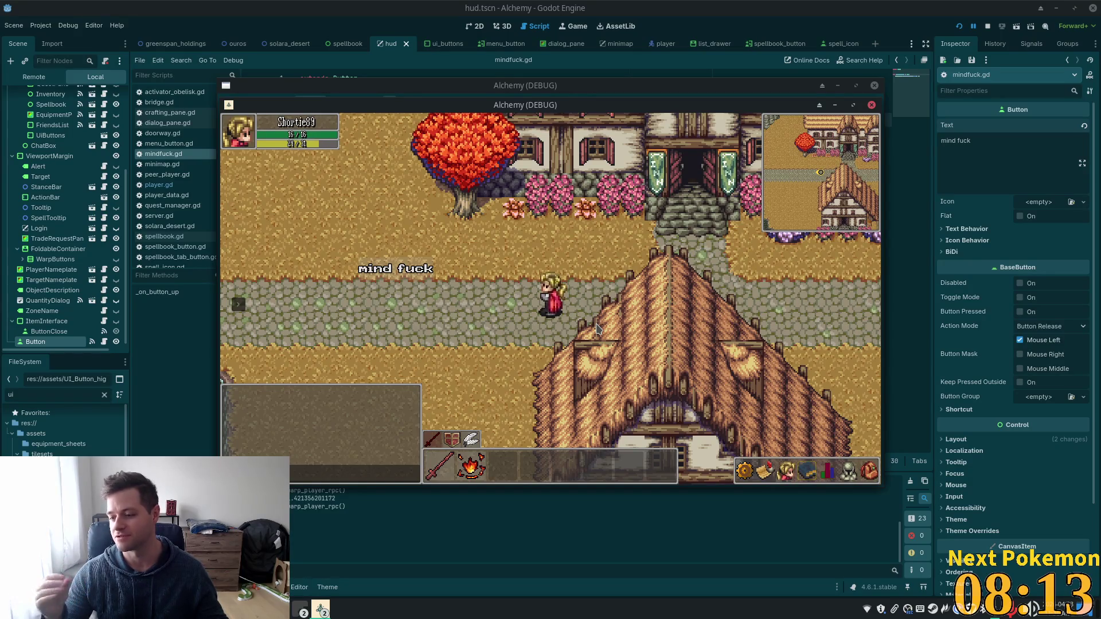
{"action": "key", "text": "a"}
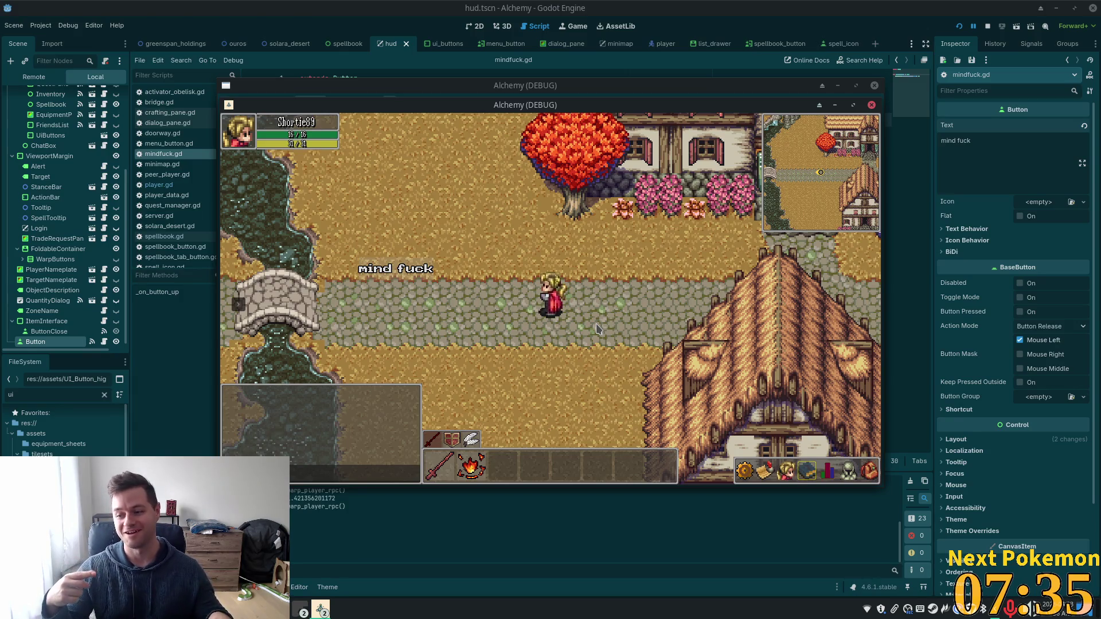
Step: Walk left across the stone bridge into Delric's house and back out
{"action": "key", "text": "a"}
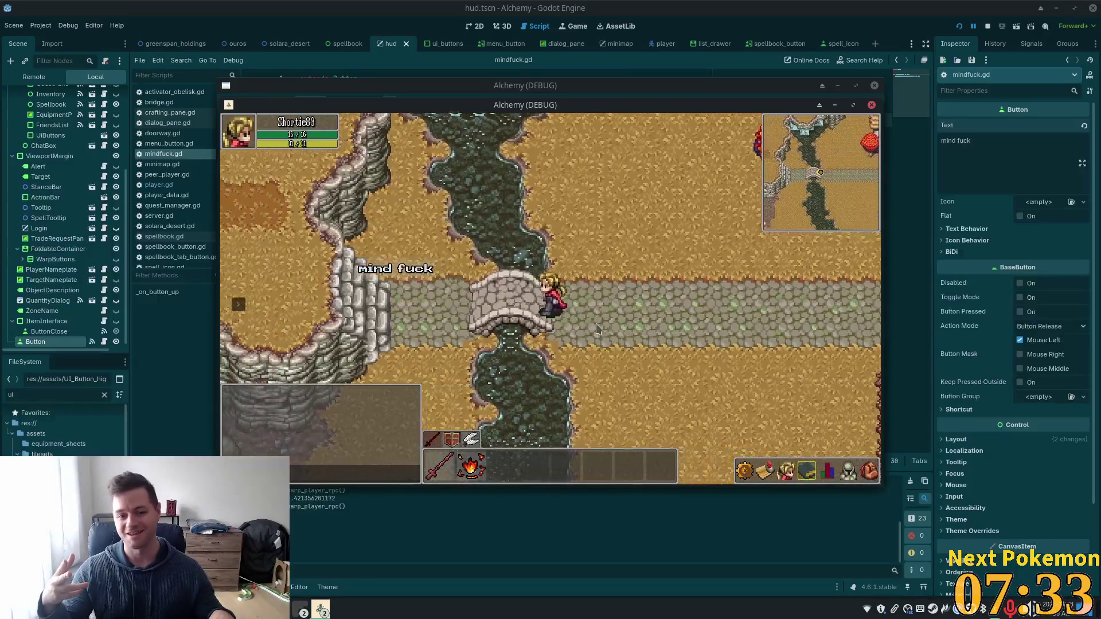
{"action": "key", "text": "s"}
{"action": "key", "text": "s"}
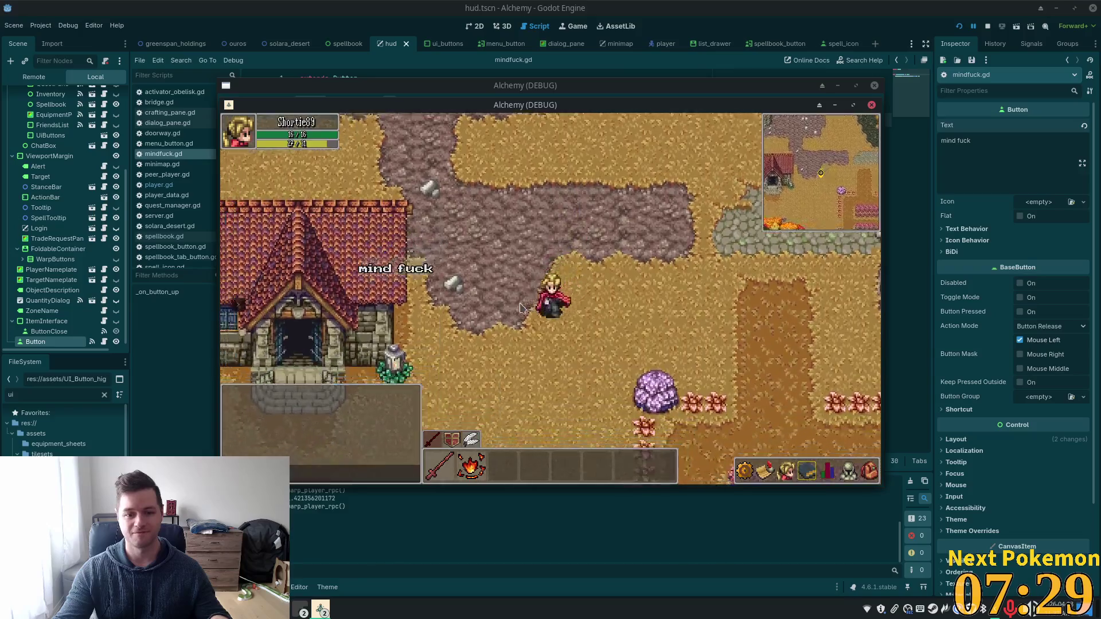
{"action": "key", "text": "a"}
{"action": "key", "text": "w"}
{"action": "key", "text": "s"}
{"action": "key", "text": "d"}
{"action": "key", "text": "w"}
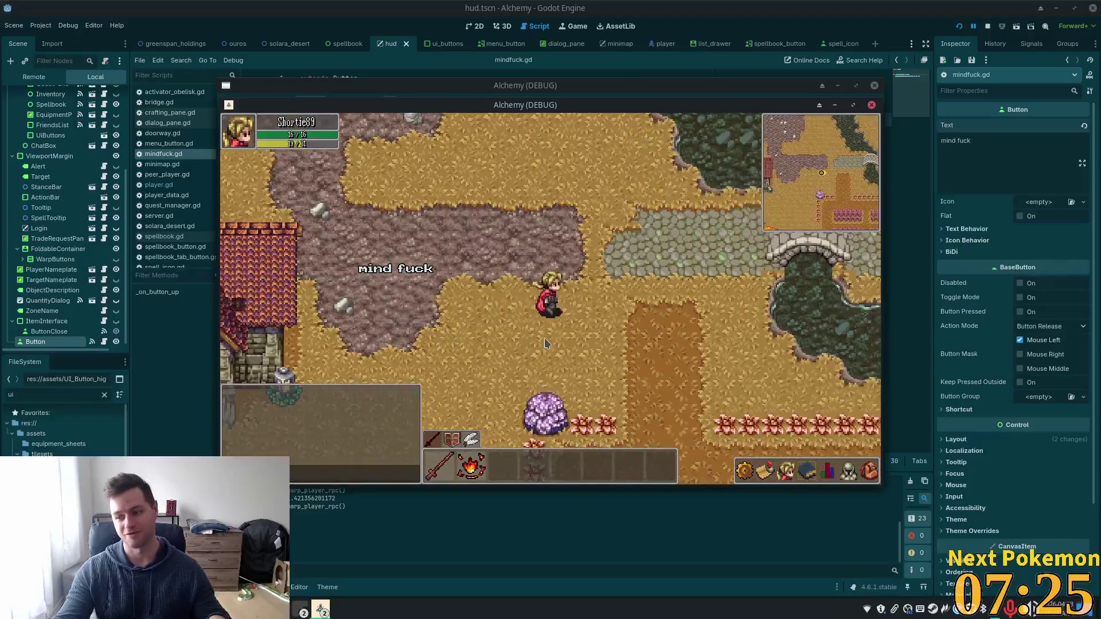
Step: Walk back over the bridge and up the lamp-post path past the well to the inn entrance
{"action": "key", "text": "d"}
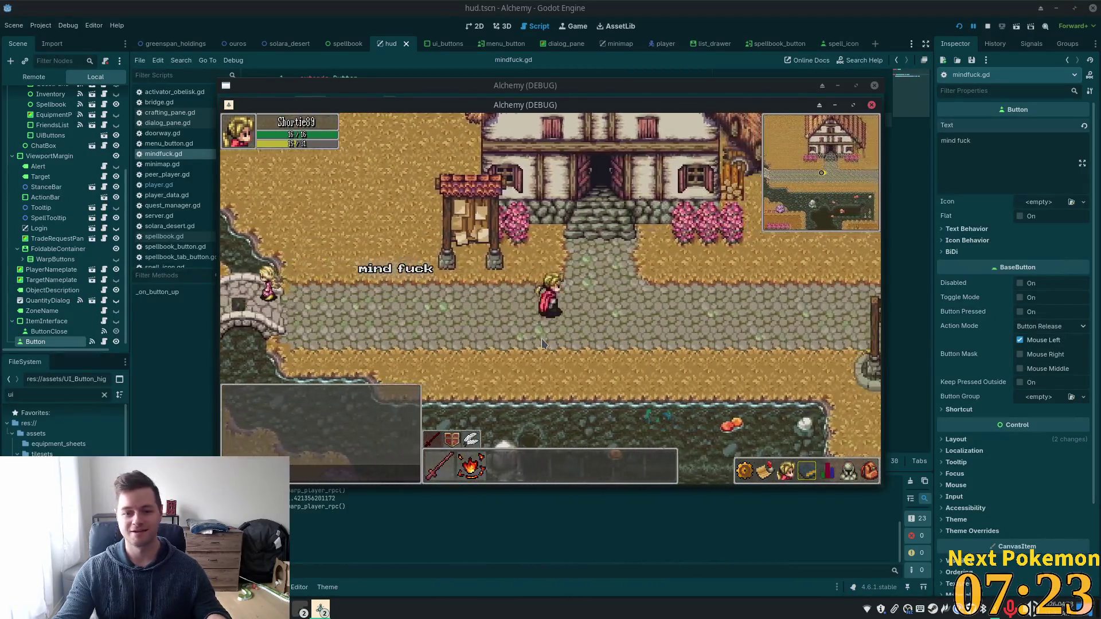
{"action": "key", "text": "d"}
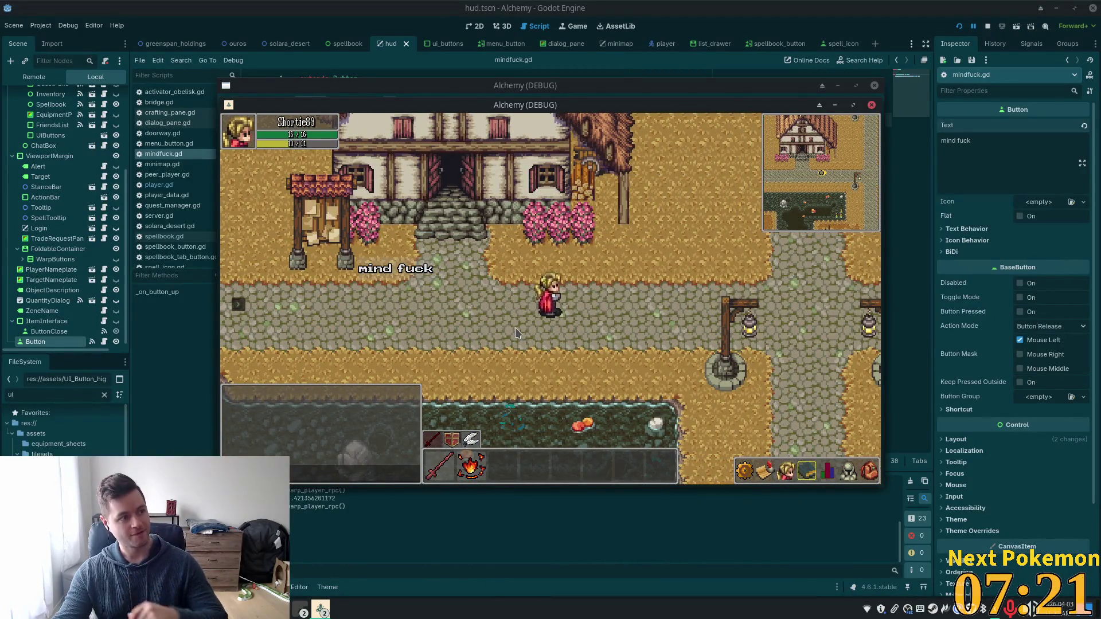
{"action": "key", "text": "d"}
{"action": "key", "text": "w"}
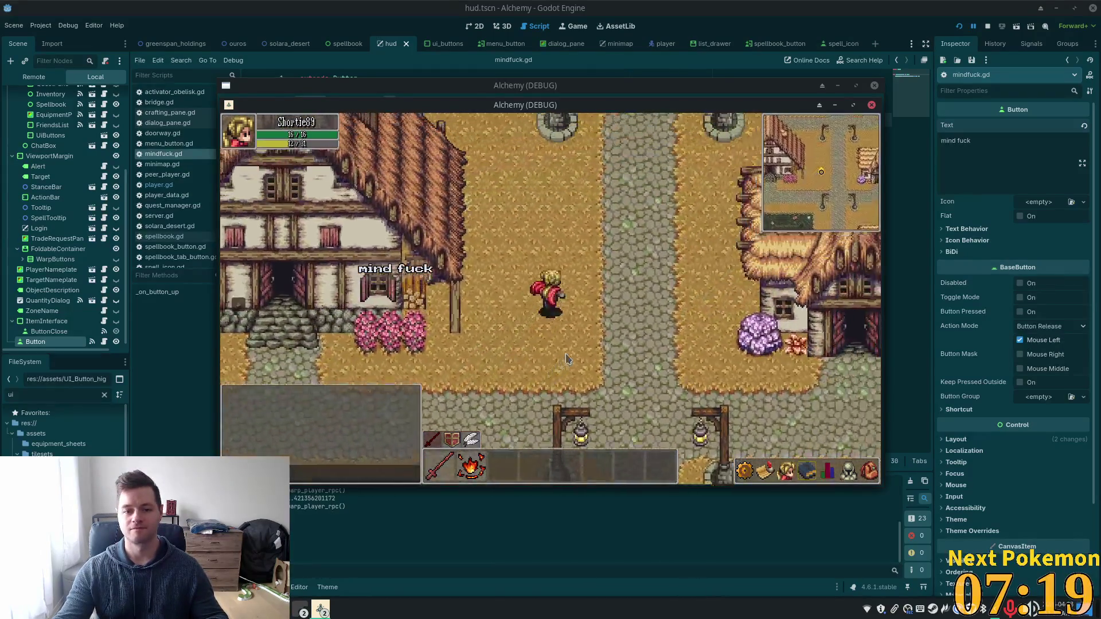
{"action": "key", "text": "w"}
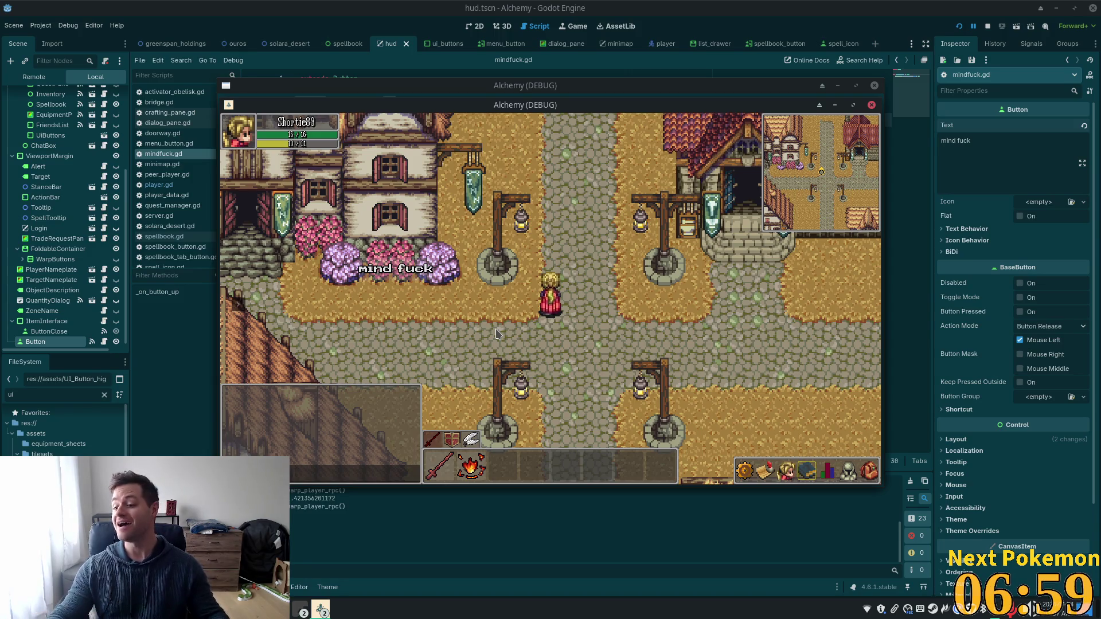
{"action": "key", "text": "Up"}
{"action": "key", "text": "Left"}
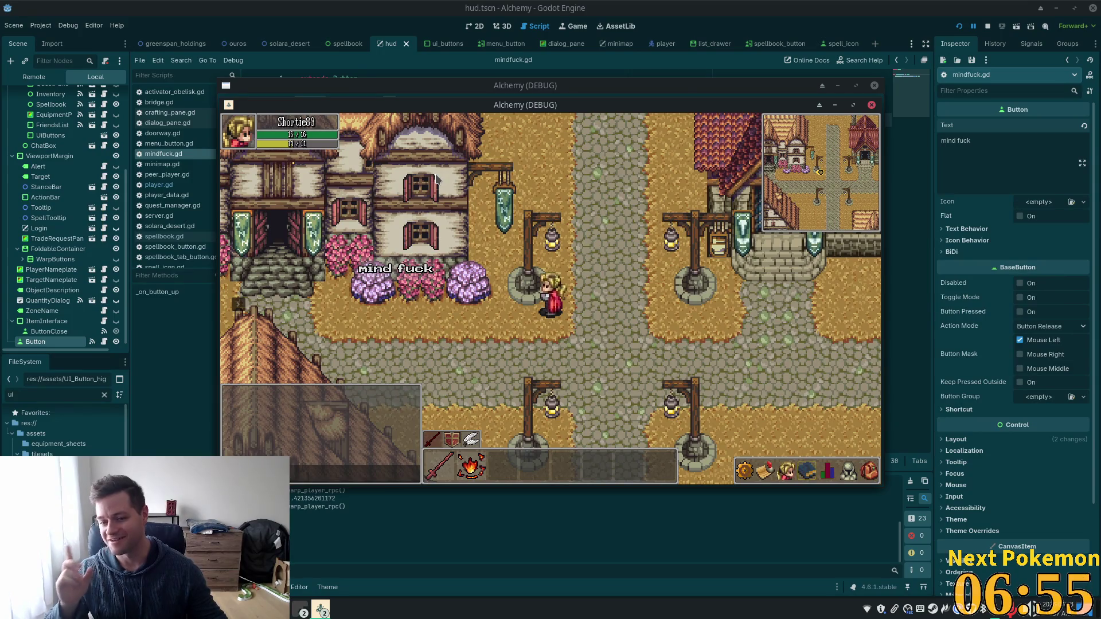
{"action": "key", "text": "Left"}
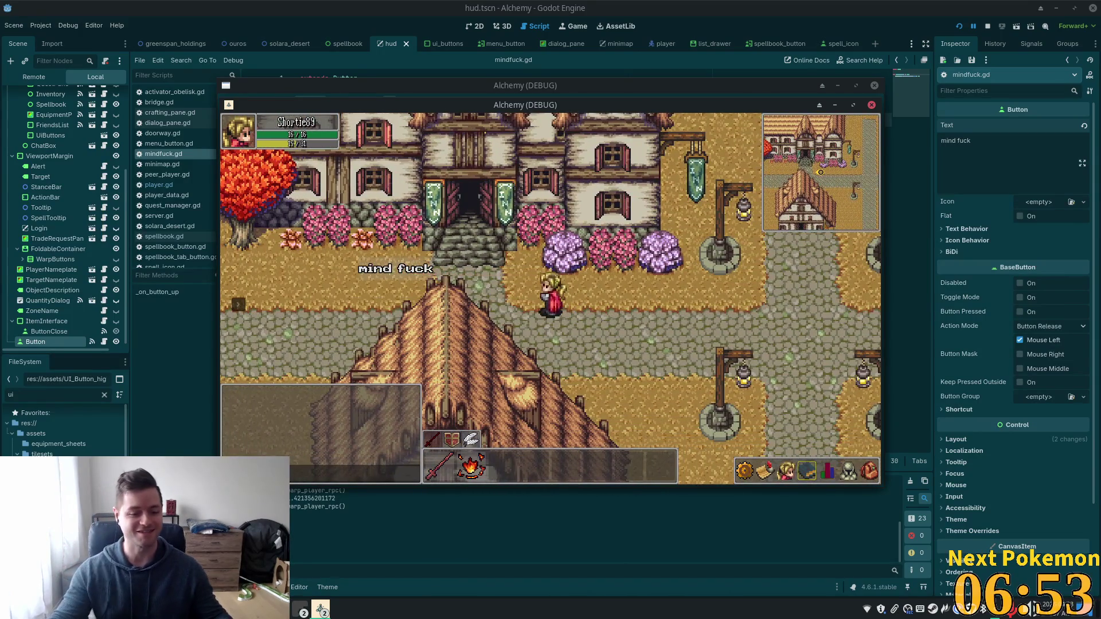
{"action": "key", "text": "alt+Tab"}
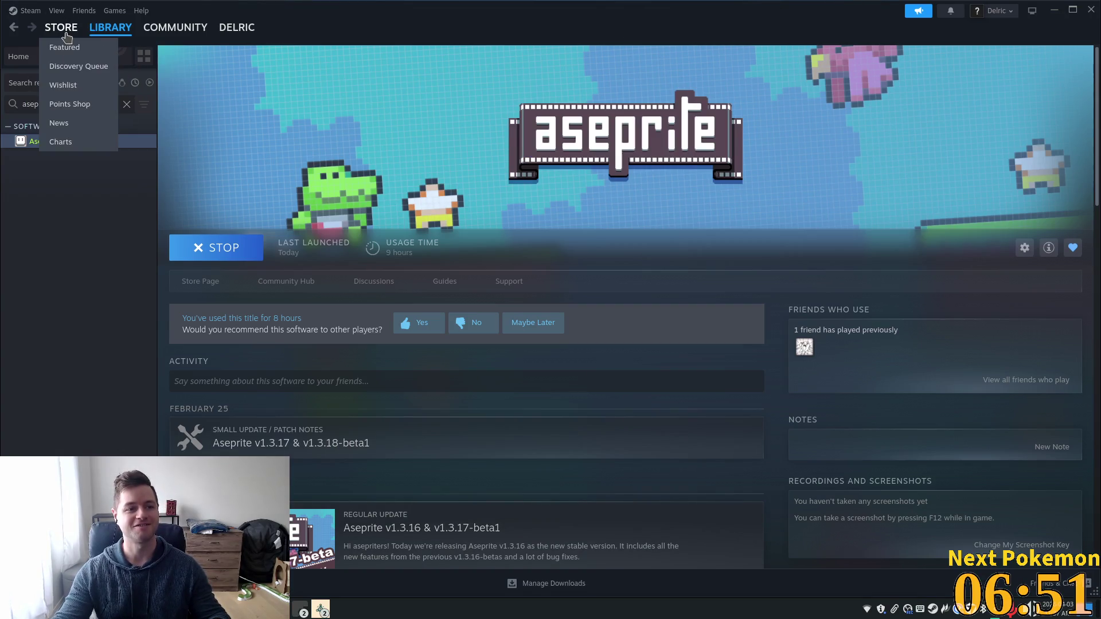
Step: Search the Steam store for 'mind-blessed' and open the results page
{"action": "left_click", "coordinate": [66, 34]}
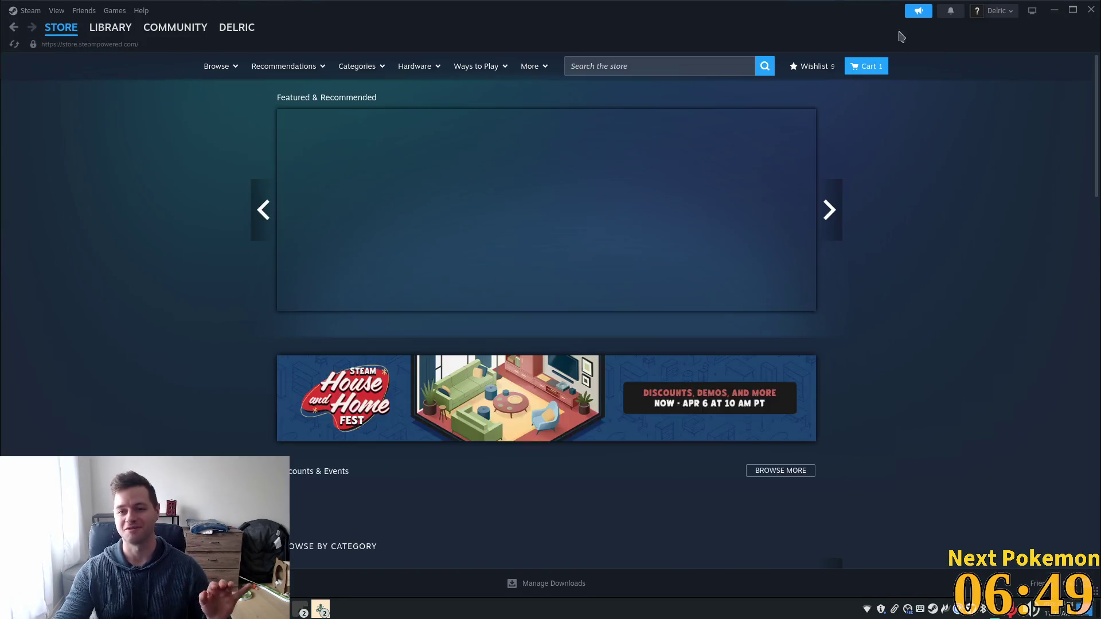
{"action": "left_click", "coordinate": [658, 59]}
{"action": "type", "text": "mind-bleed"}
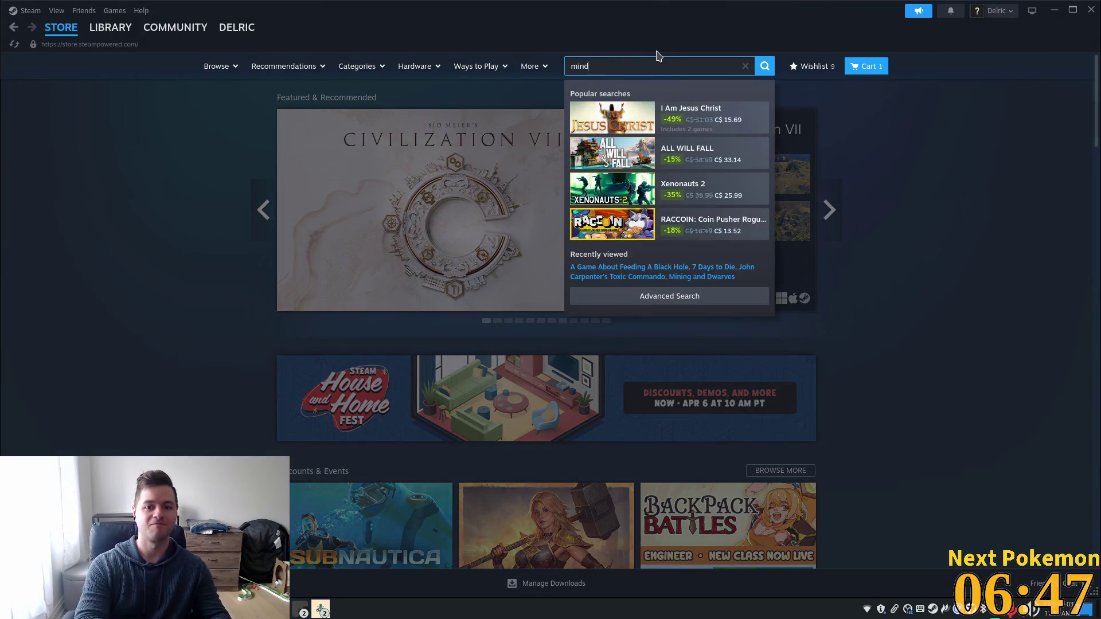
{"action": "key", "text": "BackSpace"}
{"action": "key", "text": "BackSpace"}
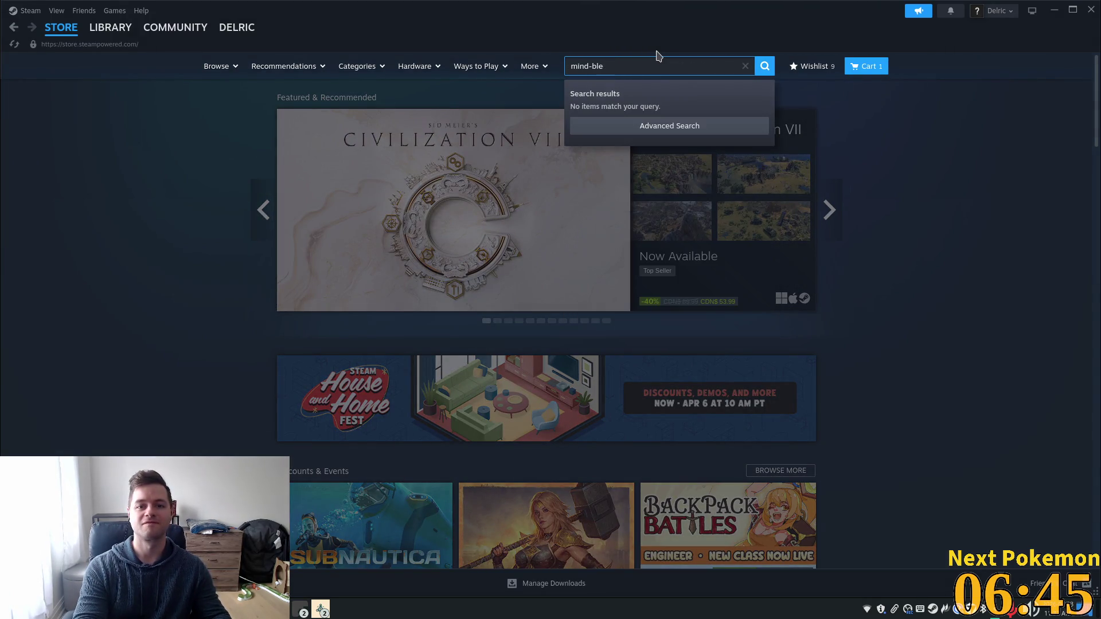
{"action": "type", "text": "ssed"}
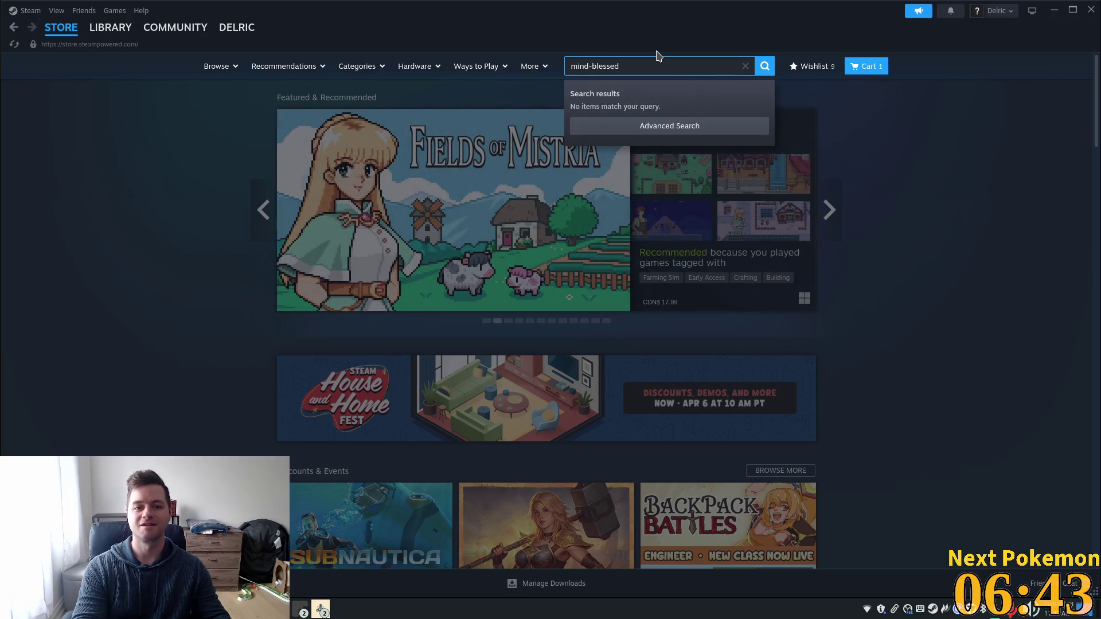
{"action": "key", "text": "Return"}
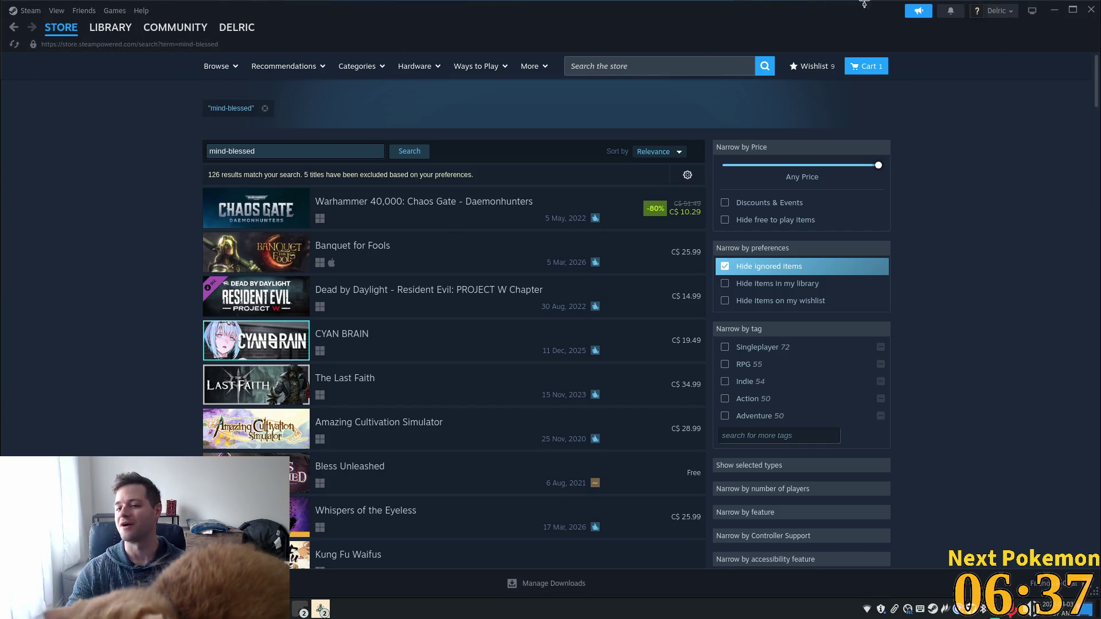
{"action": "key", "text": "alt+Tab"}
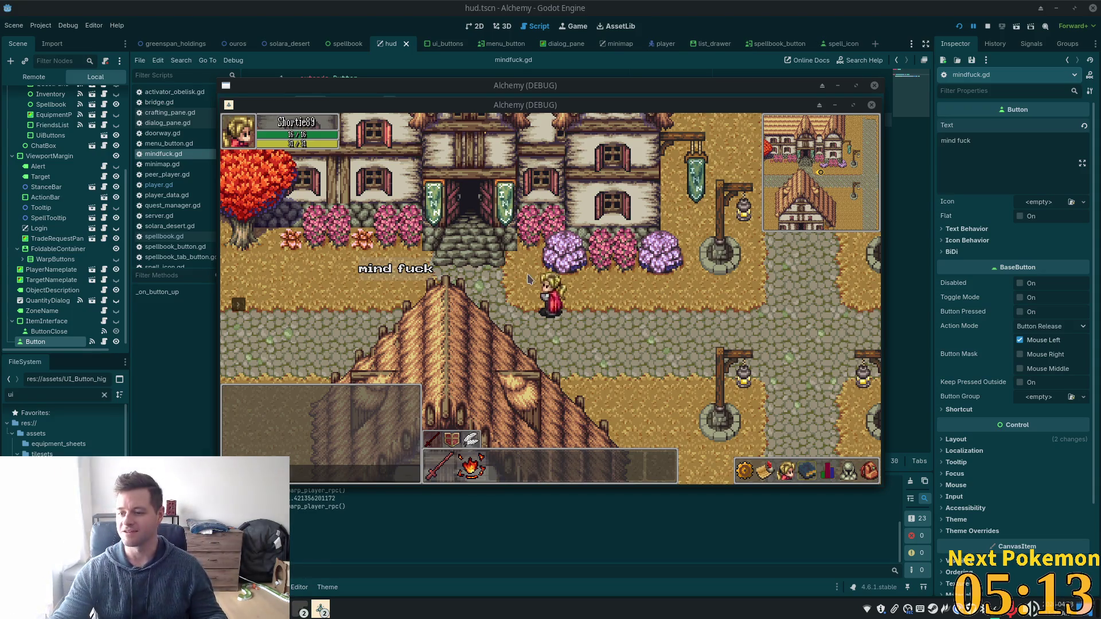
Step: Walk the character west along the road, then south-west toward the red-roofed house
{"action": "key", "text": "a"}
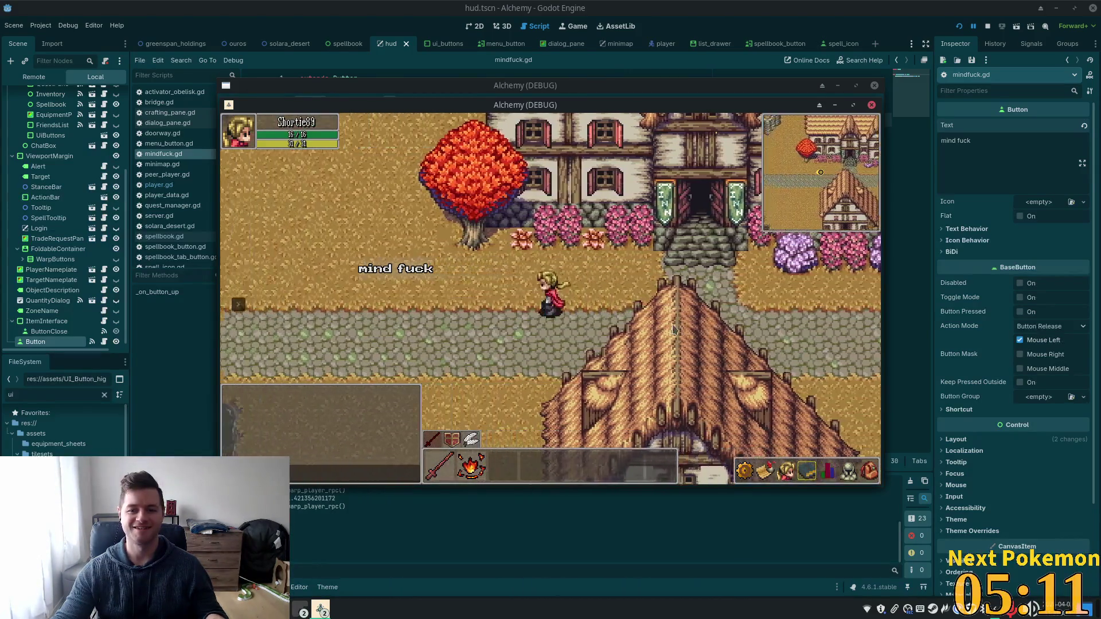
{"action": "key", "text": "a"}
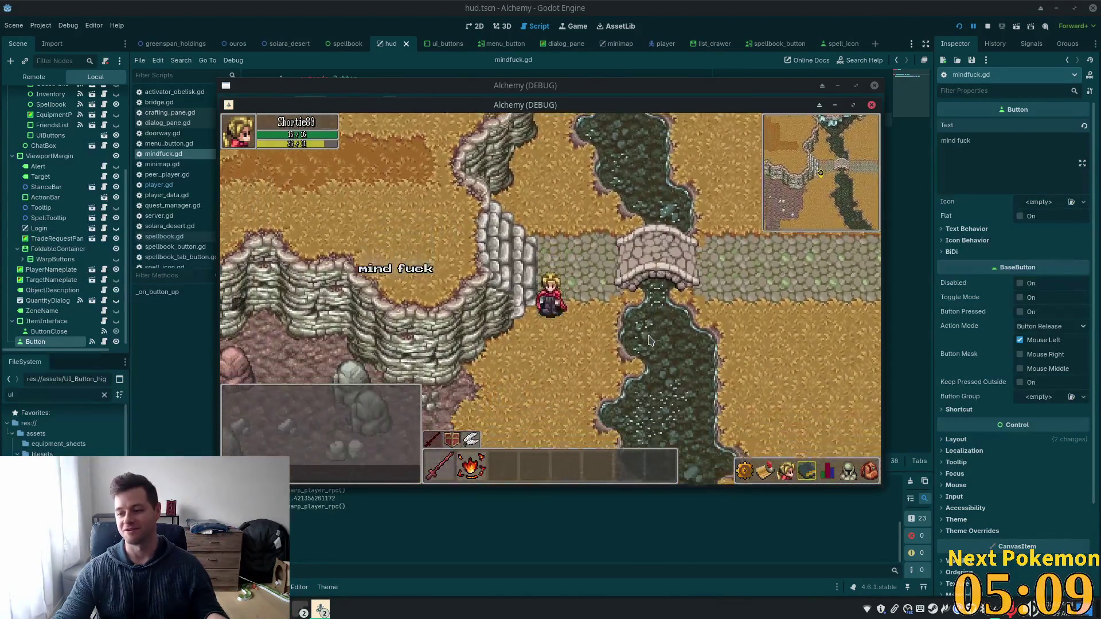
{"action": "key", "text": "s"}
{"action": "key", "text": "a"}
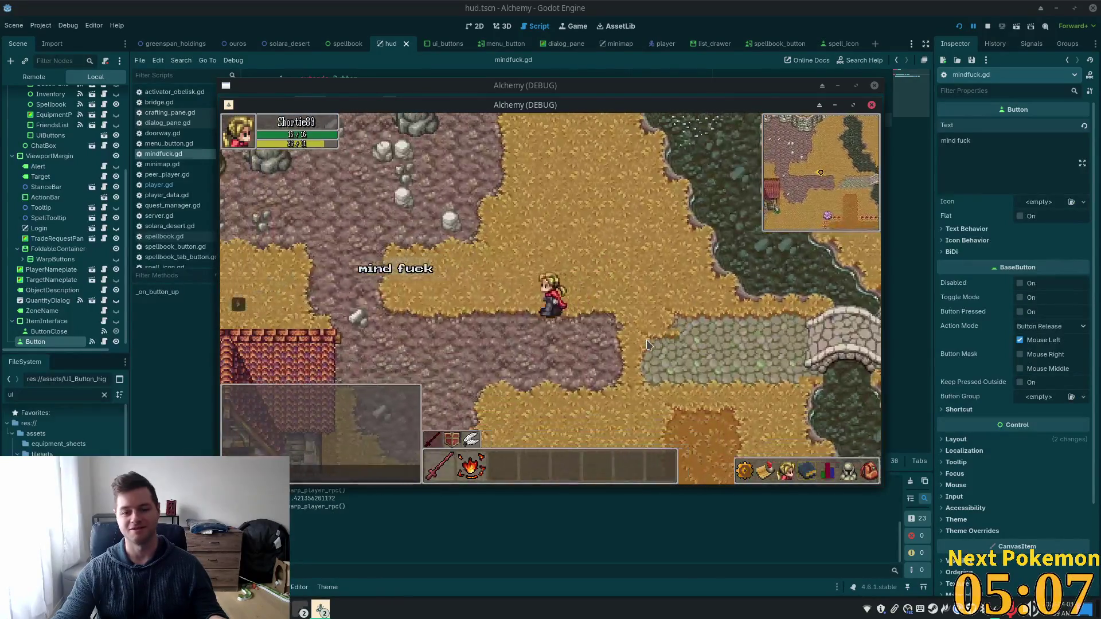
{"action": "key", "text": "s"}
{"action": "key", "text": "a"}
{"action": "key", "text": "s"}
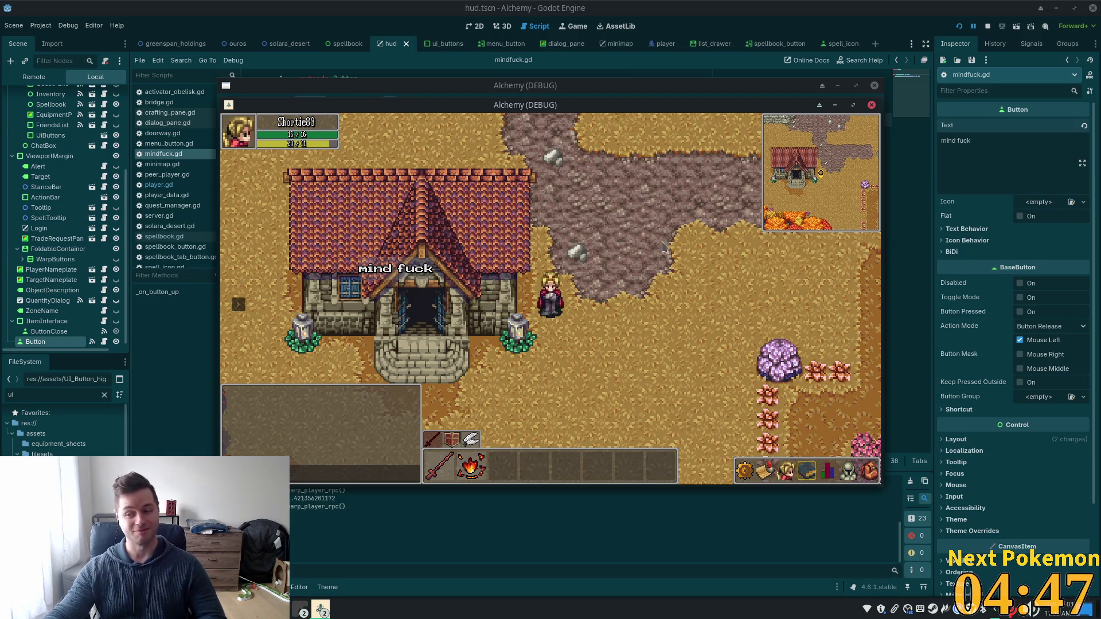
Step: Walk repeatedly behind and away from the house roof to test hiding, then stop the game with F8
{"action": "key", "text": "w"}
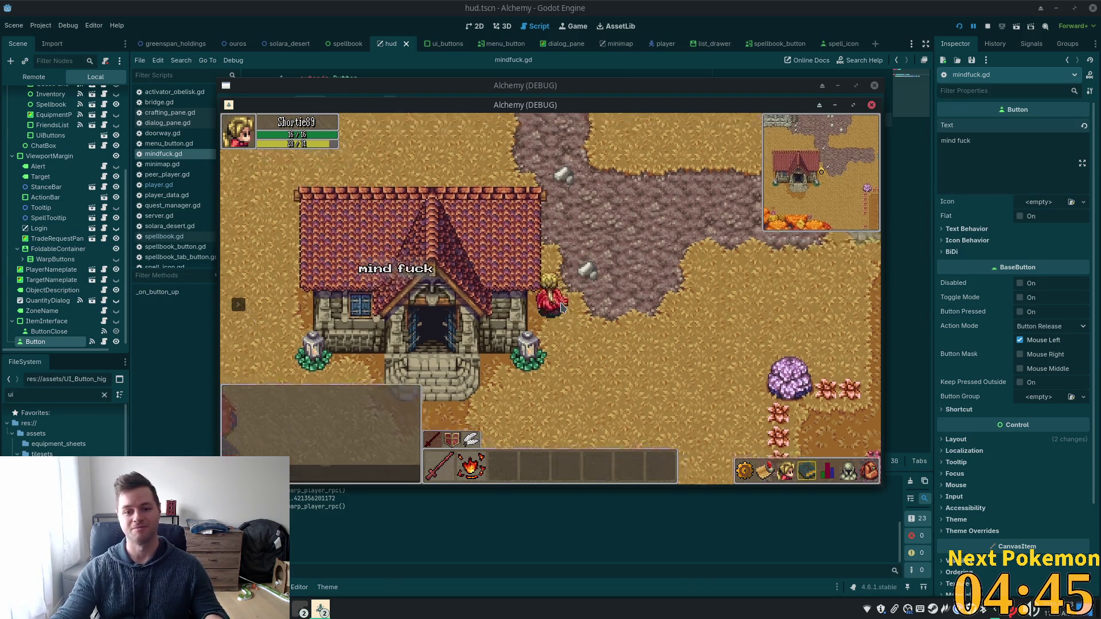
{"action": "key", "text": "w"}
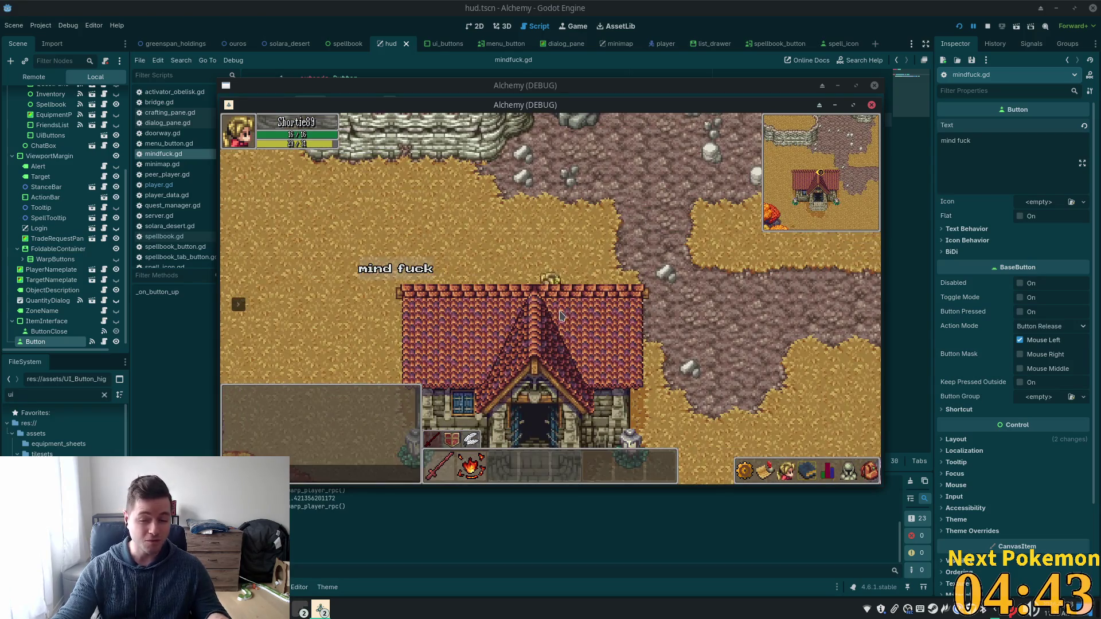
{"action": "key", "text": "d"}
{"action": "key", "text": "s"}
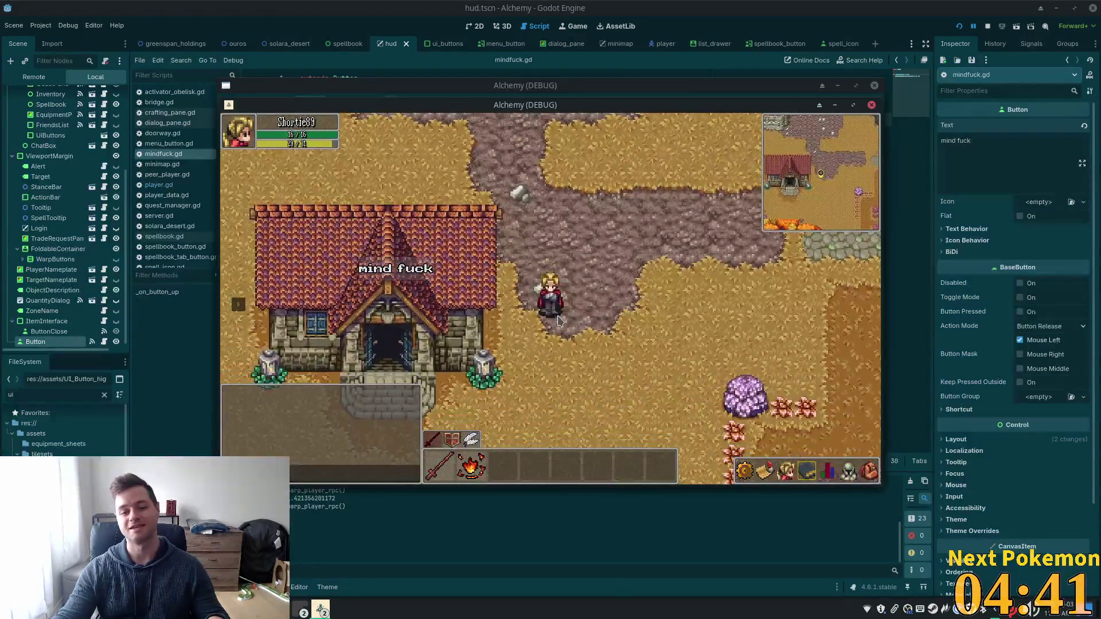
{"action": "key", "text": "a"}
{"action": "key", "text": "w"}
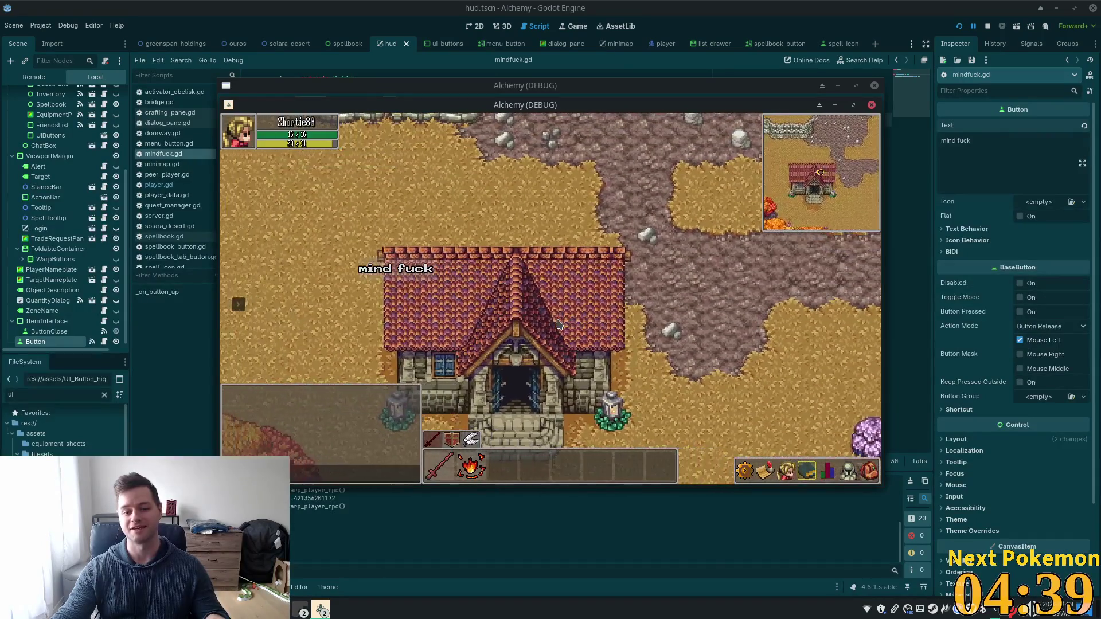
{"action": "key", "text": "w"}
{"action": "key", "text": "s"}
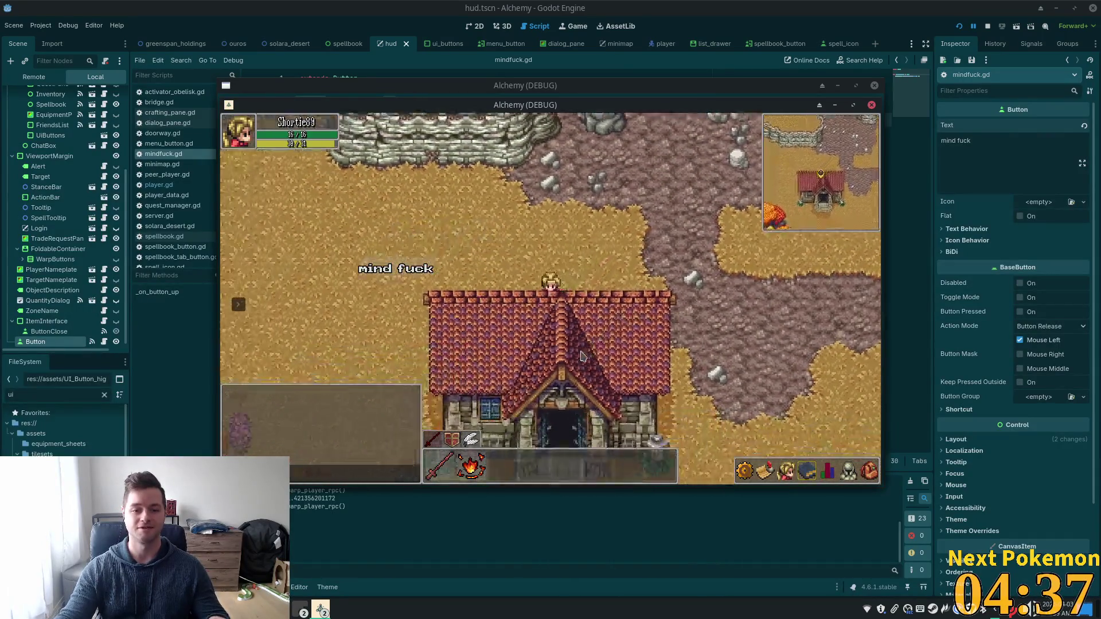
{"action": "key", "text": "a"}
{"action": "key", "text": "s"}
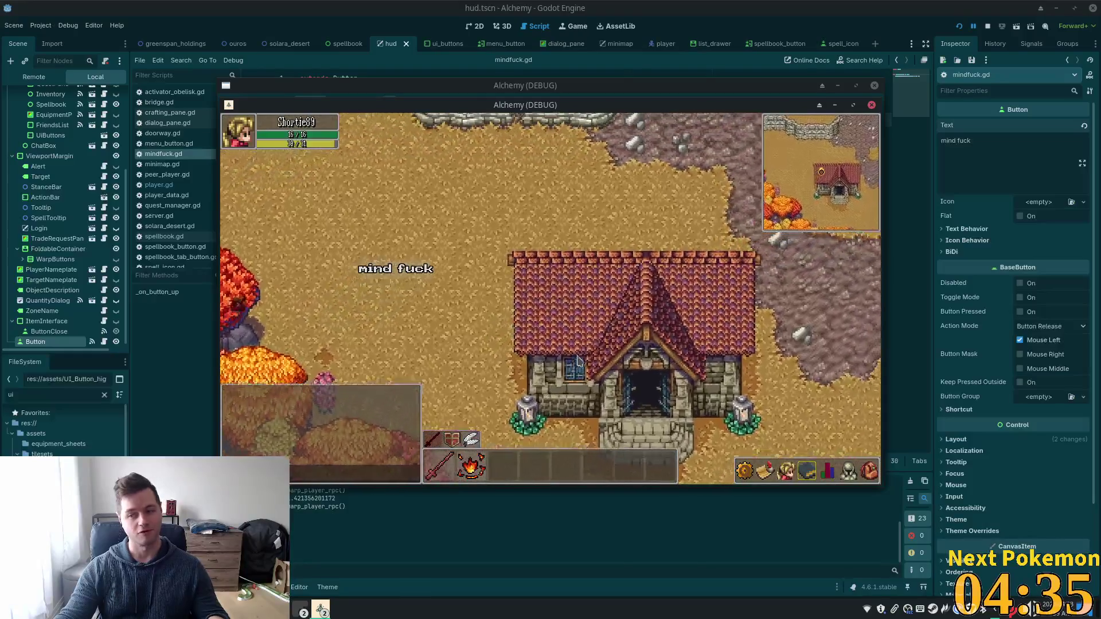
{"action": "key", "text": "w"}
{"action": "key", "text": "d"}
{"action": "key", "text": "s"}
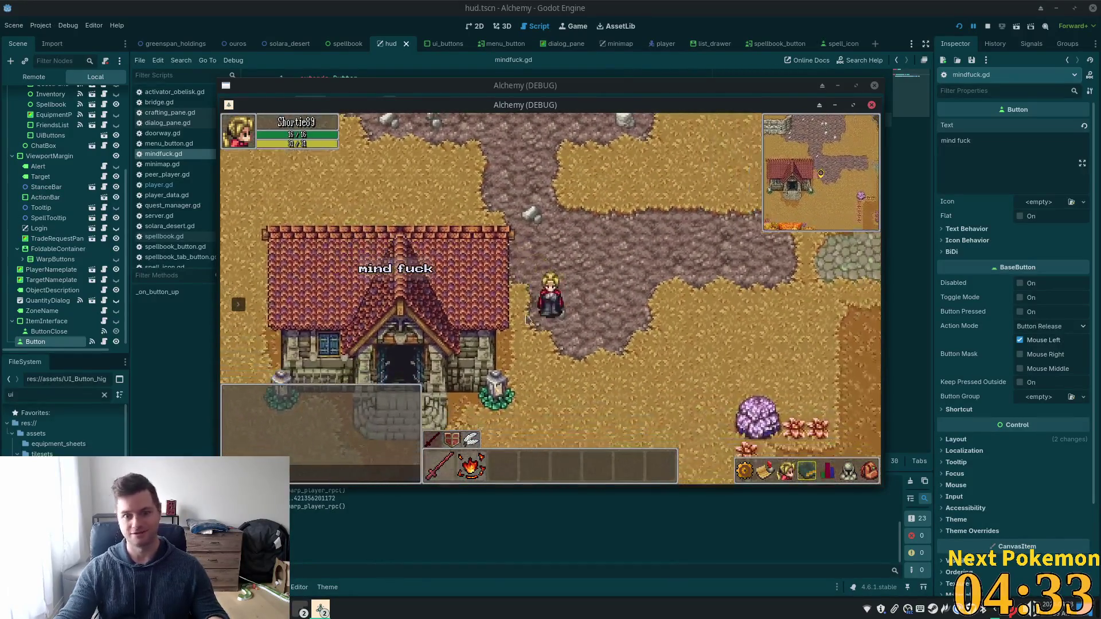
{"action": "key", "text": "F8"}
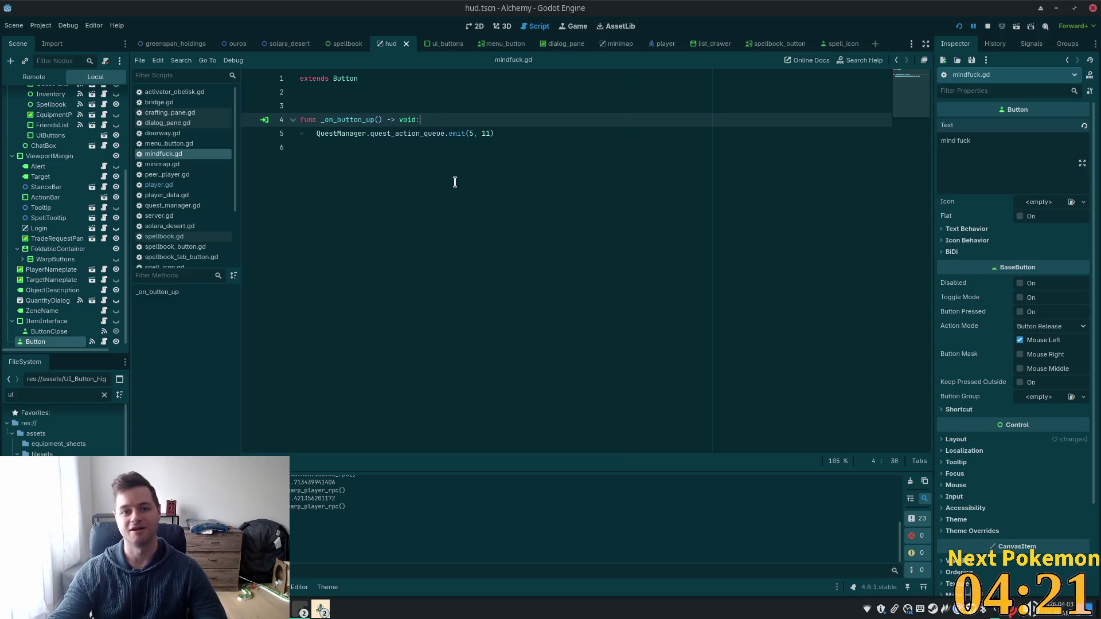
Step: Switch to the 2D workspace and zoom around the hud.tscn layout with its test button
{"action": "left_click", "coordinate": [476, 26]}
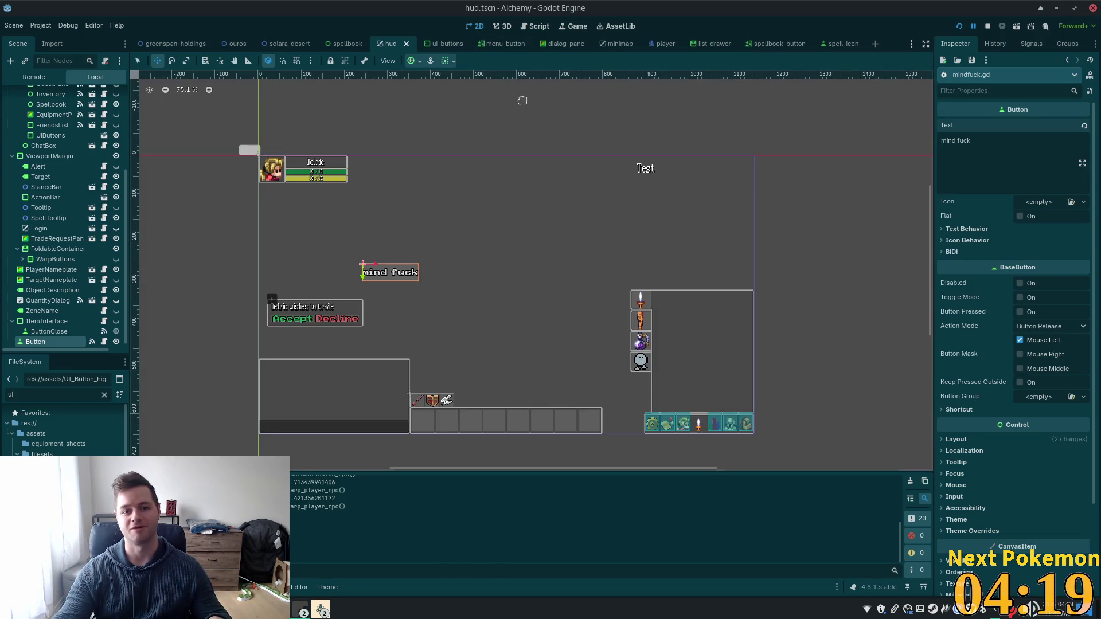
{"action": "scroll", "coordinate": [573, 327], "scroll_direction": "up", "scroll_amount": 2}
{"action": "scroll", "coordinate": [526, 300], "scroll_direction": "down", "scroll_amount": 1}
{"action": "scroll", "coordinate": [688, 270], "scroll_direction": "up", "scroll_amount": 1}
{"action": "scroll", "coordinate": [872, 229], "scroll_direction": "down", "scroll_amount": 1}
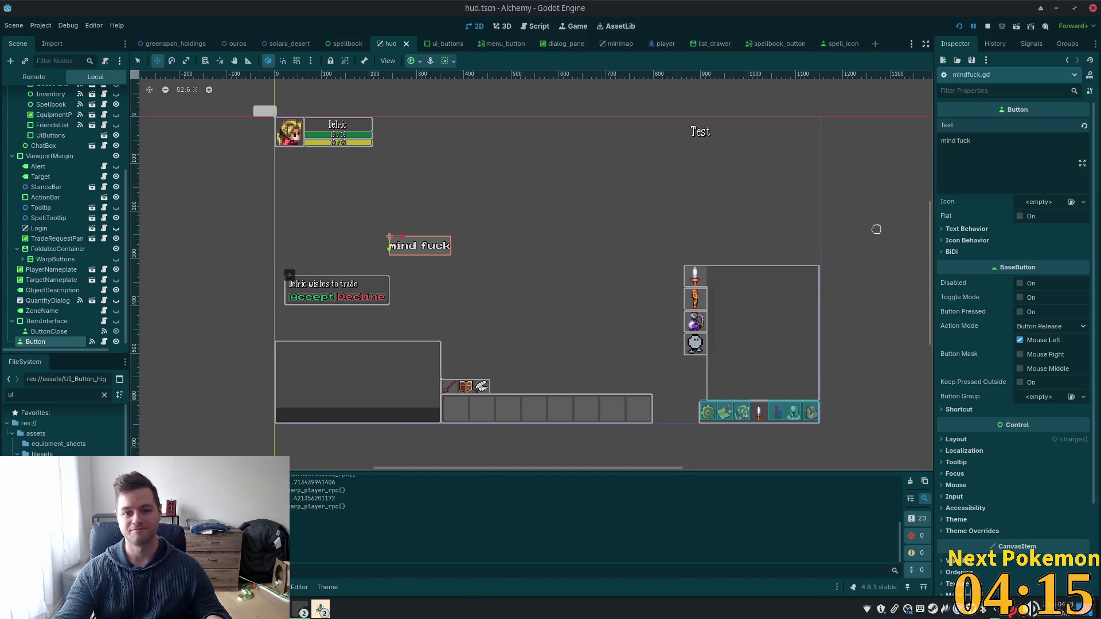
{"action": "scroll", "coordinate": [876, 230], "scroll_direction": "up", "scroll_amount": 1}
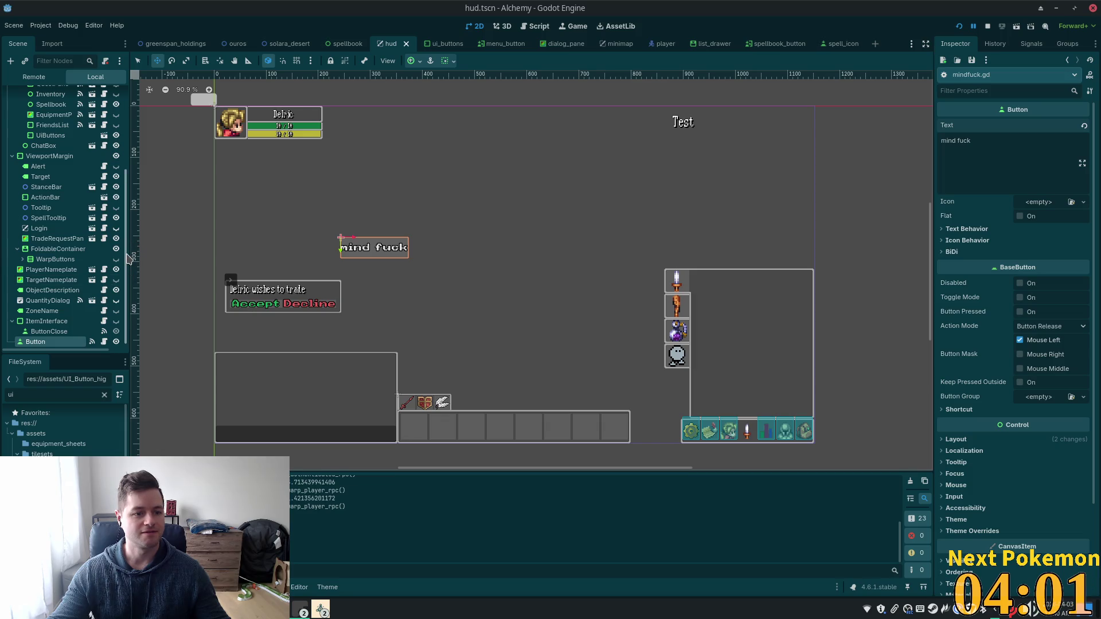
{"action": "scroll", "coordinate": [127, 259], "scroll_direction": "up", "scroll_amount": 5}
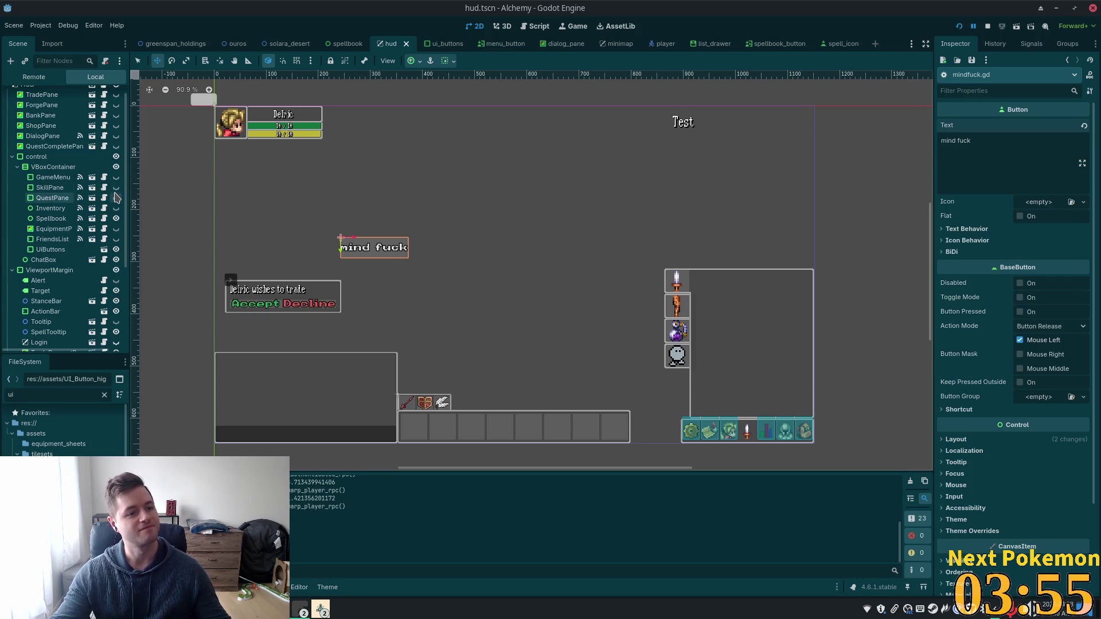
{"action": "scroll", "coordinate": [113, 201], "scroll_direction": "down", "scroll_amount": 5}
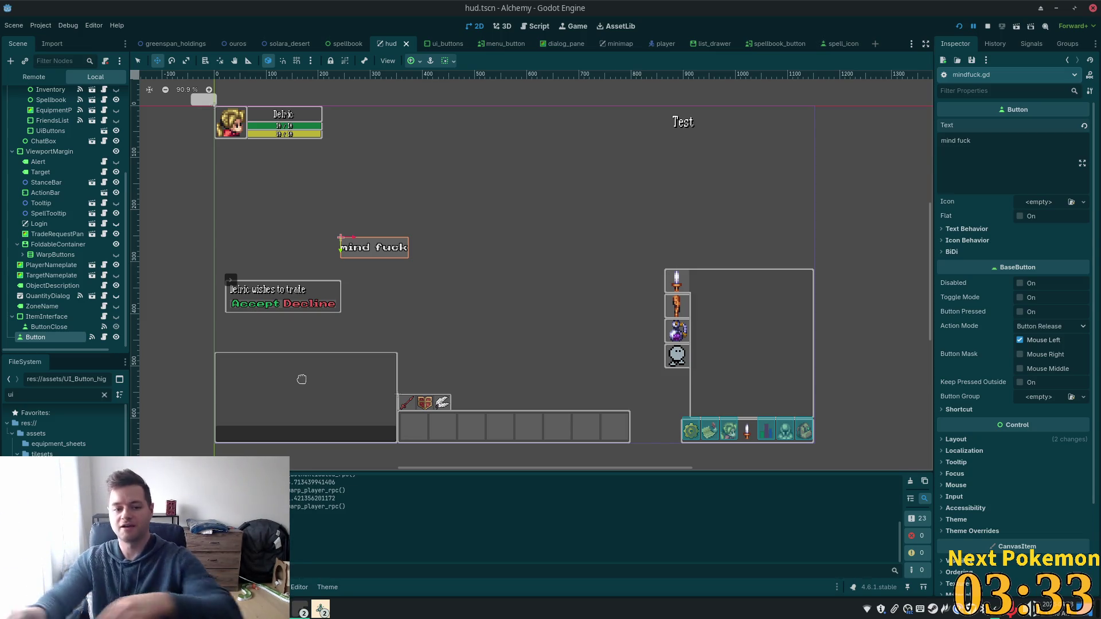
Step: Bring both Alchemy debug windows forward and drag them apart to playtest, then return to the editor
{"action": "left_click", "coordinate": [320, 607]}
{"action": "left_click", "coordinate": [339, 586]}
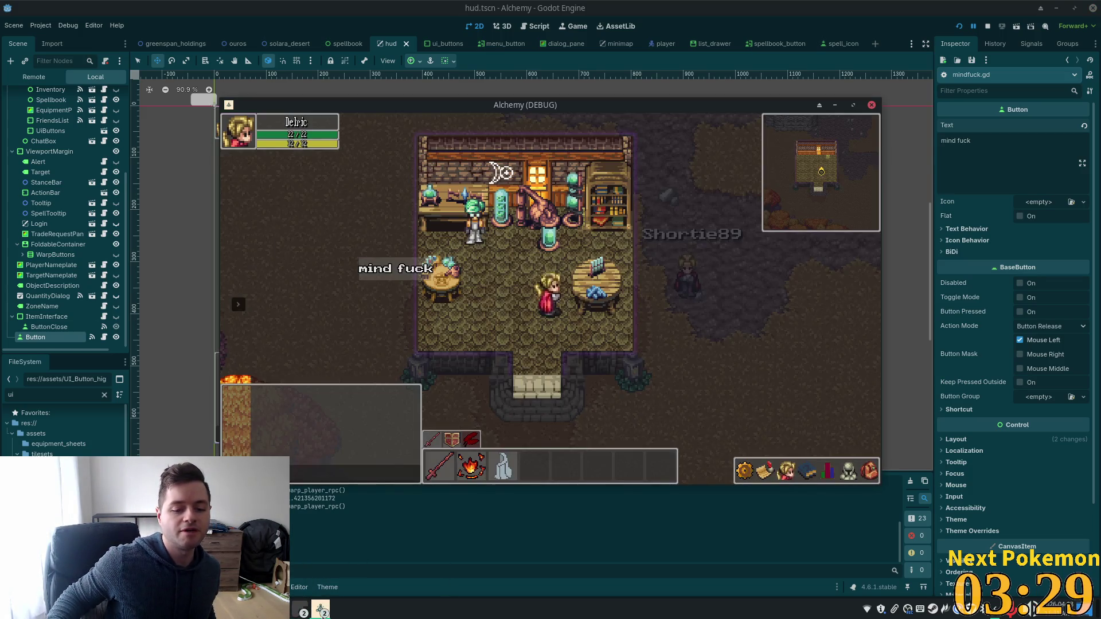
{"action": "left_click", "coordinate": [321, 609]}
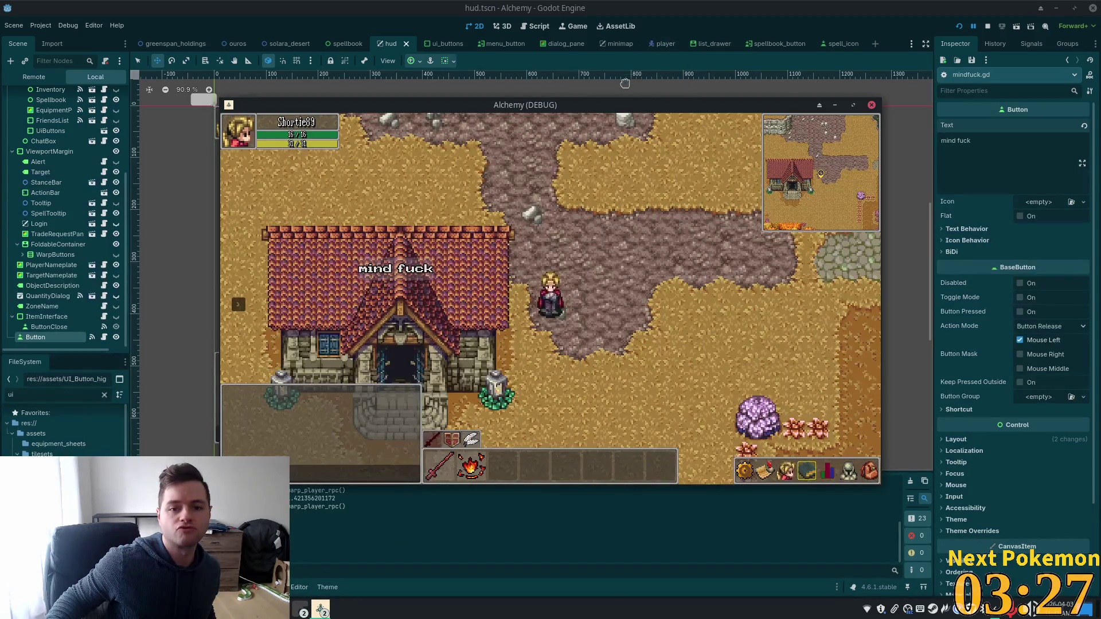
{"action": "left_click_drag", "start_coordinate": [555, 105], "coordinate": [675, 165]}
{"action": "left_click_drag", "start_coordinate": [555, 109], "coordinate": [368, 101]}
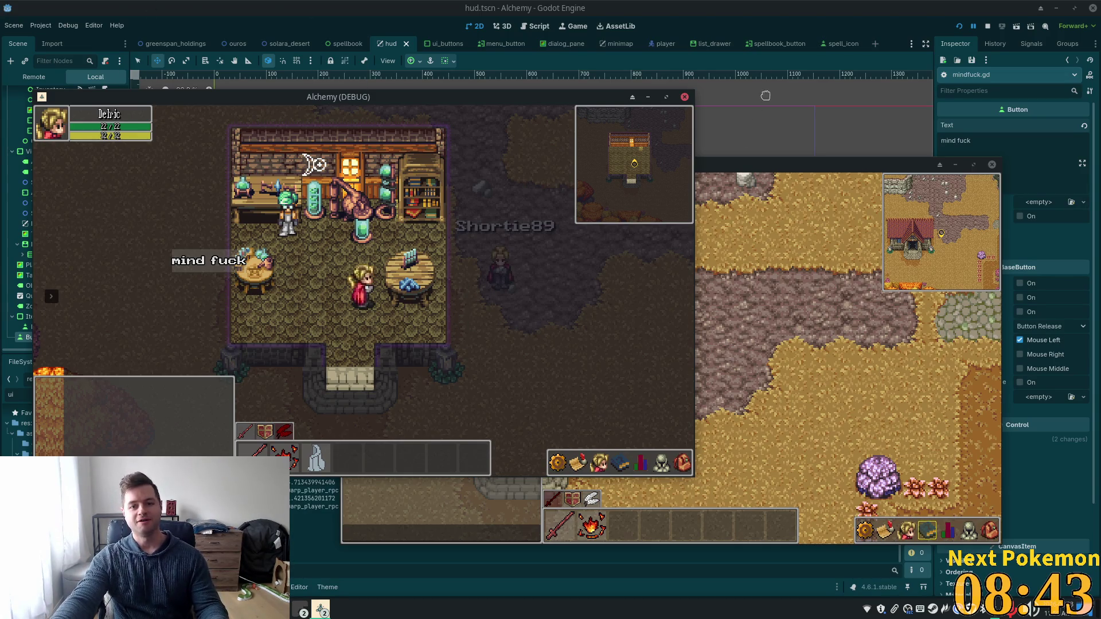
{"action": "left_click", "coordinate": [872, 6]}
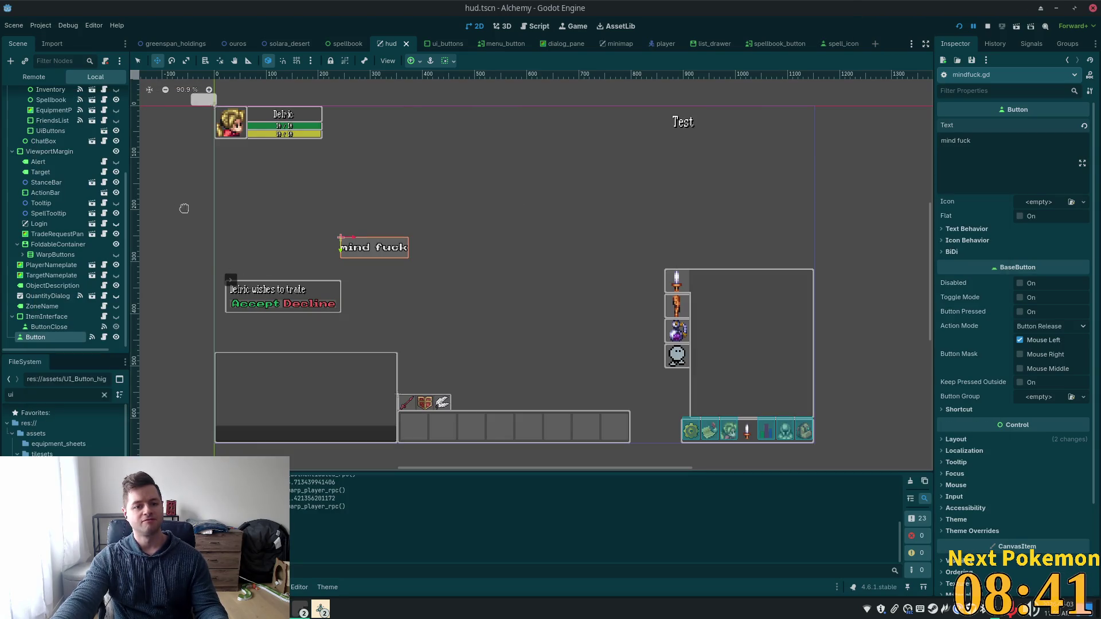
Step: Delete the test Button node from the HUD scene
{"action": "double_click", "coordinate": [62, 391]}
{"action": "left_click", "coordinate": [55, 337]}
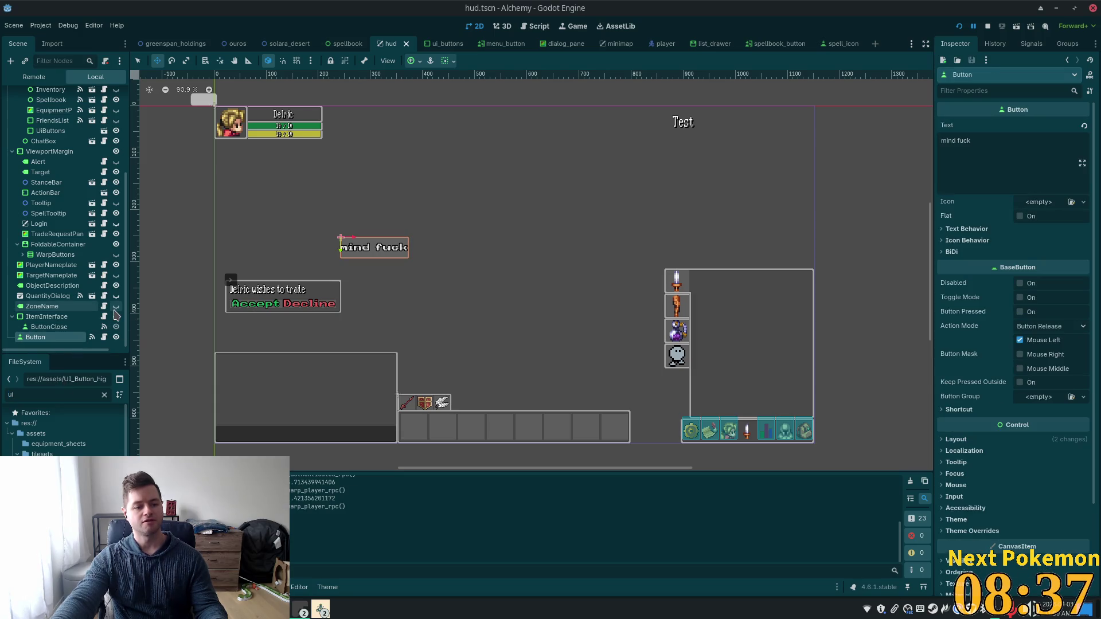
{"action": "key", "text": "Delete"}
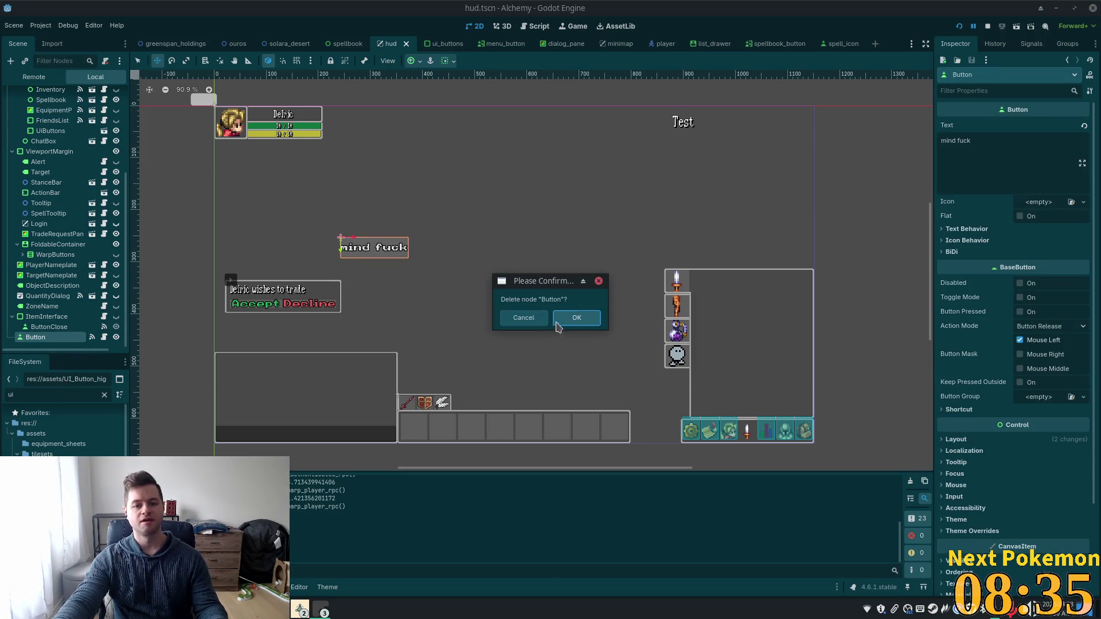
{"action": "left_click", "coordinate": [574, 323]}
Step: Filter the FileSystem for 'mind' and permanently remove the mindfuck.gd script file
{"action": "double_click", "coordinate": [57, 390]}
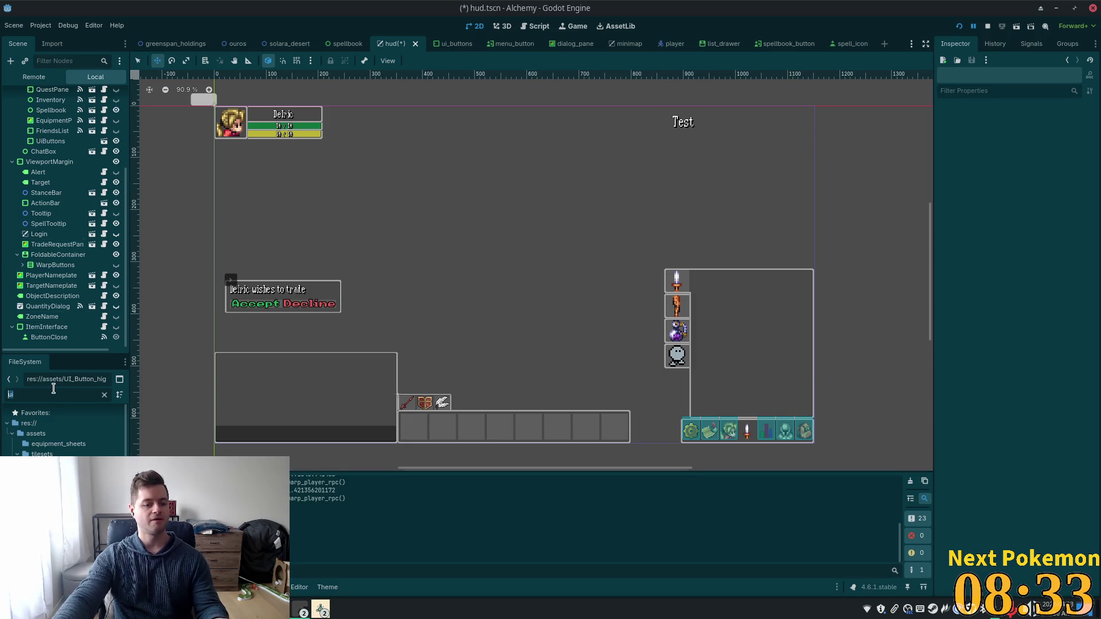
{"action": "type", "text": "mind"}
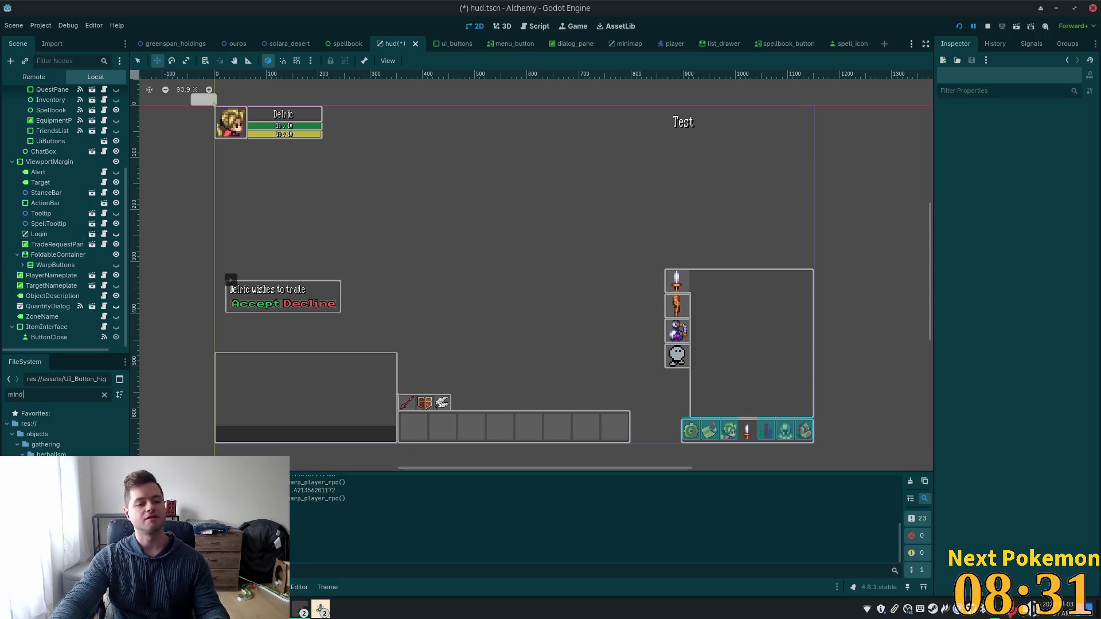
{"action": "left_click", "coordinate": [66, 476]}
{"action": "right_click", "coordinate": [66, 476]}
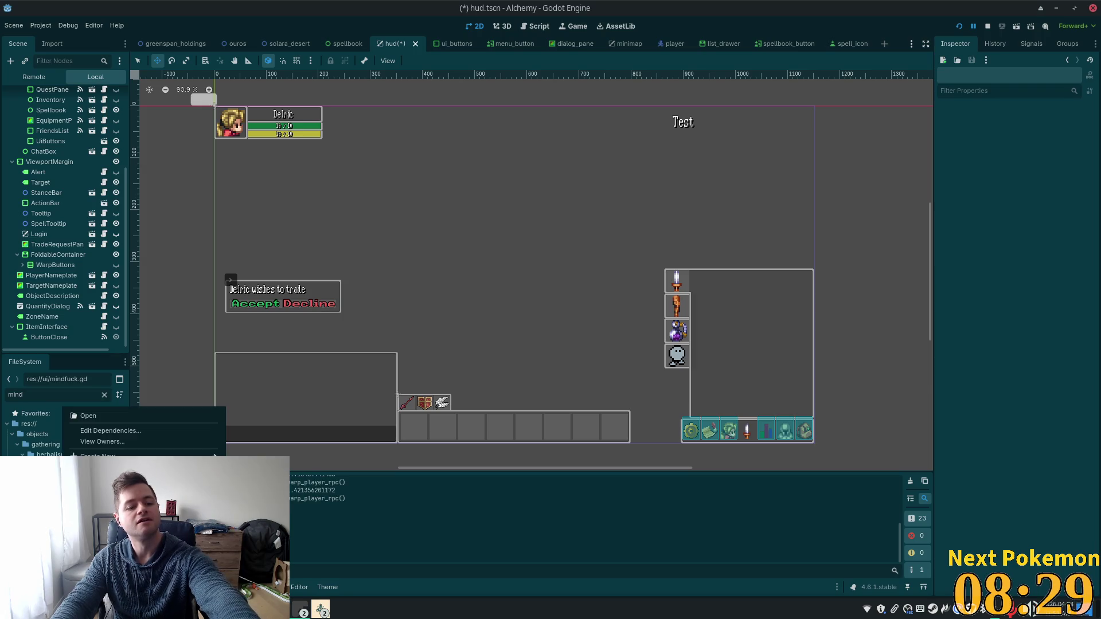
{"action": "key", "text": "Delete"}
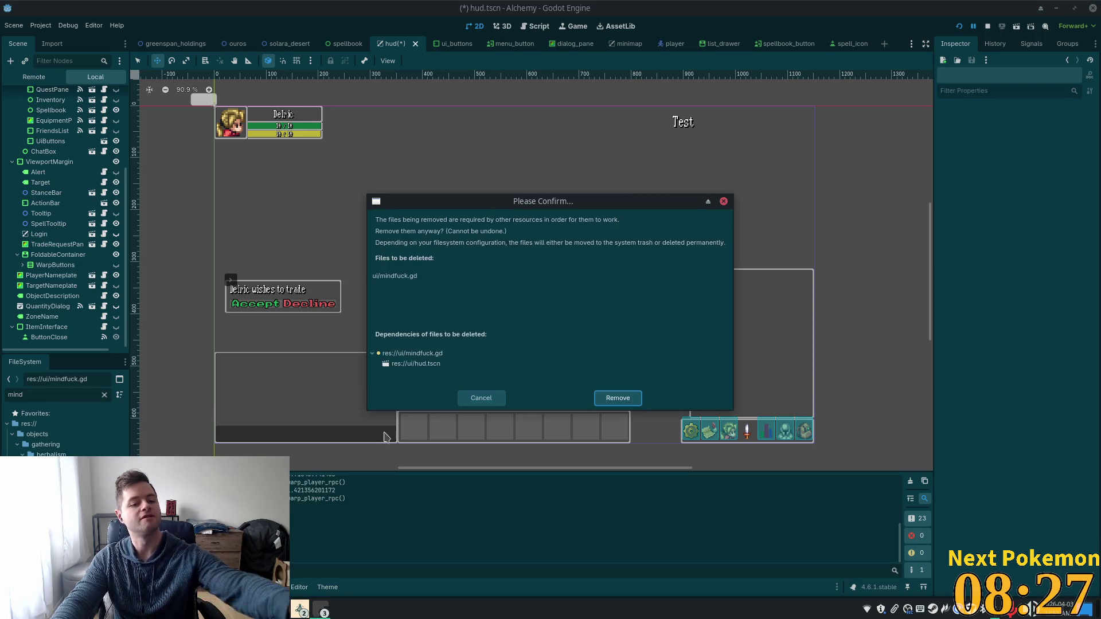
{"action": "left_click", "coordinate": [622, 400]}
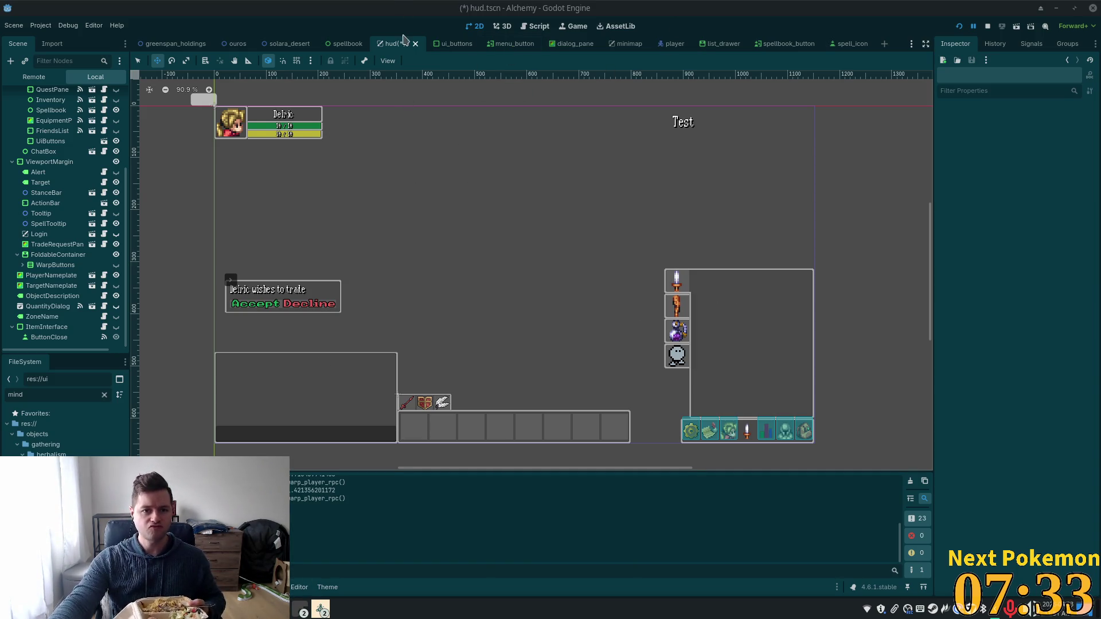
{"action": "key", "text": "ctrl+s"}
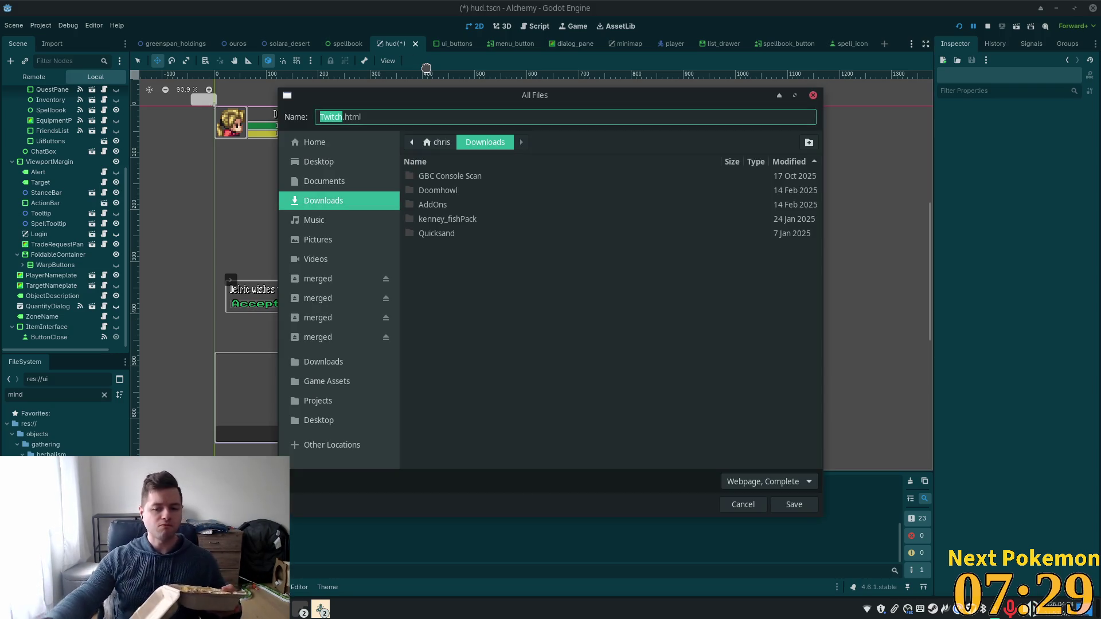
Step: Cancel the stray webpage Save As dialog and save hud.tscn with Ctrl+S
{"action": "left_click", "coordinate": [740, 507]}
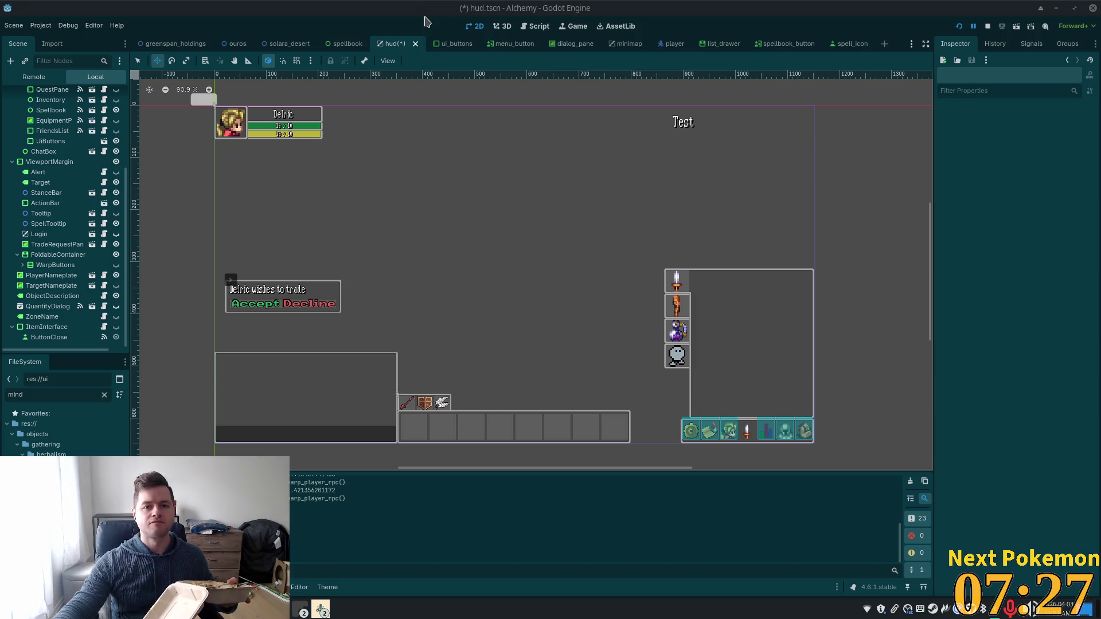
{"action": "key", "text": "ctrl+s"}
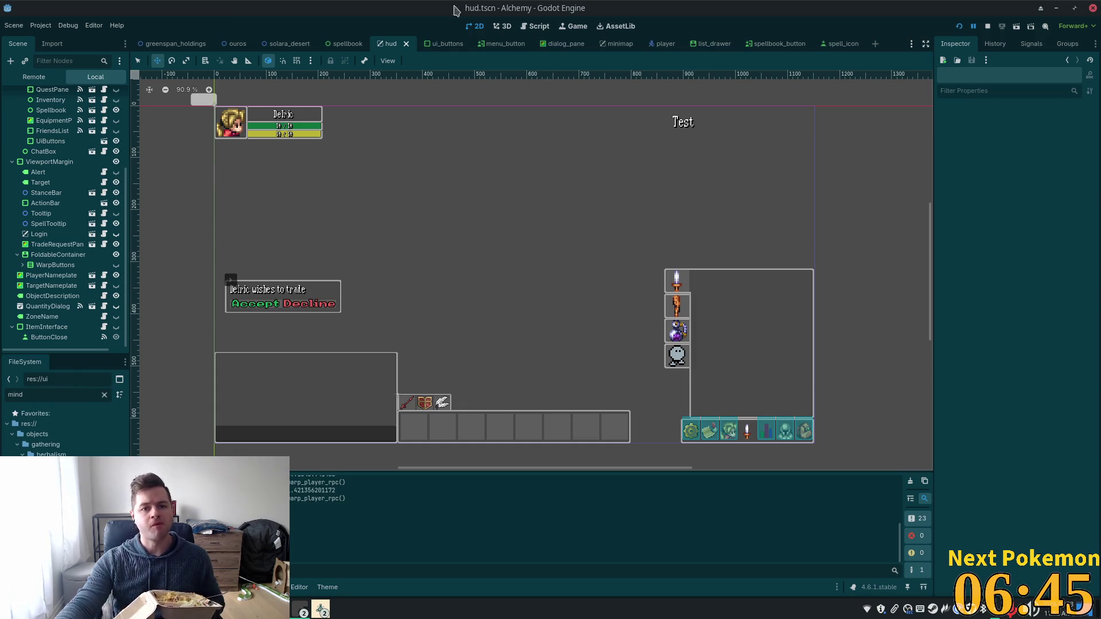
Step: Switch to the ouros.tscn scene and zoom and pan onto the red-roofed house by the western farm
{"action": "left_click", "coordinate": [238, 43]}
{"action": "scroll", "coordinate": [376, 234], "scroll_direction": "down", "scroll_amount": 5}
{"action": "scroll", "coordinate": [571, 273], "scroll_direction": "down", "scroll_amount": 10}
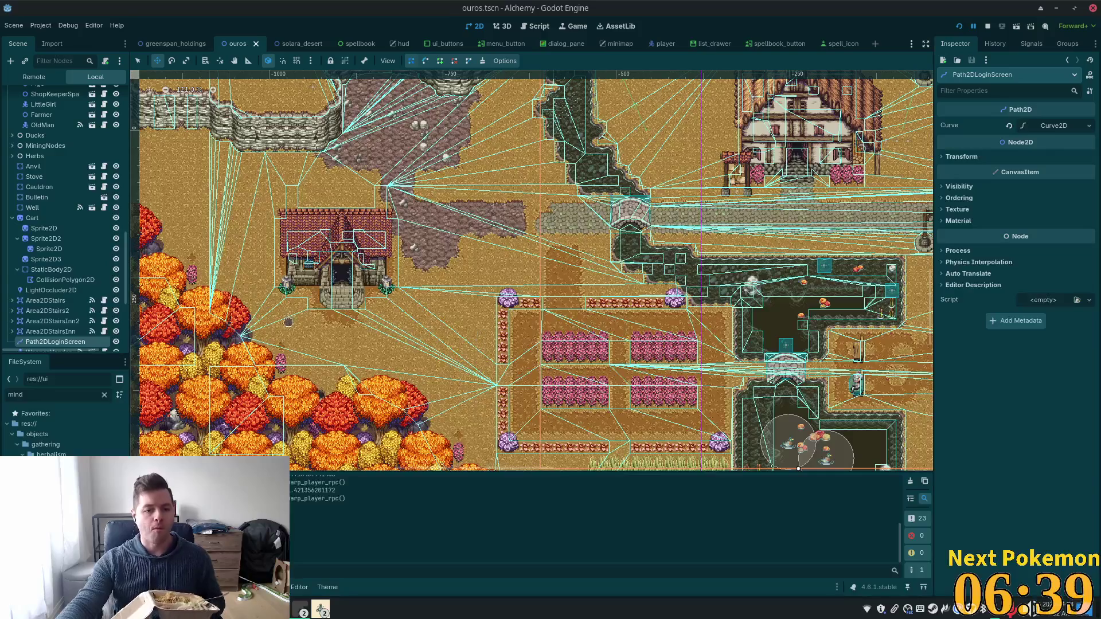
{"action": "scroll", "coordinate": [315, 290], "scroll_direction": "up", "scroll_amount": 3}
{"action": "scroll", "coordinate": [315, 290], "scroll_direction": "up", "scroll_amount": 2}
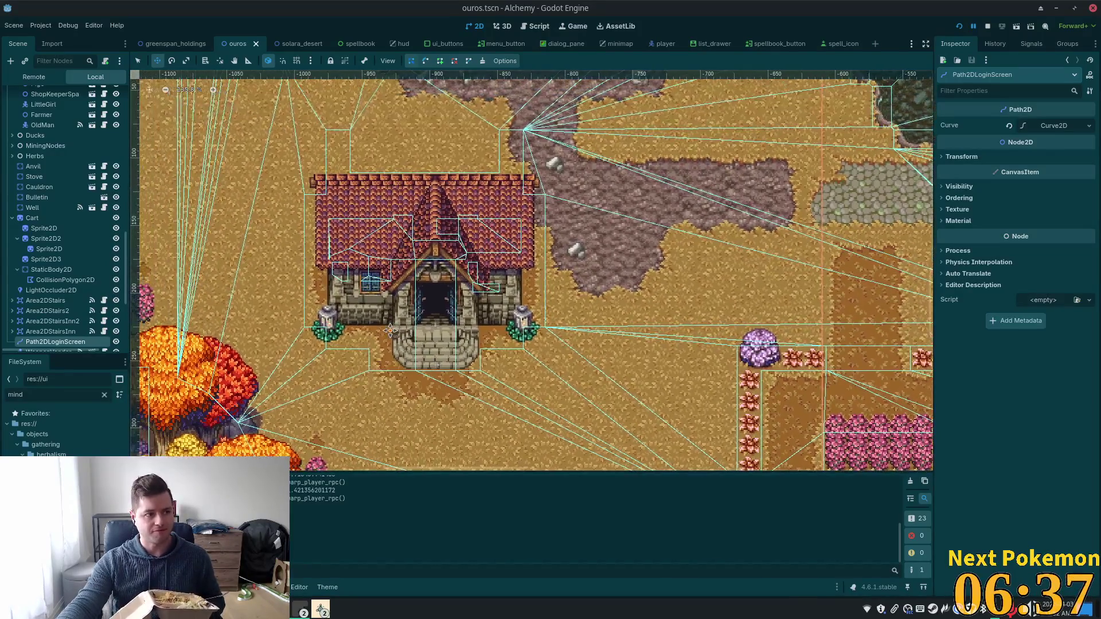
{"action": "scroll", "coordinate": [381, 281], "scroll_direction": "up", "scroll_amount": 1}
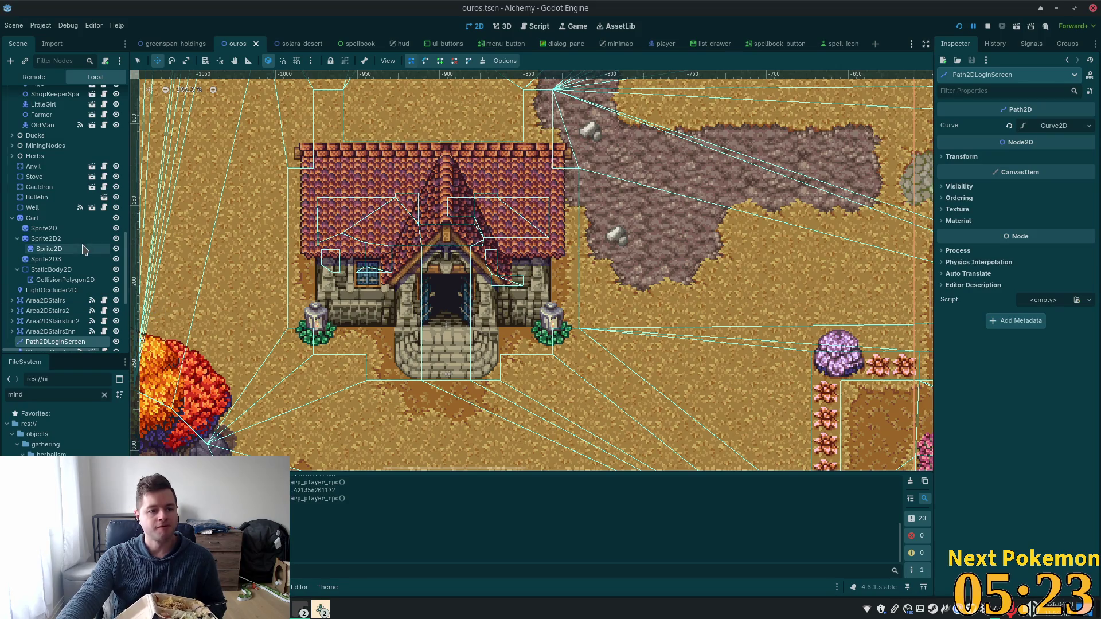
{"action": "left_click_drag", "start_coordinate": [129, 246], "coordinate": [141, 162]}
{"action": "scroll", "coordinate": [52, 174], "scroll_direction": "up", "scroll_amount": 10}
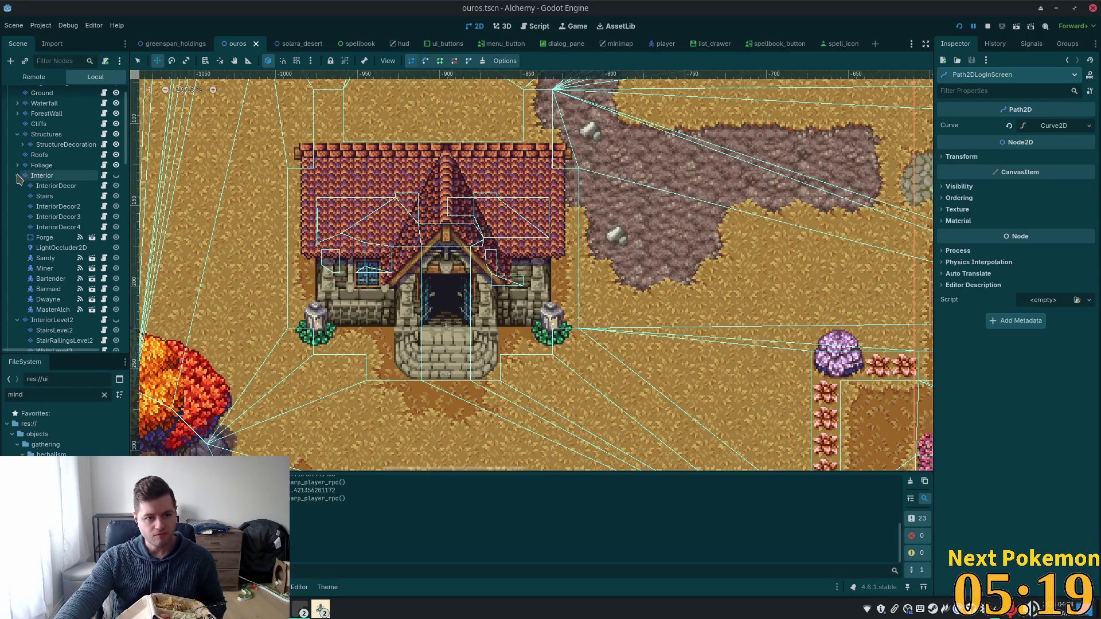
Step: Select the Structures tile layer and pick the triangular roof-edge tile from the roof-hiding atlas
{"action": "left_click", "coordinate": [17, 176]}
{"action": "left_click", "coordinate": [32, 137]}
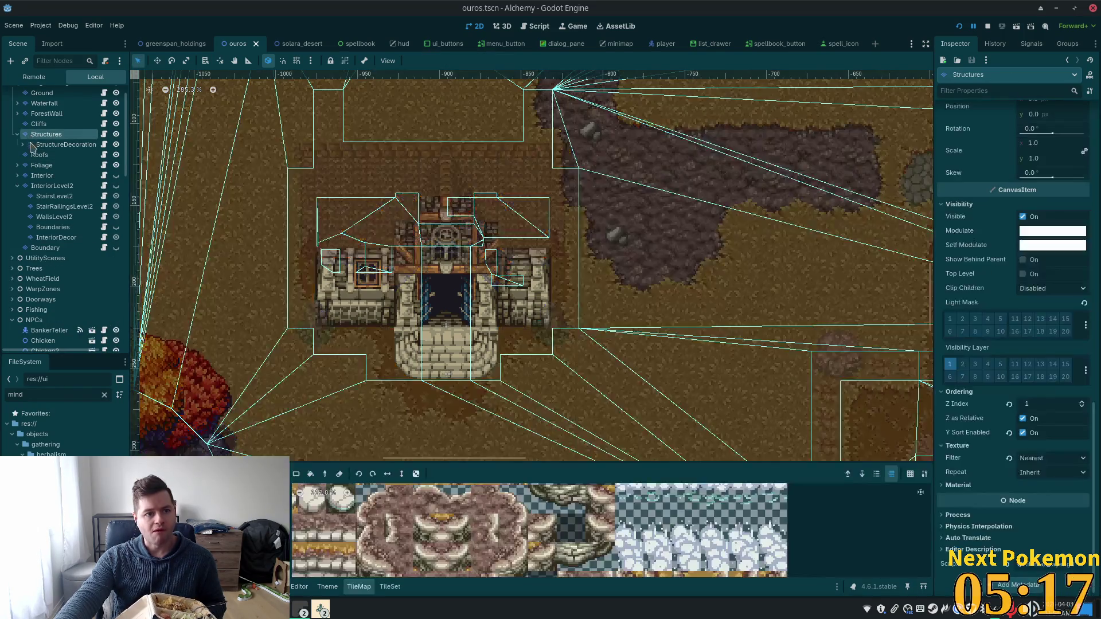
{"action": "left_click", "coordinate": [23, 146]}
{"action": "left_click", "coordinate": [23, 145]}
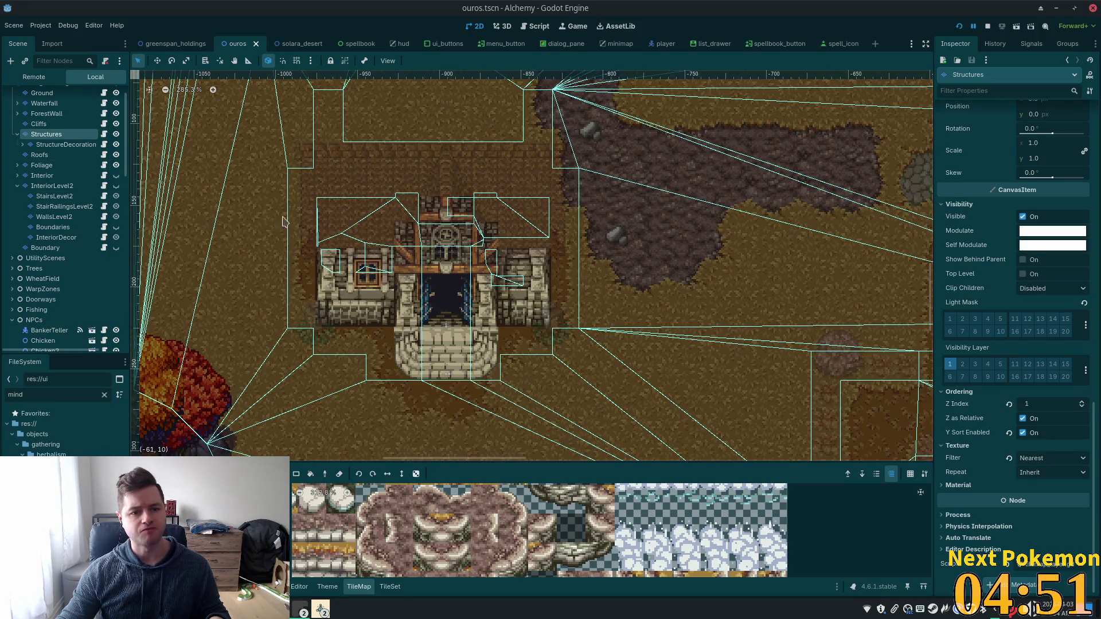
{"action": "scroll", "coordinate": [258, 213], "scroll_direction": "up", "scroll_amount": 4}
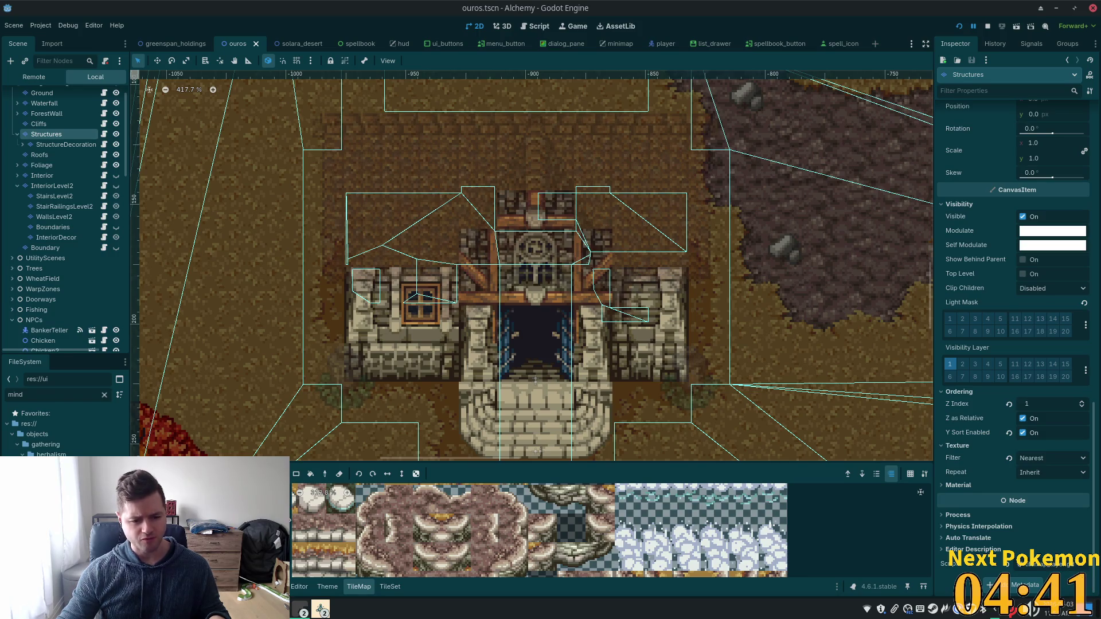
{"action": "left_click", "coordinate": [299, 519]}
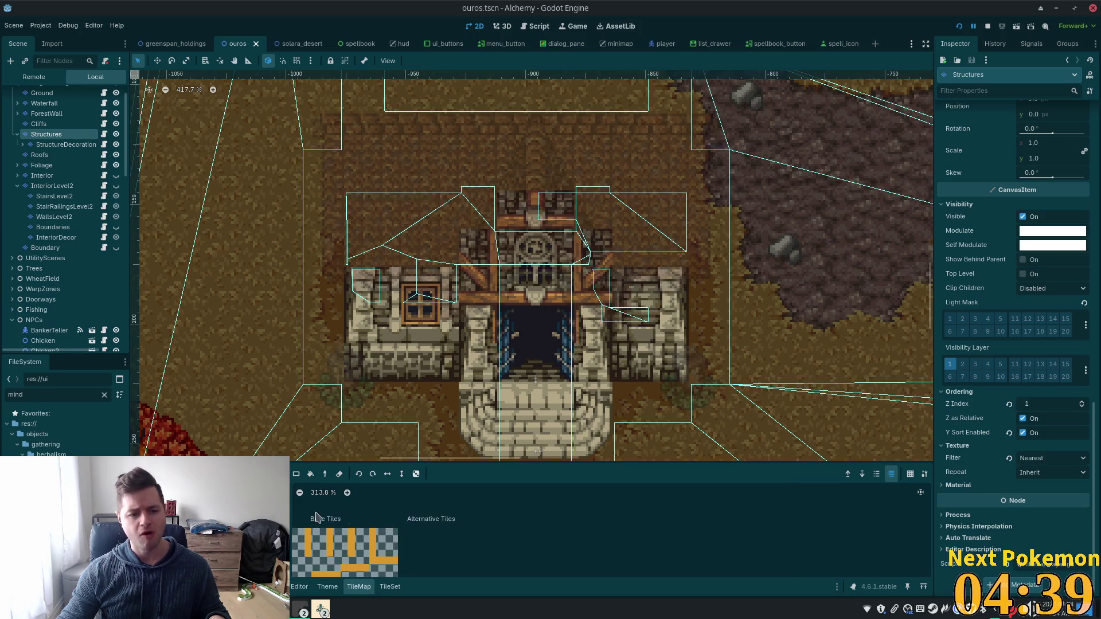
{"action": "scroll", "coordinate": [436, 533], "scroll_direction": "down", "scroll_amount": 3}
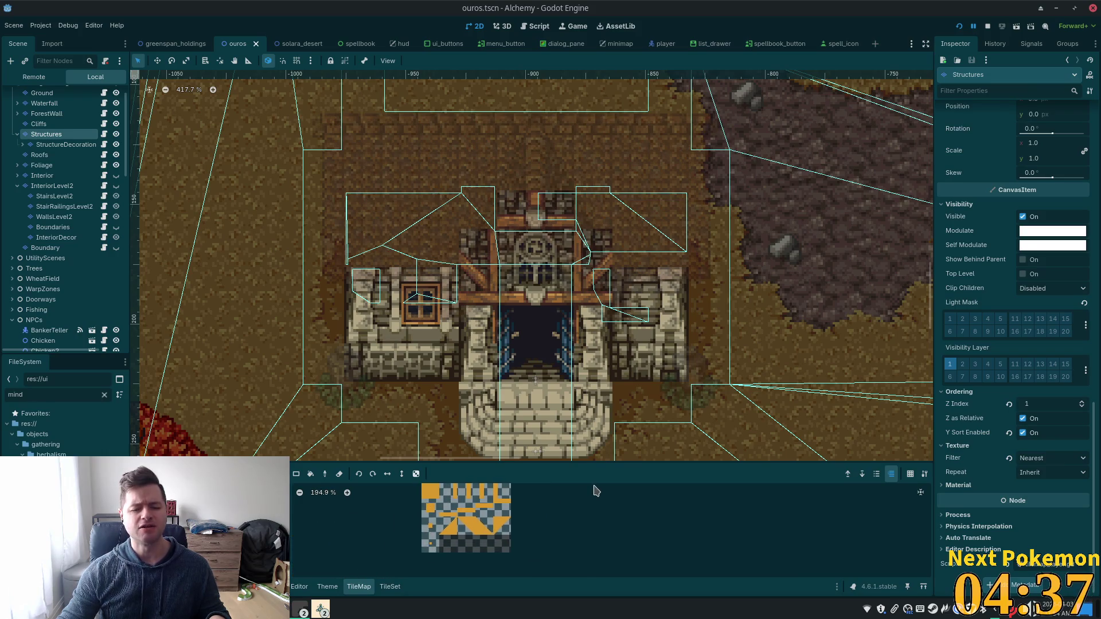
{"action": "scroll", "coordinate": [442, 541], "scroll_direction": "up", "scroll_amount": 1}
{"action": "left_click", "coordinate": [483, 531]}
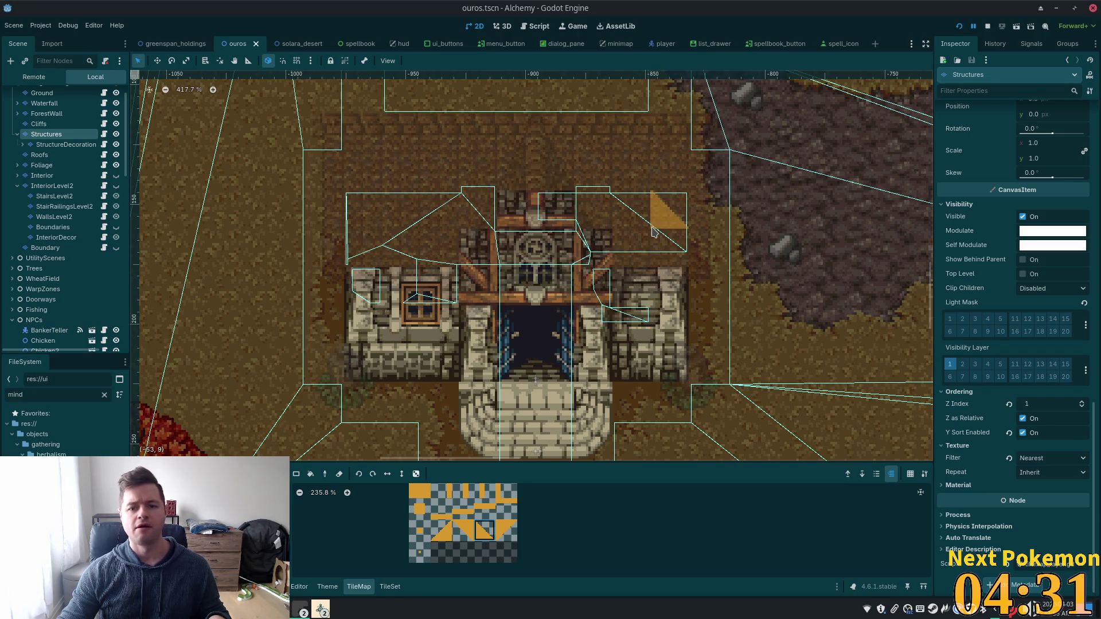
Step: Paint triangle corner tiles and a solid orange strip across the roof top, then save and test-run
{"action": "left_click", "coordinate": [652, 231]}
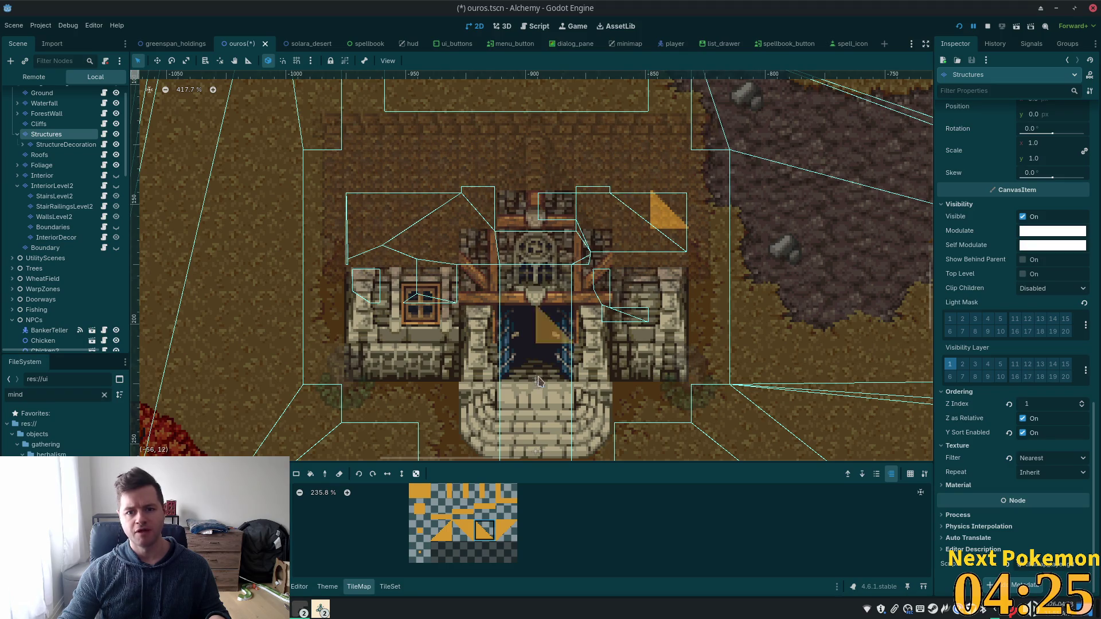
{"action": "left_click", "coordinate": [420, 488]}
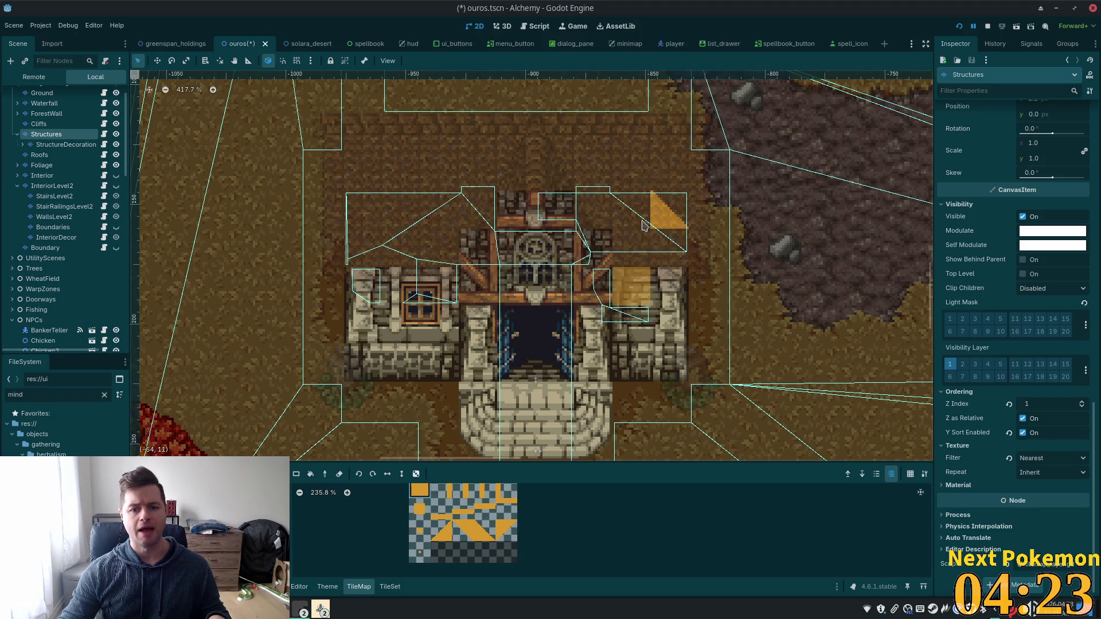
{"action": "left_click_drag", "start_coordinate": [639, 209], "coordinate": [404, 205]}
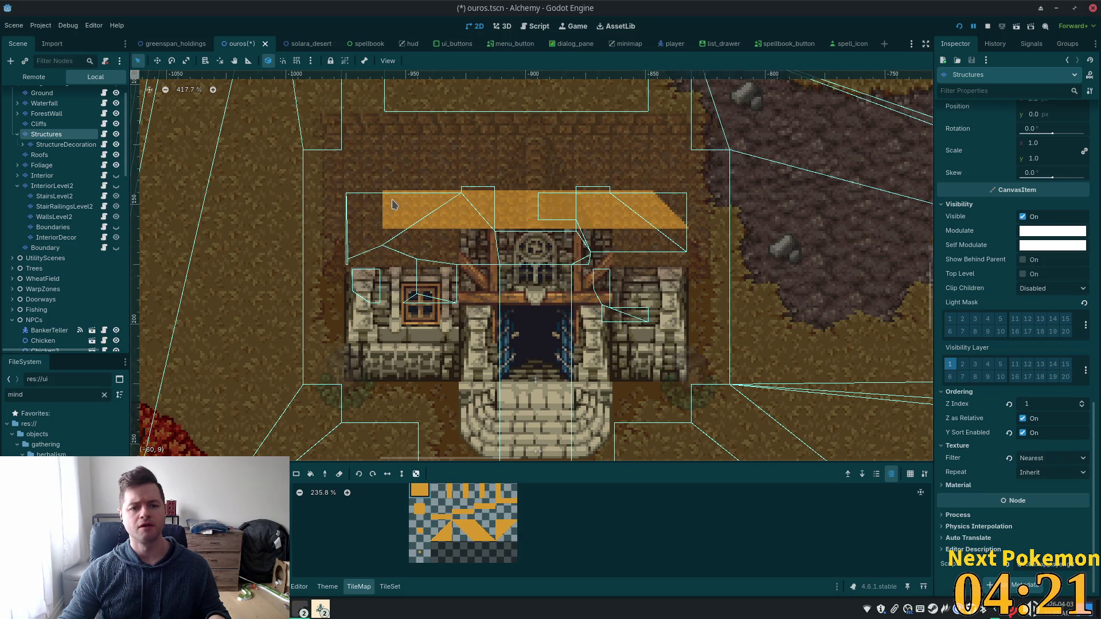
{"action": "left_click", "coordinate": [446, 536]}
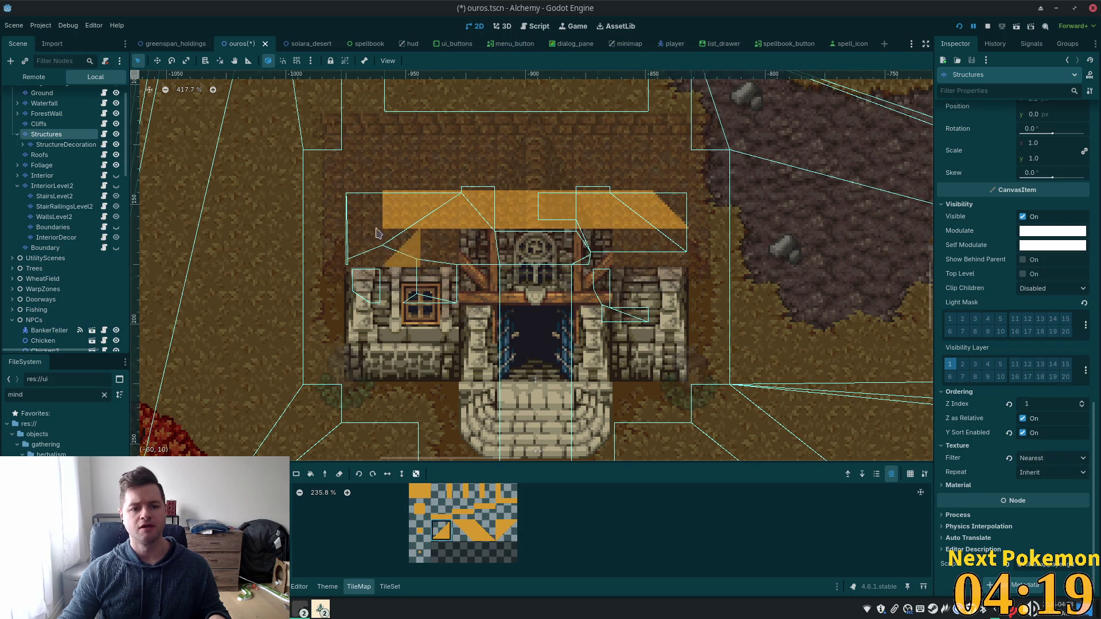
{"action": "left_click", "coordinate": [364, 210]}
{"action": "key", "text": "ctrl+s"}
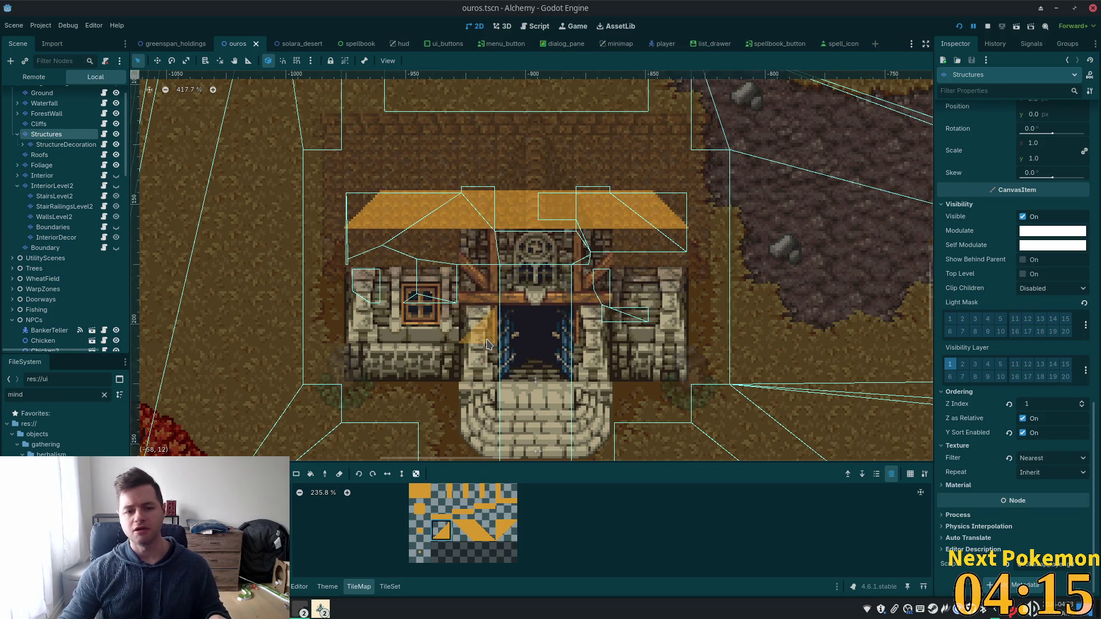
{"action": "left_click", "coordinate": [960, 29]}
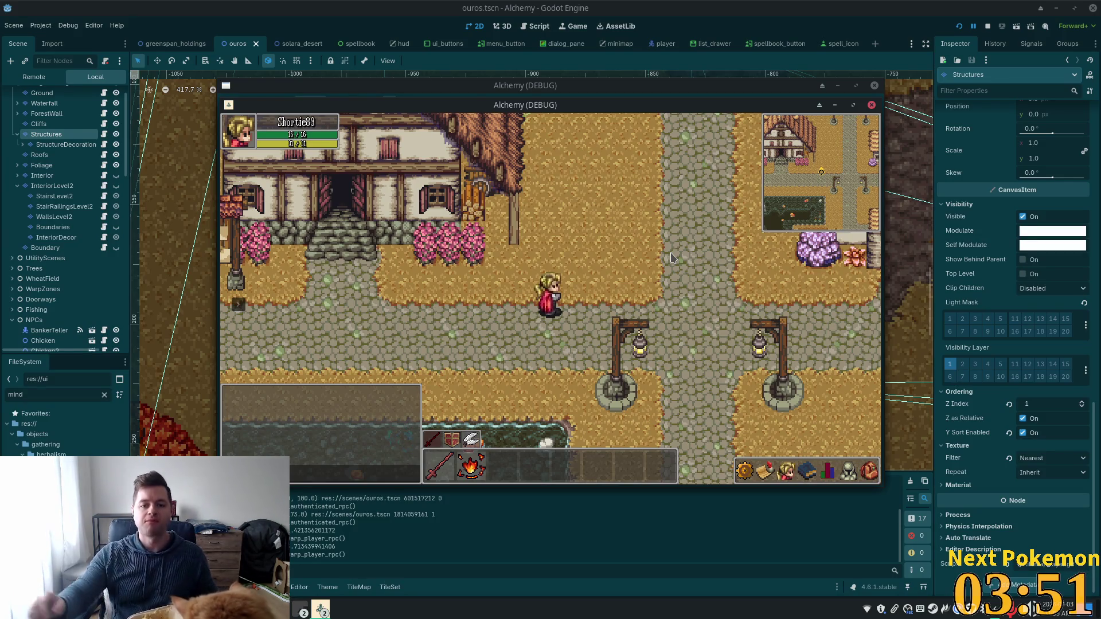
{"action": "left_click_drag", "start_coordinate": [655, 117], "coordinate": [736, 184]}
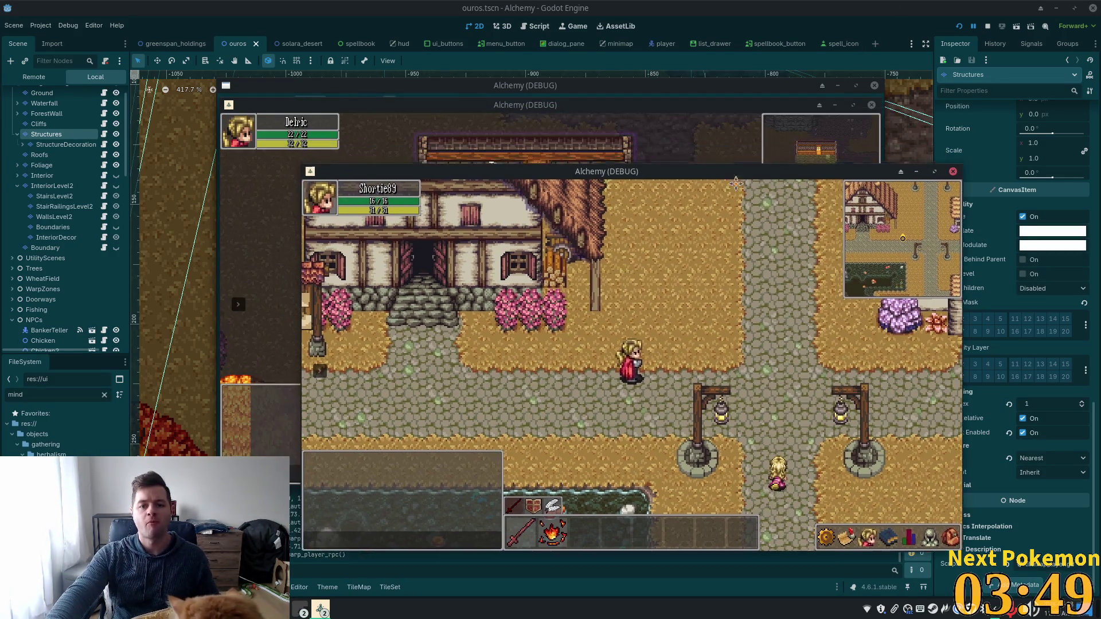
{"action": "left_click", "coordinate": [687, 147]}
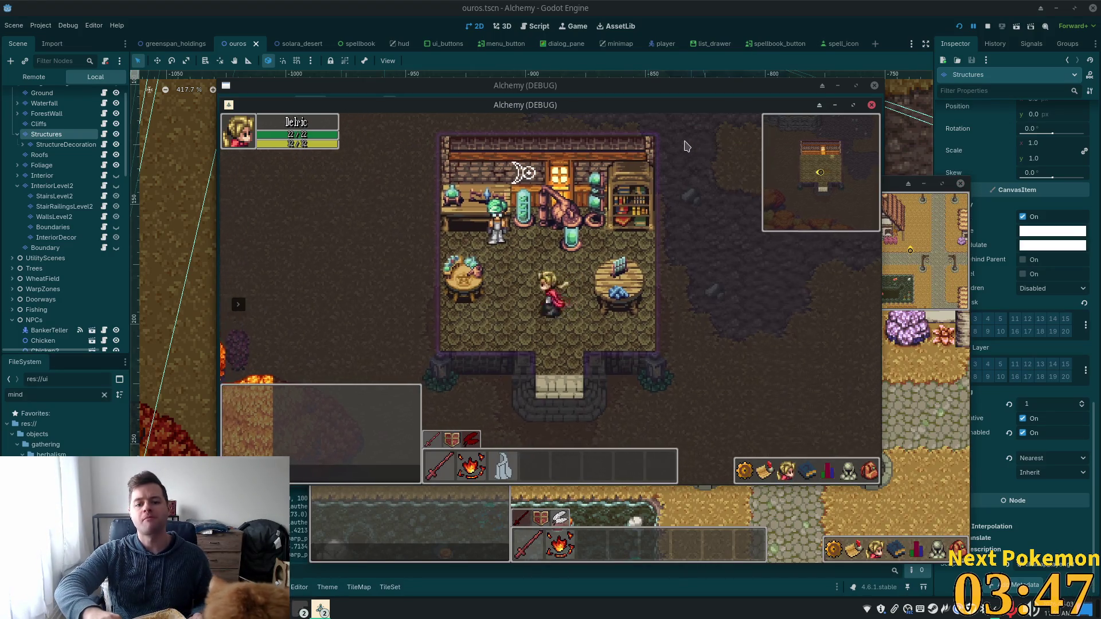
{"action": "key", "text": "Down"}
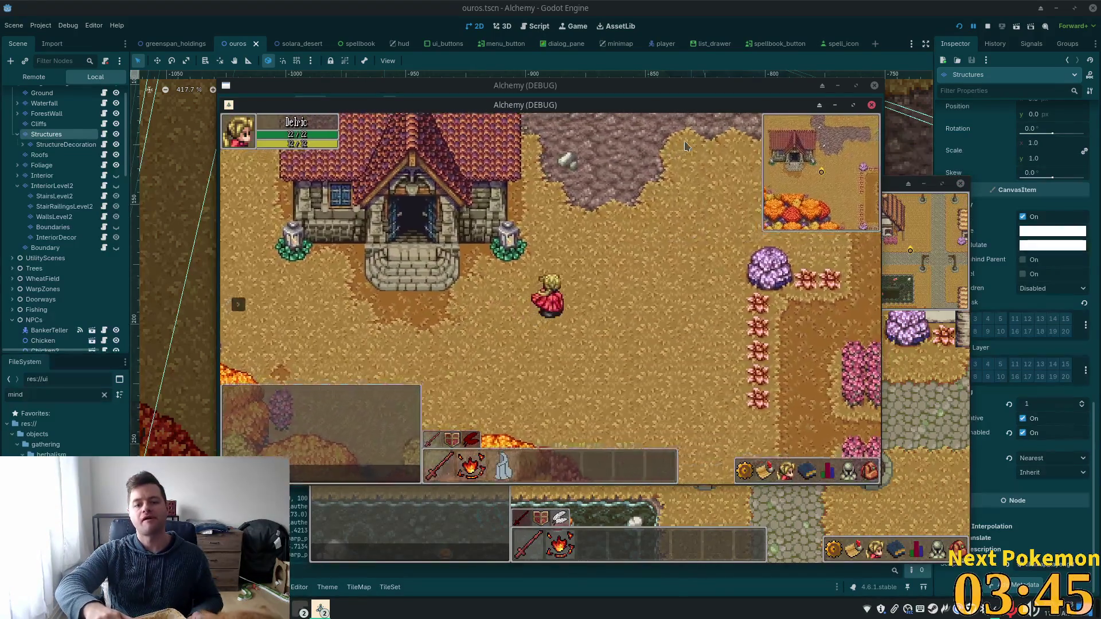
{"action": "key", "text": "Up"}
{"action": "key", "text": "Left"}
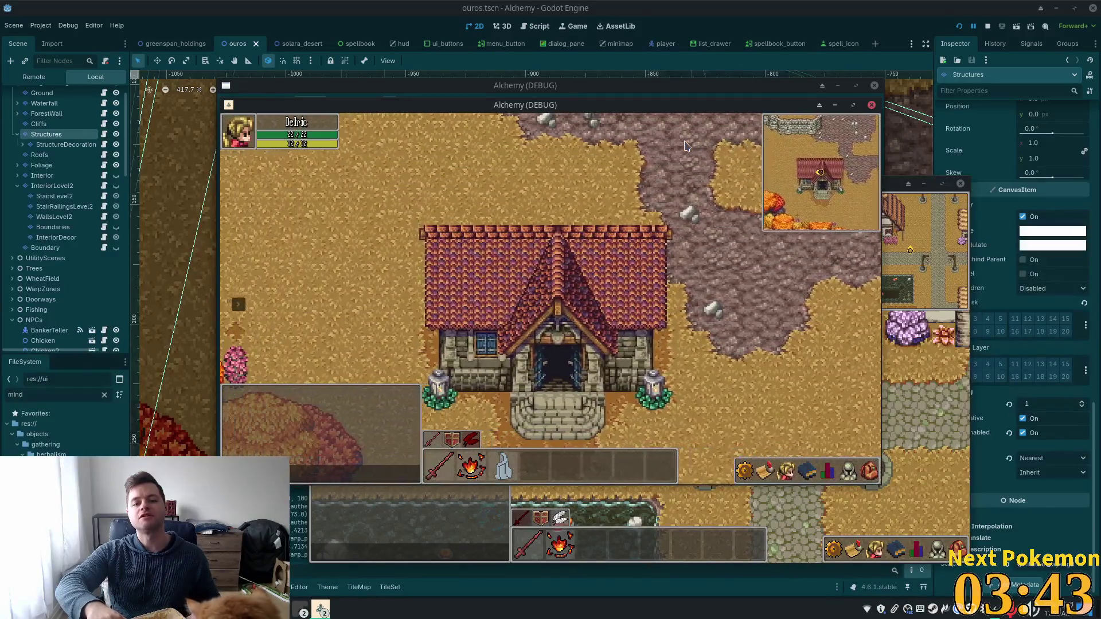
{"action": "key", "text": "Down"}
{"action": "key", "text": "Up"}
{"action": "key", "text": "Right"}
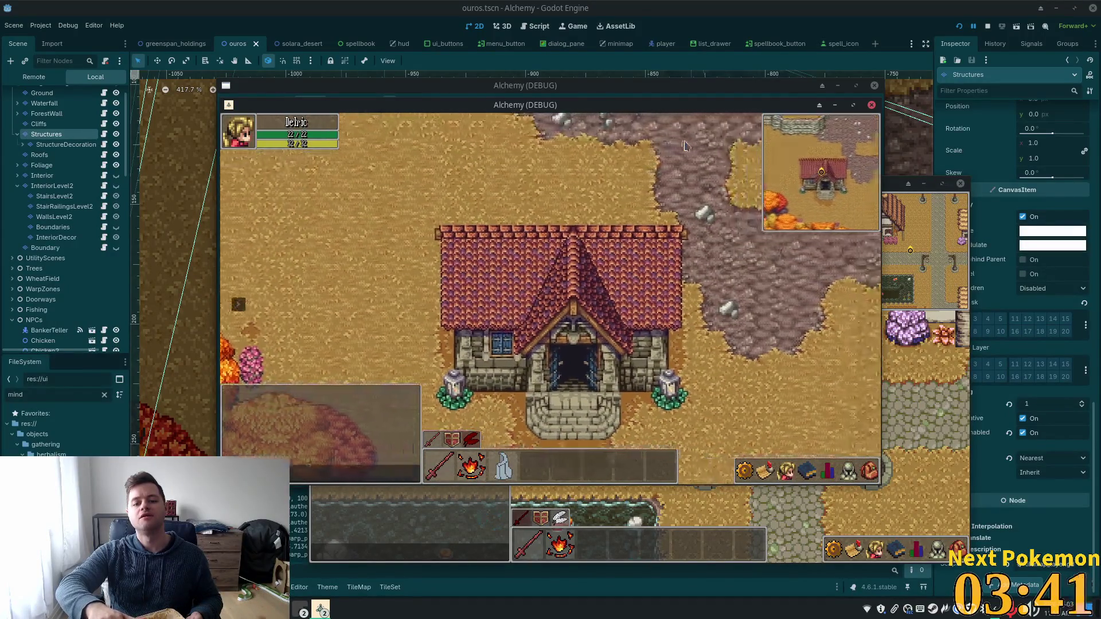
{"action": "key", "text": "Left"}
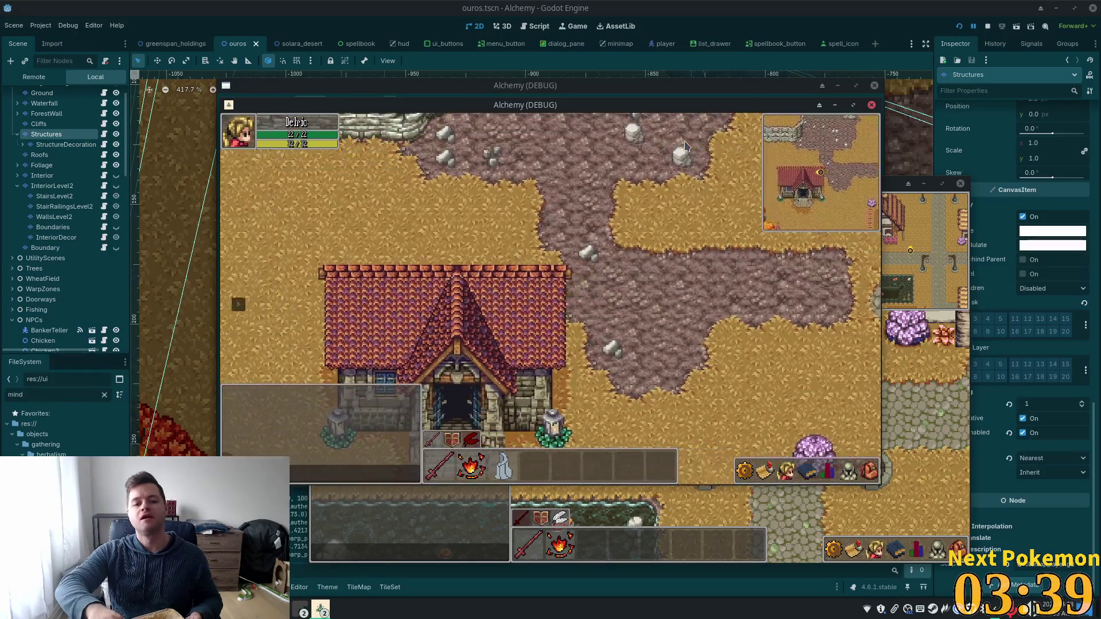
{"action": "key", "text": "Down"}
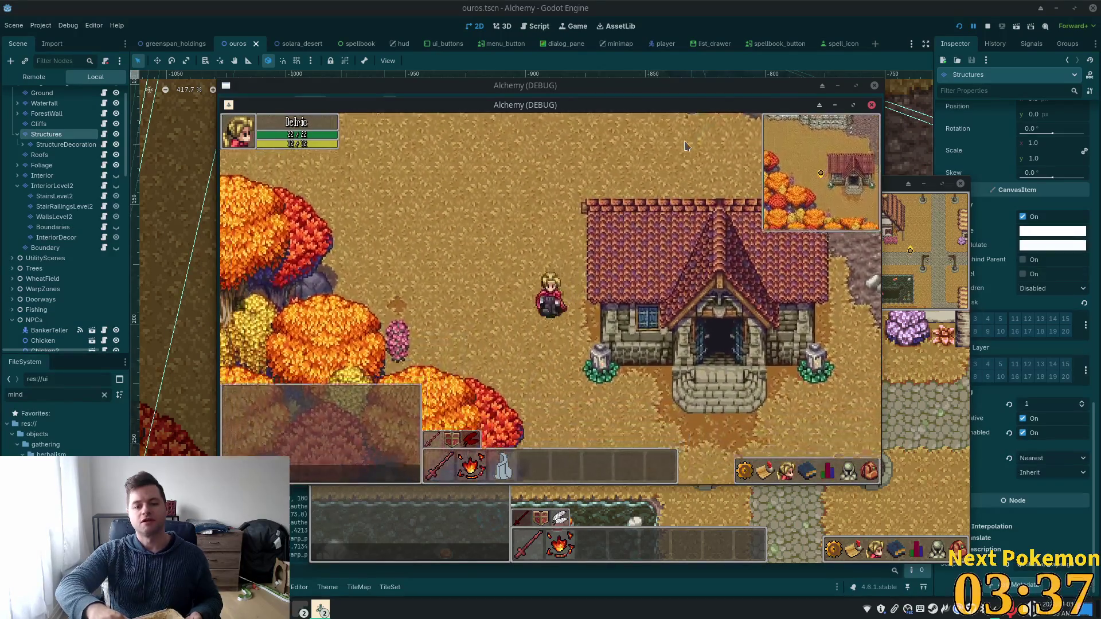
{"action": "key", "text": "Right"}
{"action": "key", "text": "Up"}
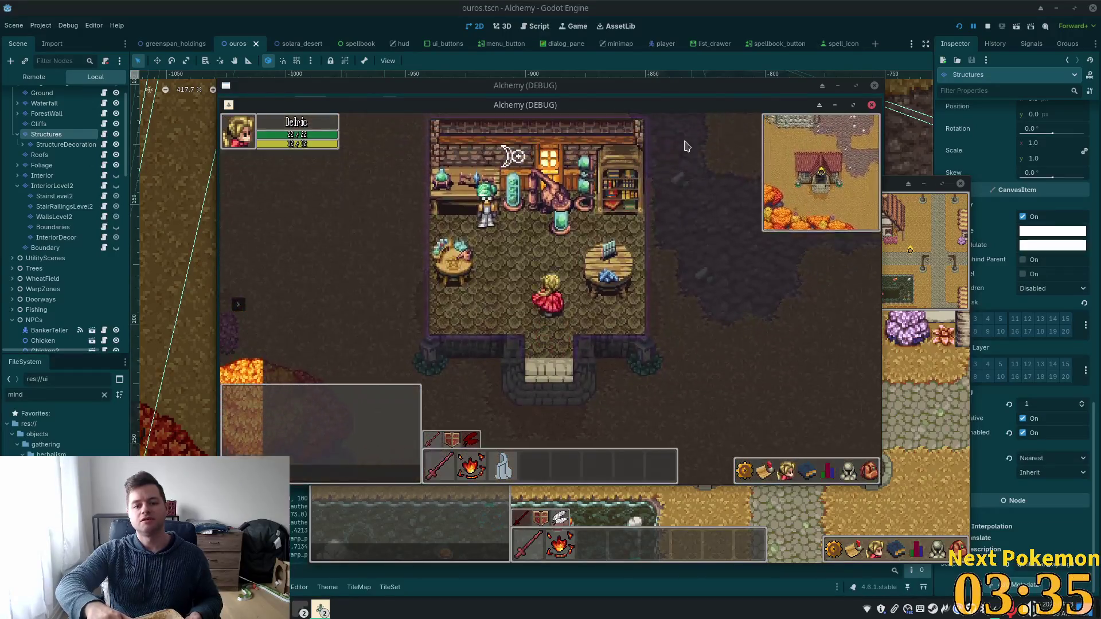
{"action": "key", "text": "Down"}
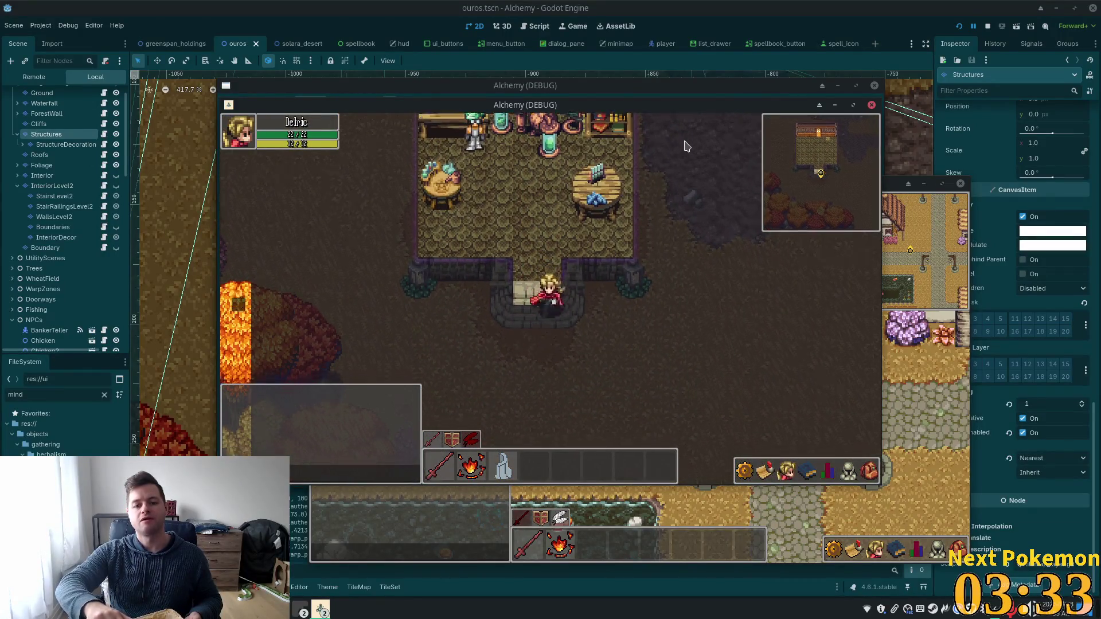
{"action": "key", "text": "Right"}
{"action": "key", "text": "Up"}
{"action": "key", "text": "Up"}
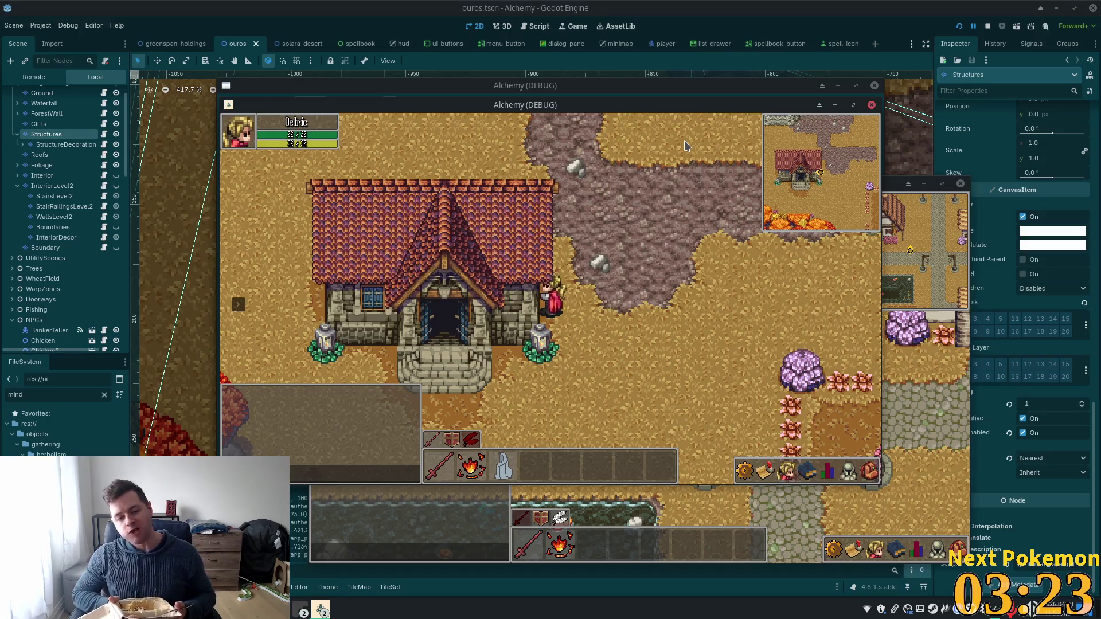
{"action": "key", "text": "F8"}
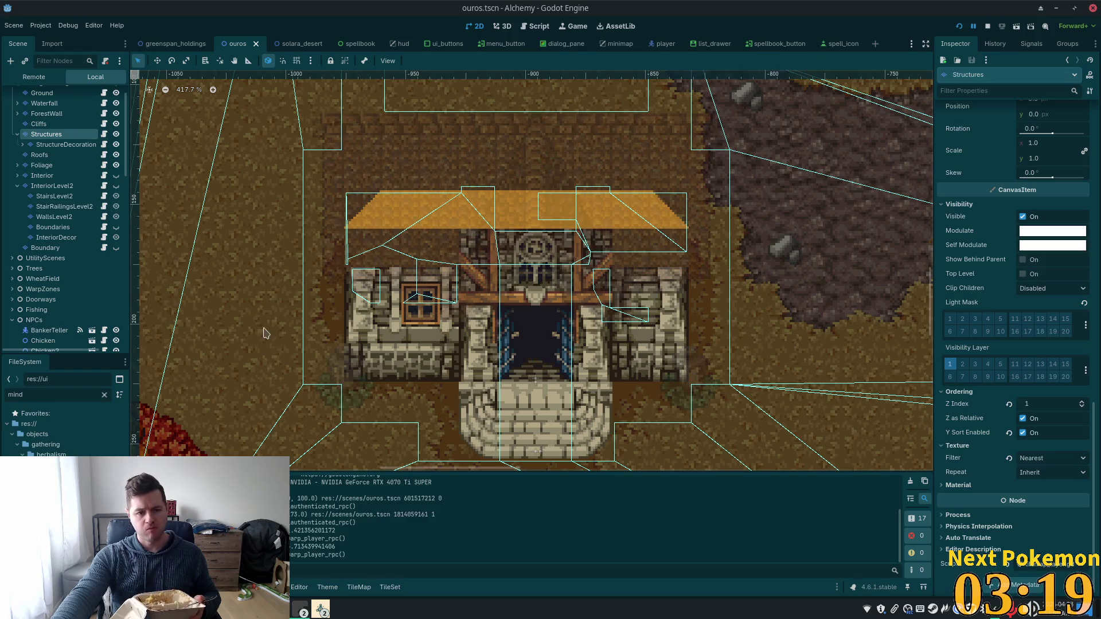
Step: Add orange tiles to the roof and both its left and right ends, save ouros, and rerun the game
{"action": "left_click", "coordinate": [46, 135]}
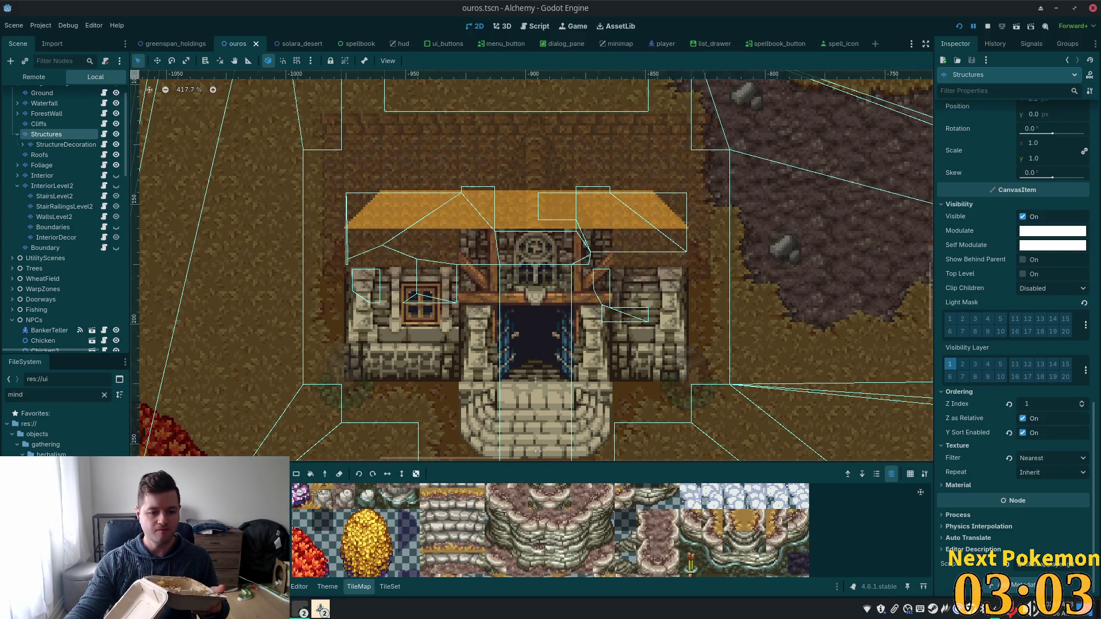
{"action": "left_click", "coordinate": [419, 492]}
{"action": "left_click", "coordinate": [593, 287]}
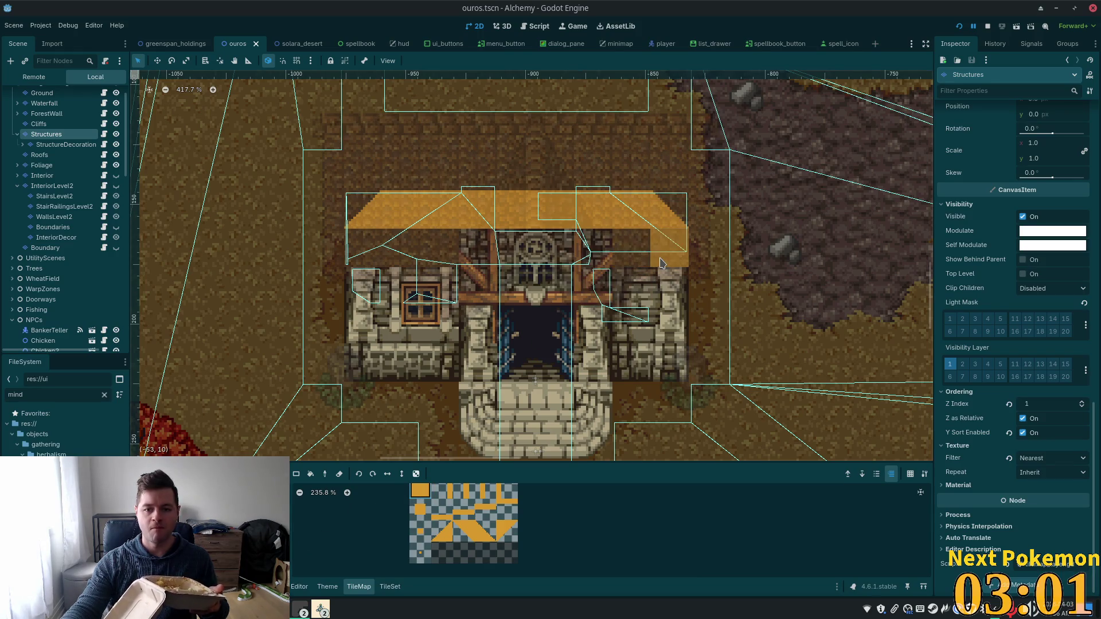
{"action": "left_click", "coordinate": [670, 248]}
{"action": "left_click_drag", "start_coordinate": [365, 248], "coordinate": [401, 248]}
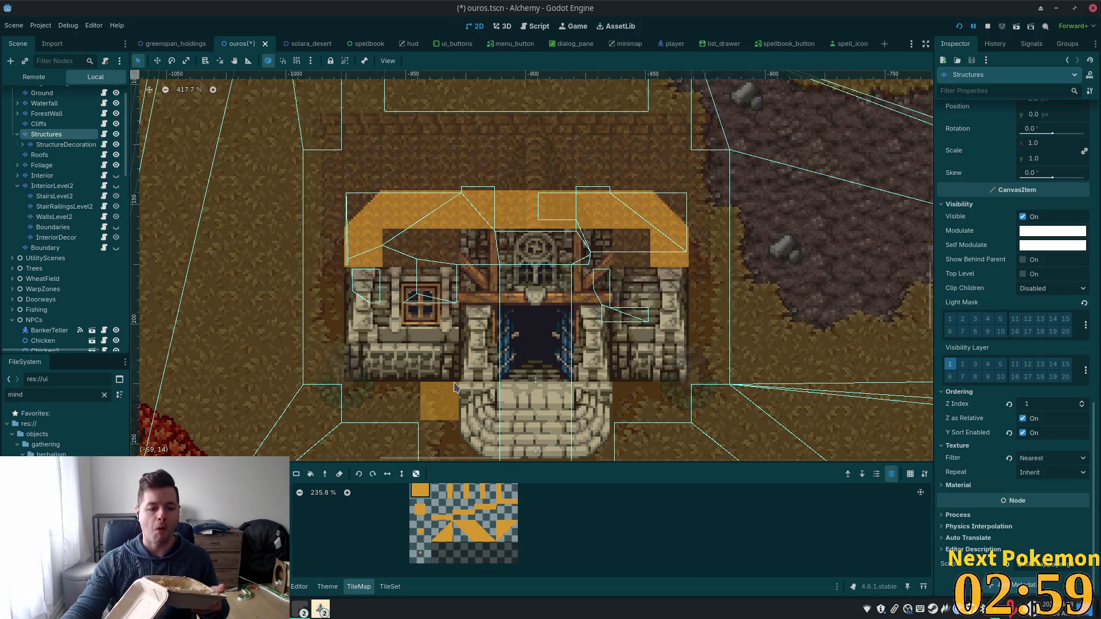
{"action": "key", "text": "ctrl+s"}
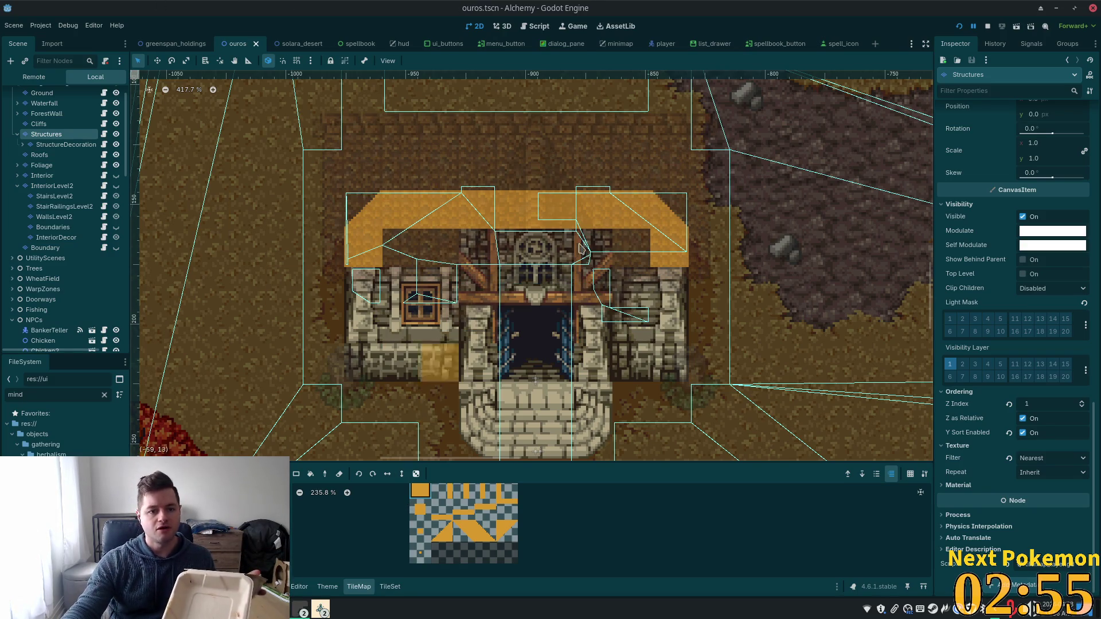
{"action": "left_click", "coordinate": [958, 27]}
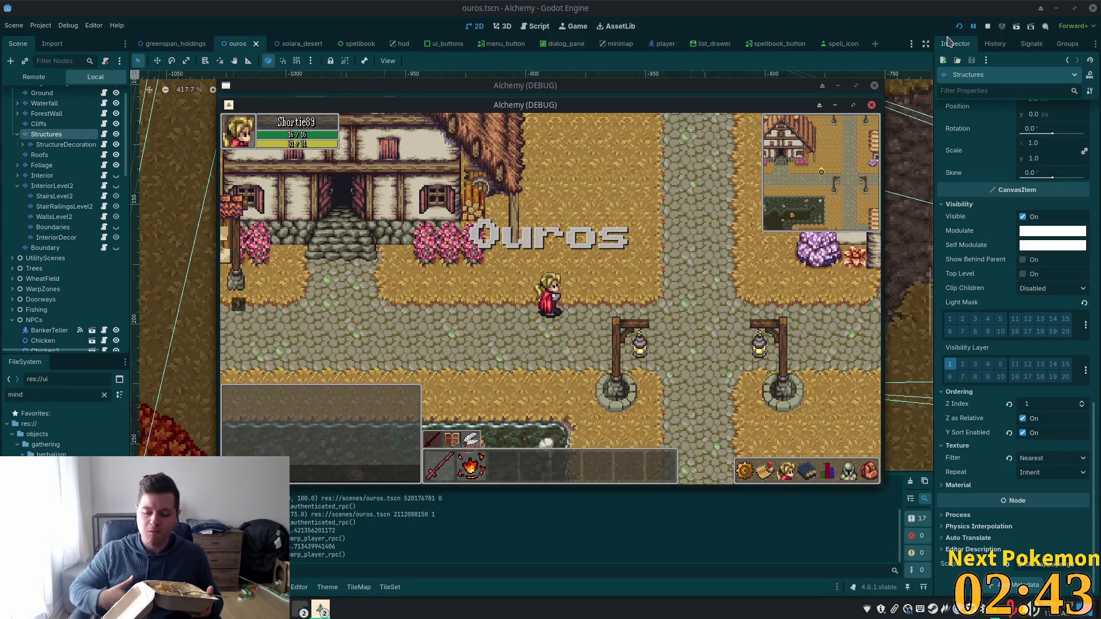
{"action": "left_click_drag", "start_coordinate": [645, 104], "coordinate": [426, 198]}
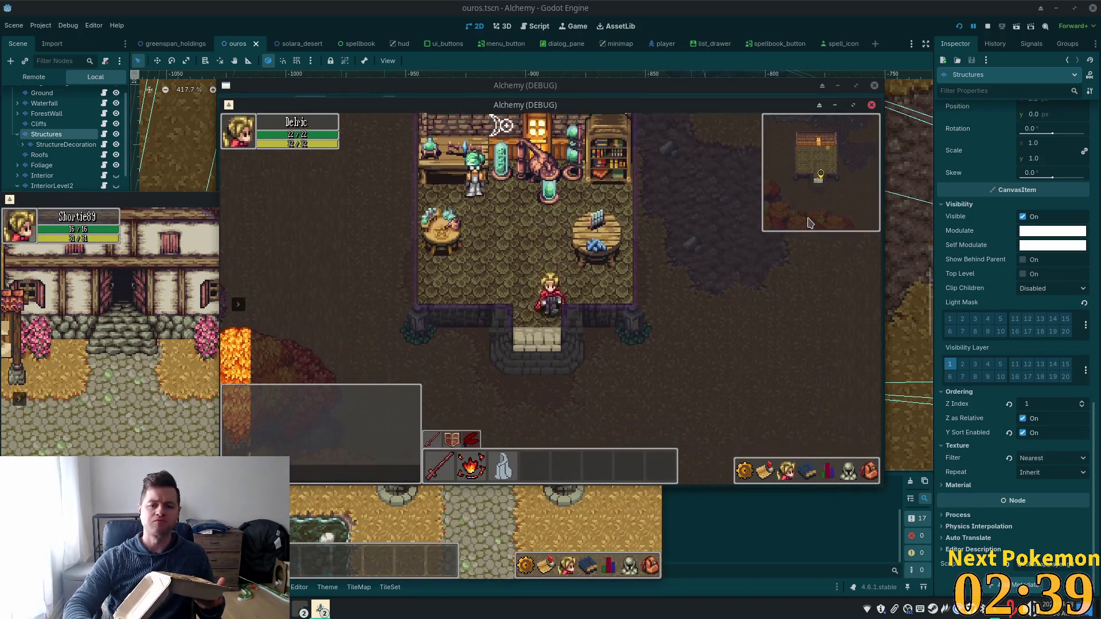
{"action": "key", "text": "Up"}
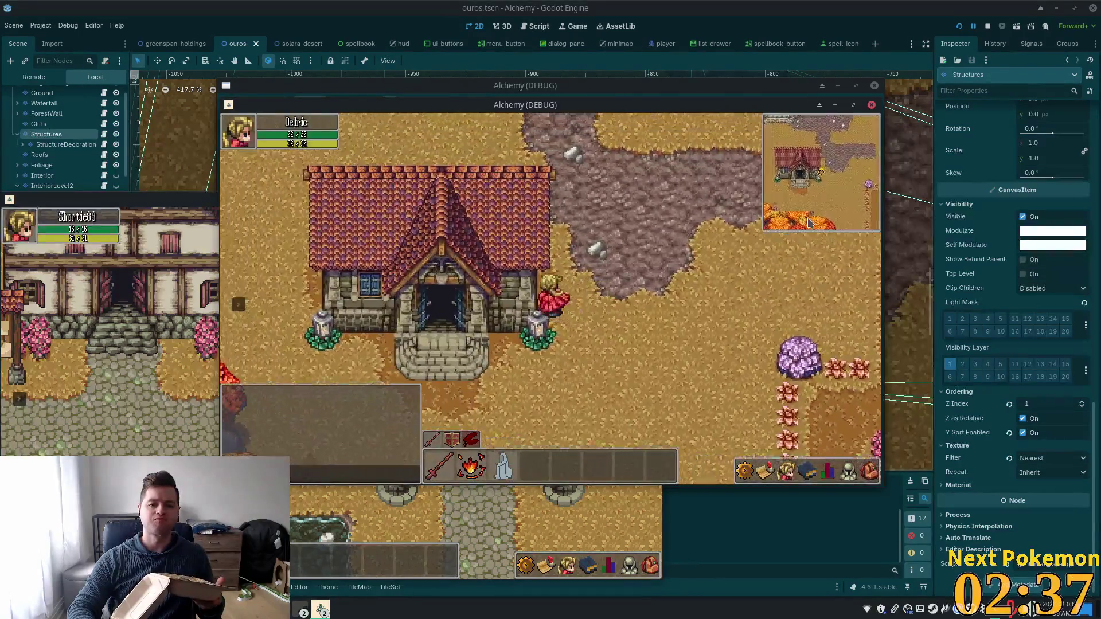
{"action": "key", "text": "Left"}
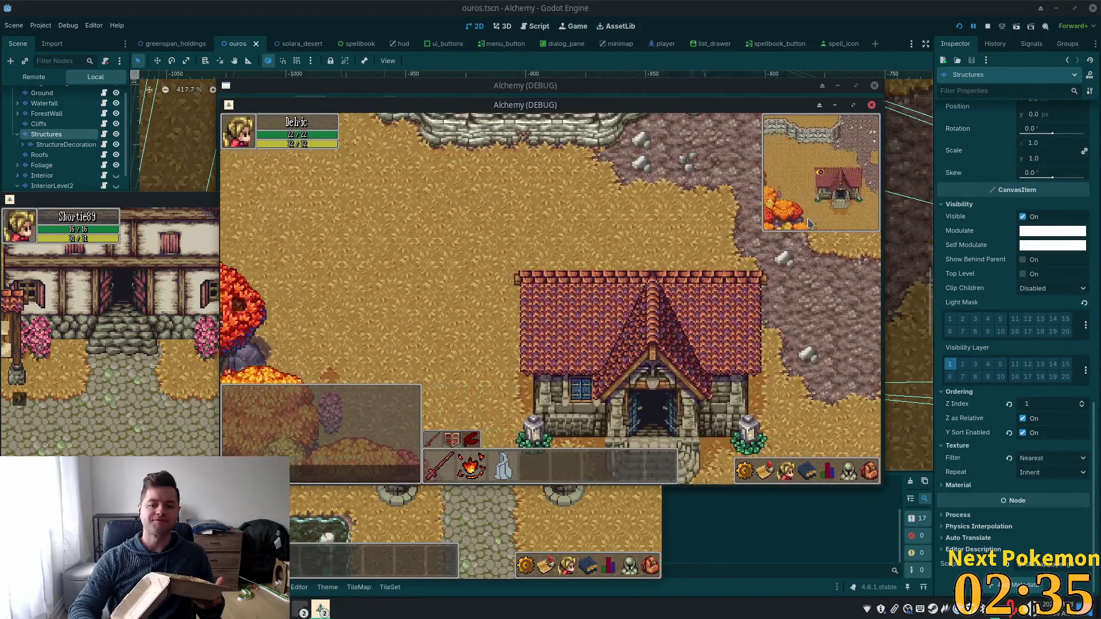
{"action": "key", "text": "Down"}
{"action": "key", "text": "Left"}
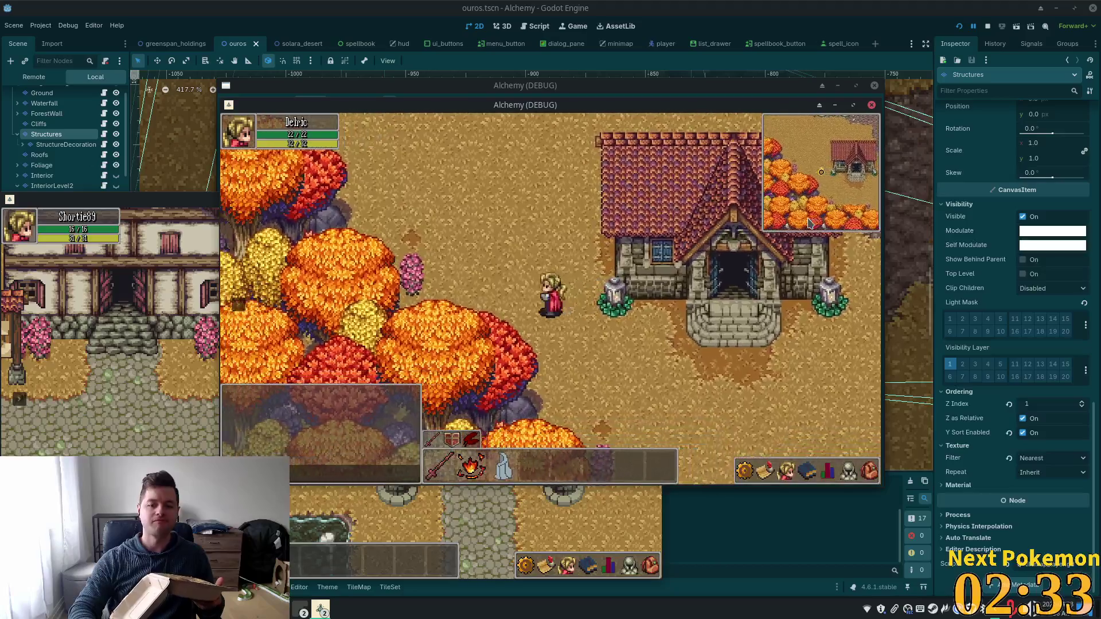
{"action": "key", "text": "Right"}
{"action": "key", "text": "Left"}
{"action": "key", "text": "Up"}
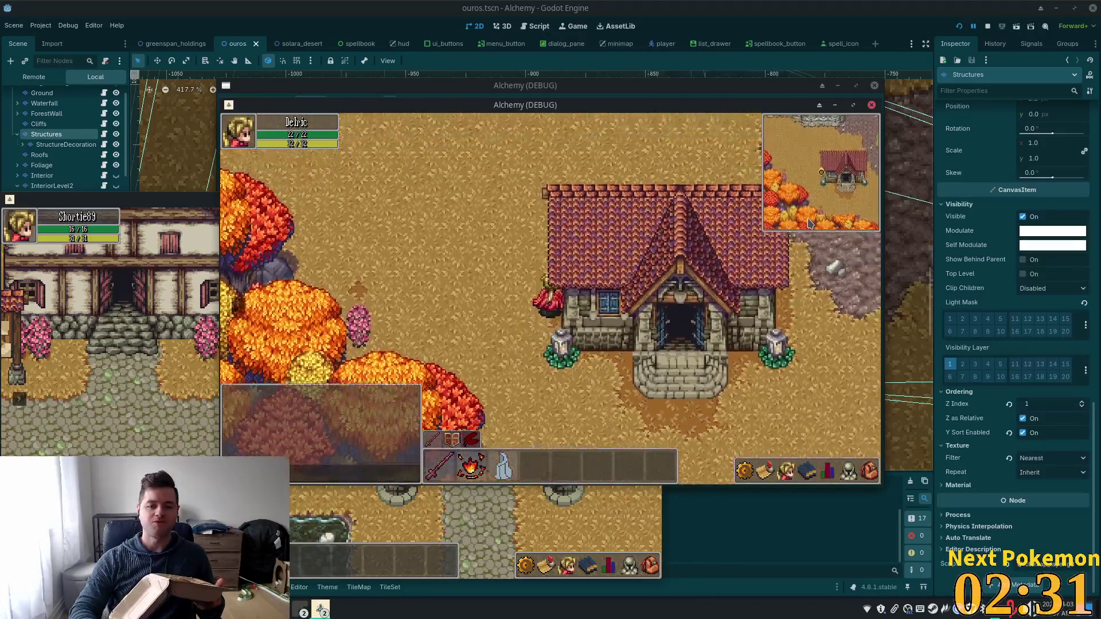
{"action": "key", "text": "Right"}
{"action": "key", "text": "Right"}
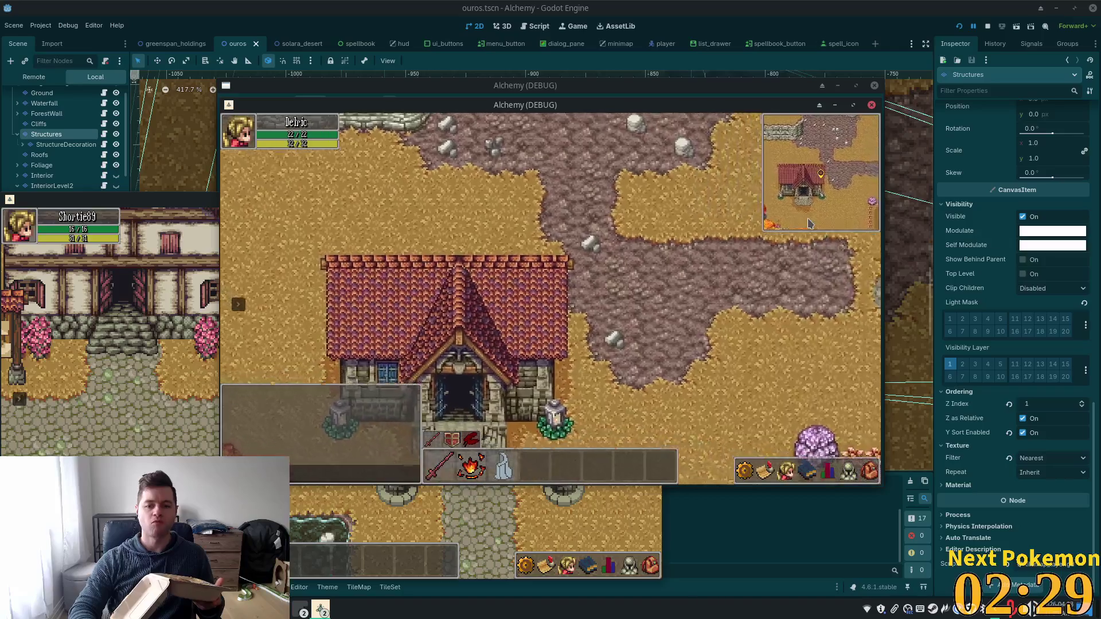
{"action": "key", "text": "Down"}
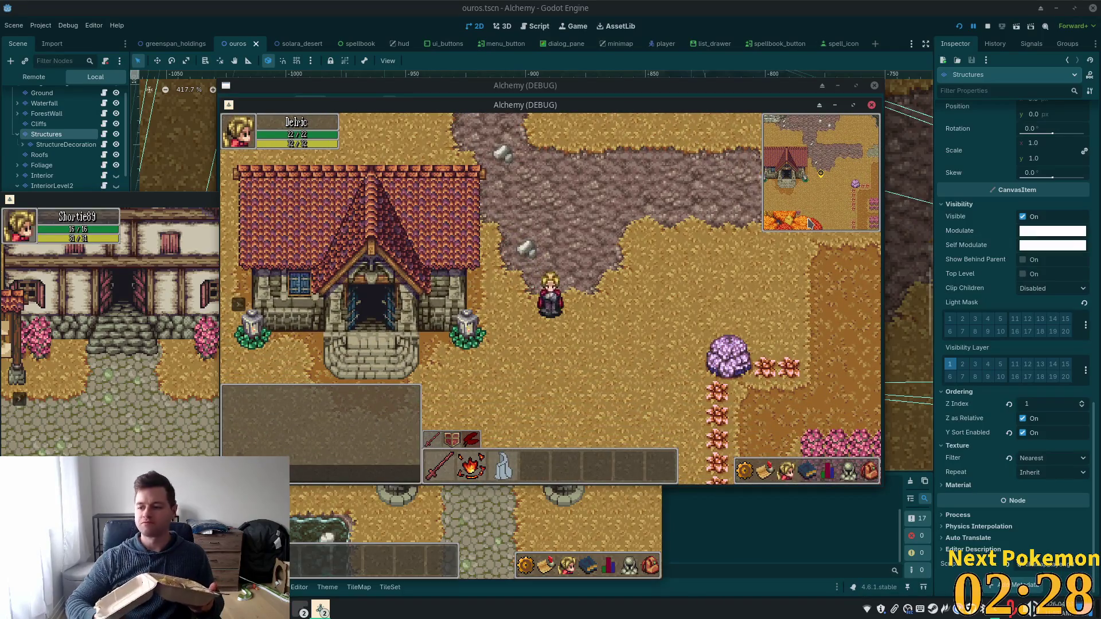
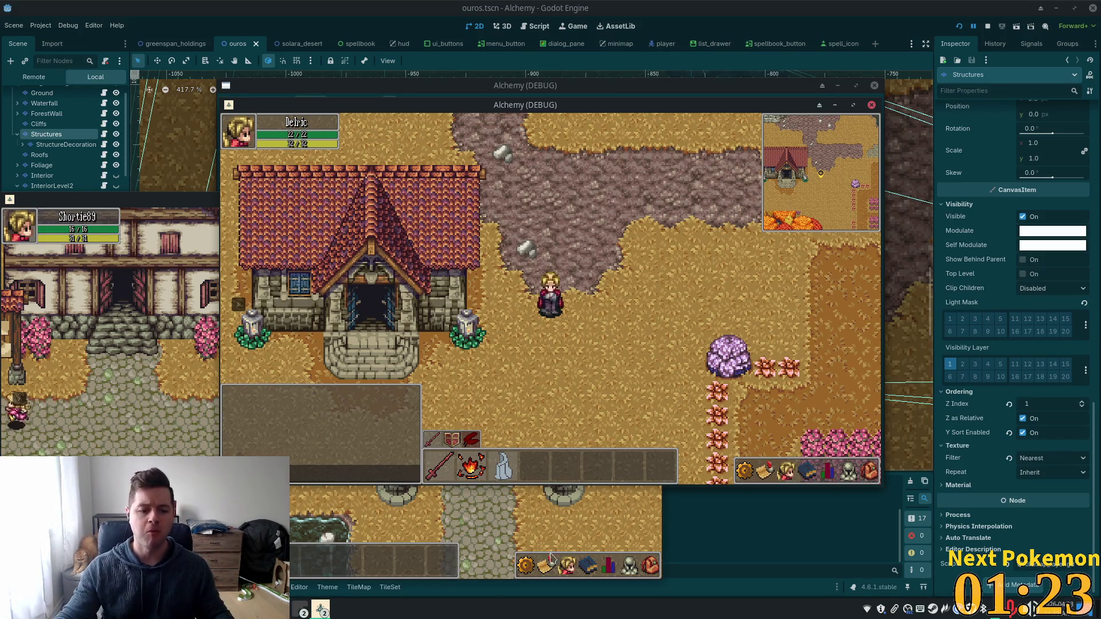
Step: Bring the phpMyAdmin player_quests browser window to the front
{"action": "left_click", "coordinate": [301, 609]}
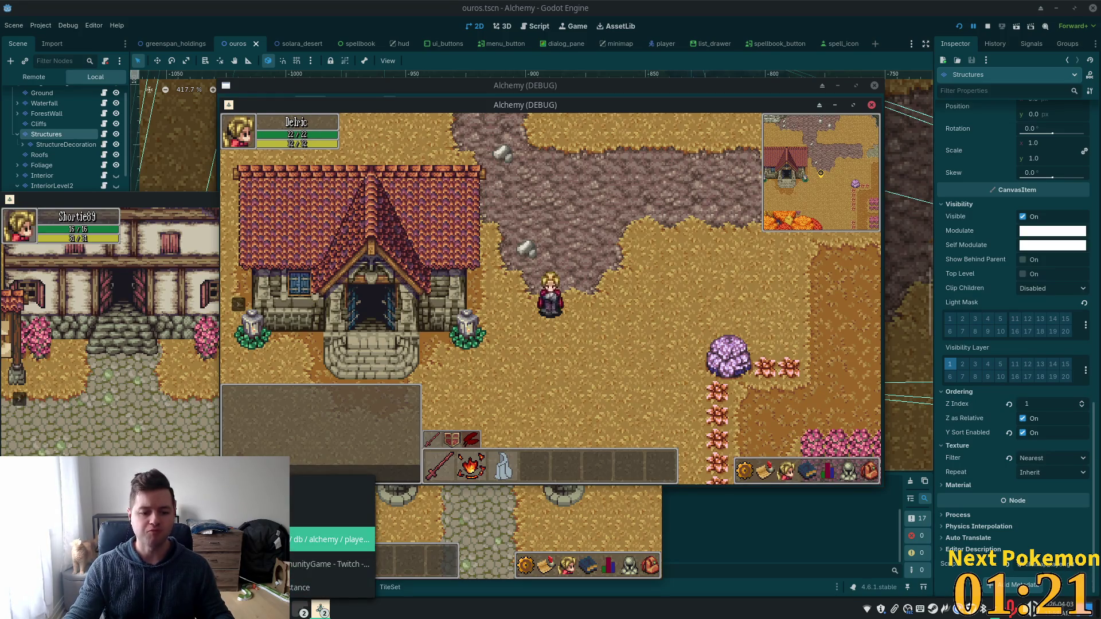
{"action": "left_click", "coordinate": [332, 540]}
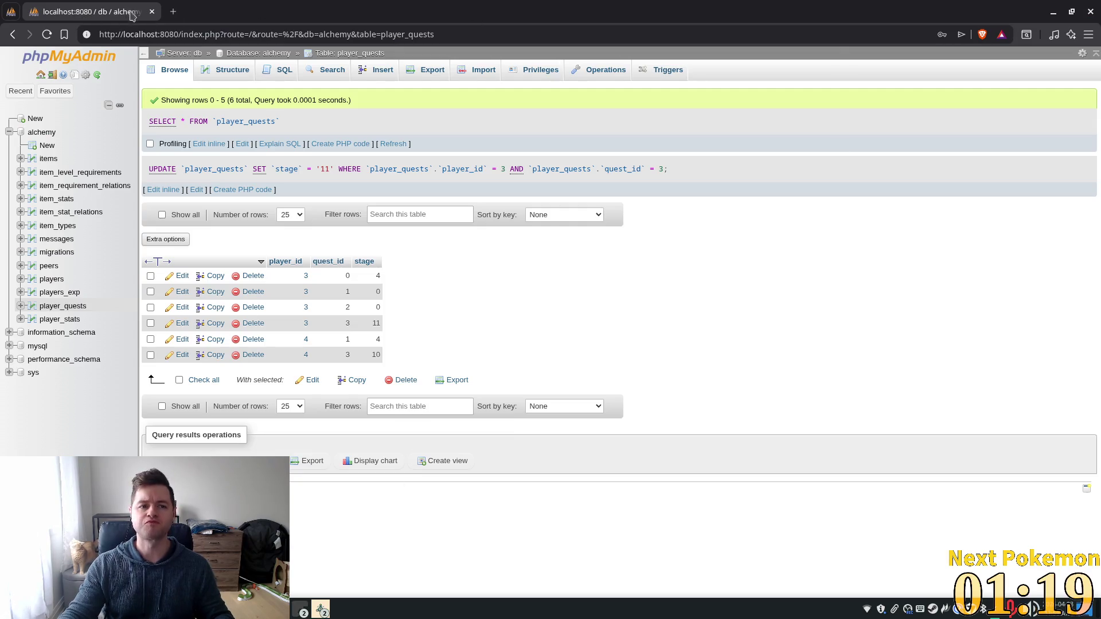
{"action": "left_click", "coordinate": [174, 15]}
Step: Google 'what language is the word shawarma' and select 'Turkish' and 'çevirme' in the answer
{"action": "type", "text": "go"}
{"action": "key", "text": "Return"}
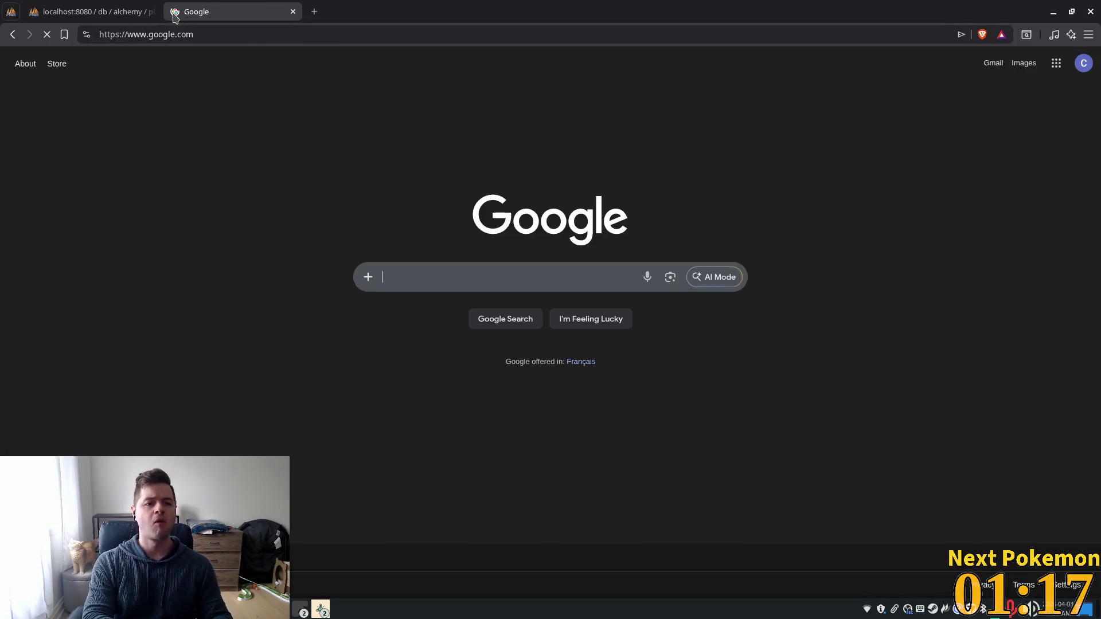
{"action": "type", "text": "what language si"}
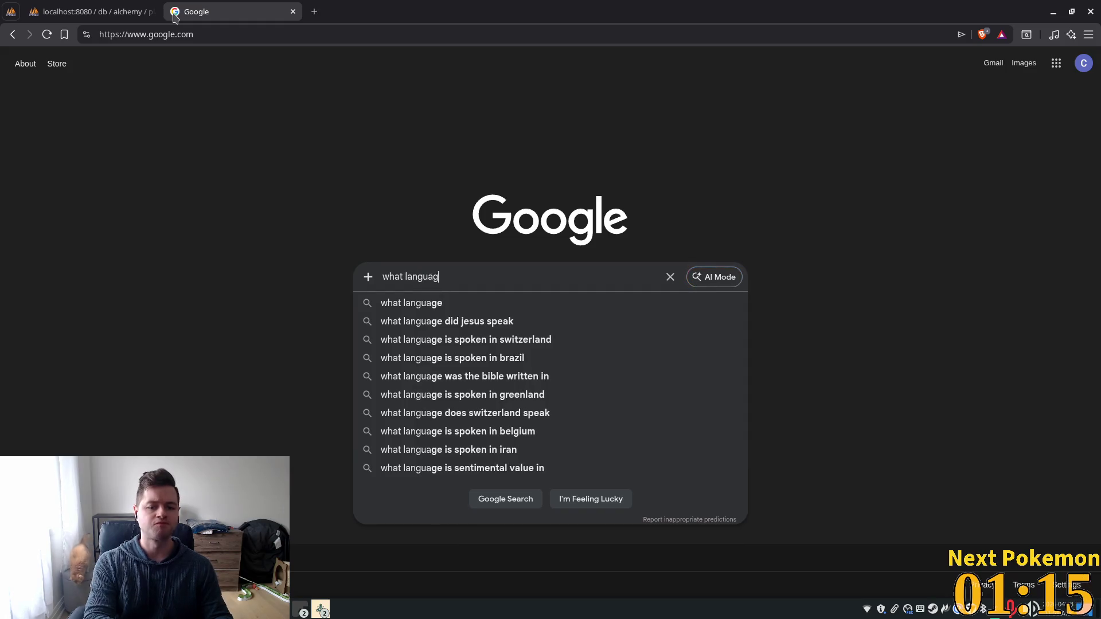
{"action": "key", "text": "BackSpace"}
{"action": "key", "text": "BackSpace"}
{"action": "type", "text": "is the word "}
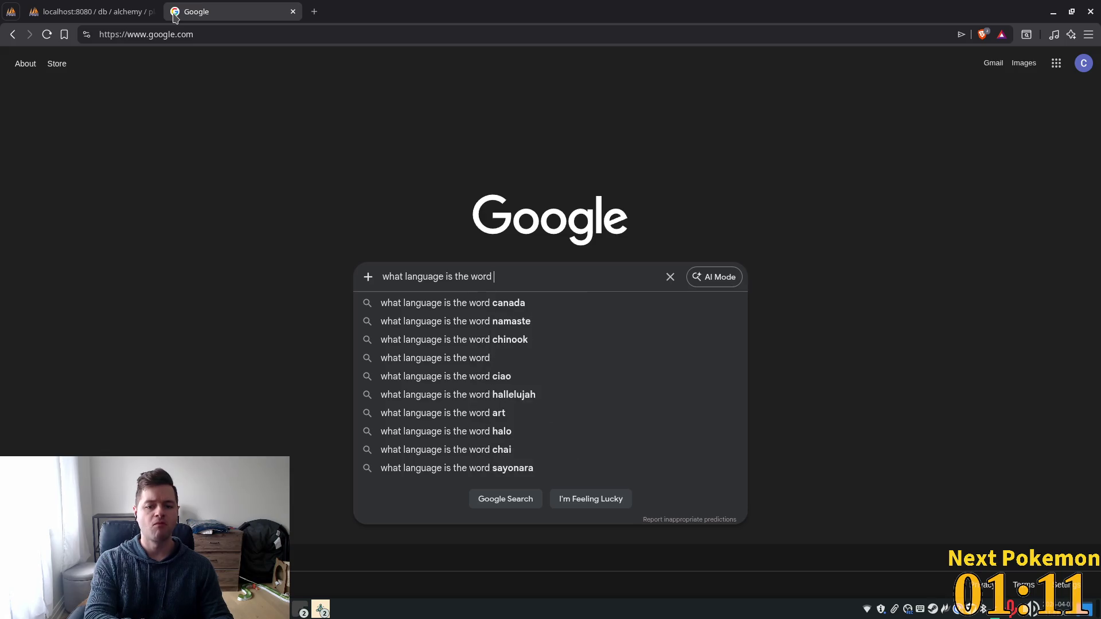
{"action": "type", "text": "ssh"}
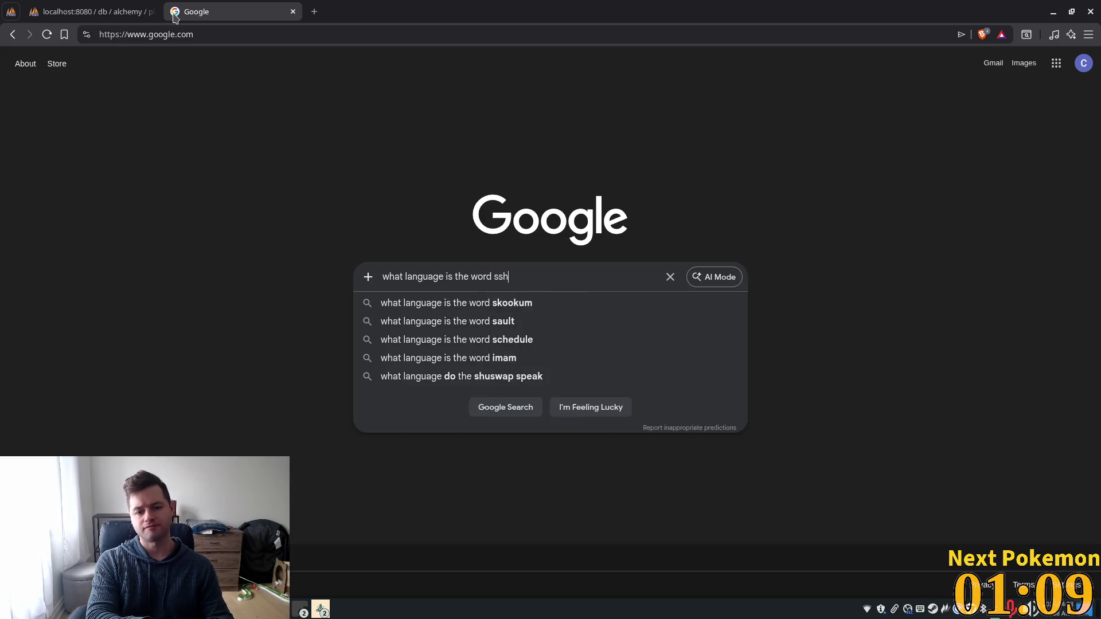
{"action": "key", "text": "BackSpace"}
{"action": "key", "text": "BackSpace"}
{"action": "type", "text": "hawarma"}
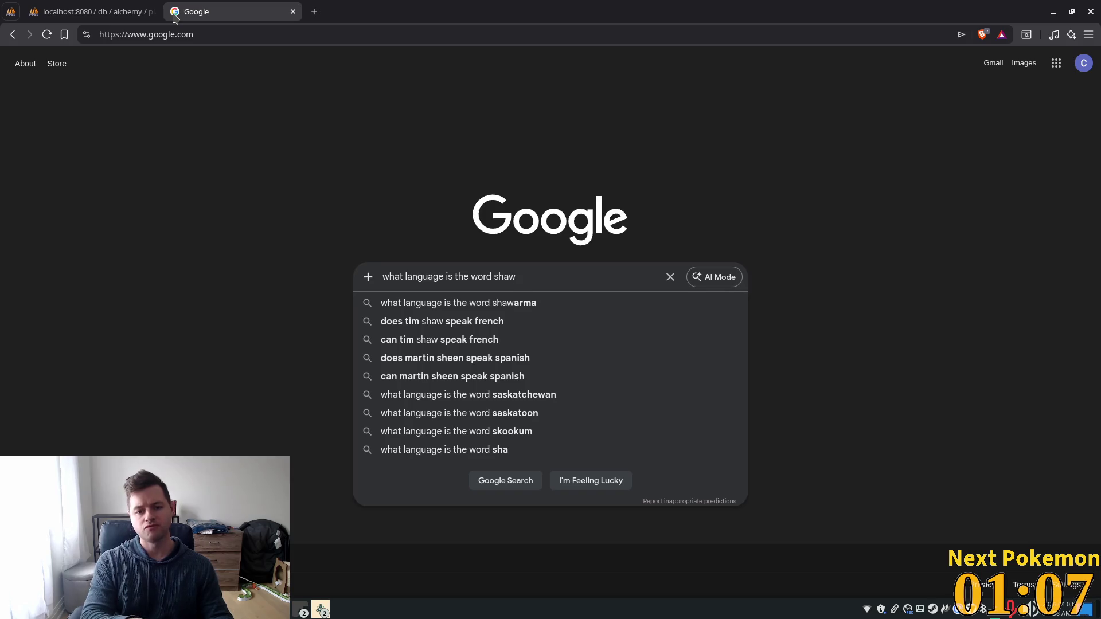
{"action": "key", "text": "Return"}
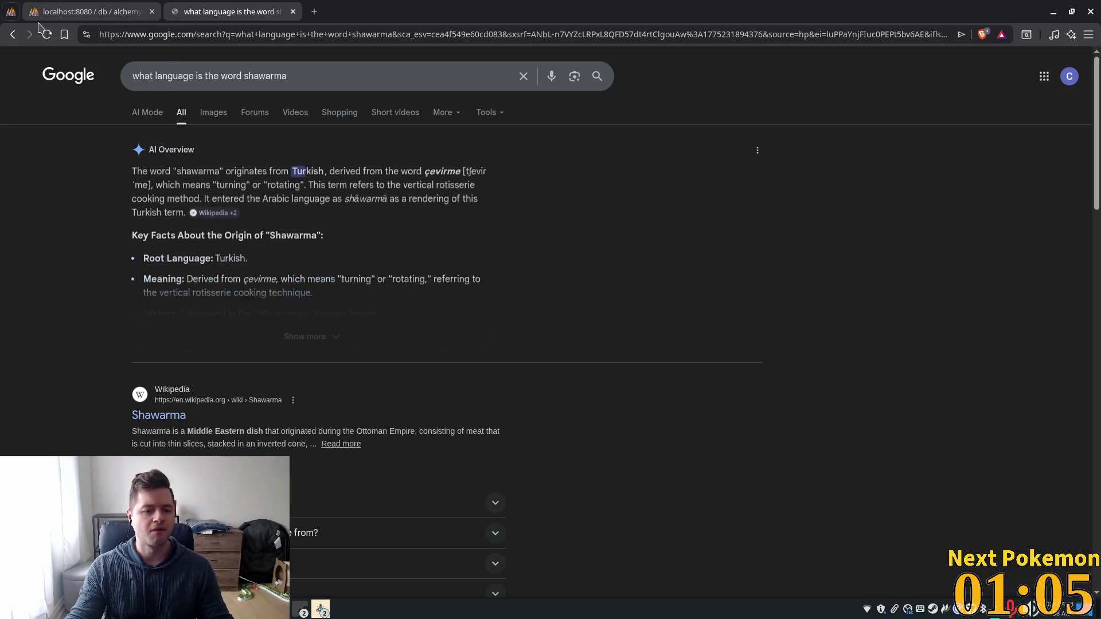
{"action": "double_click", "coordinate": [309, 172]}
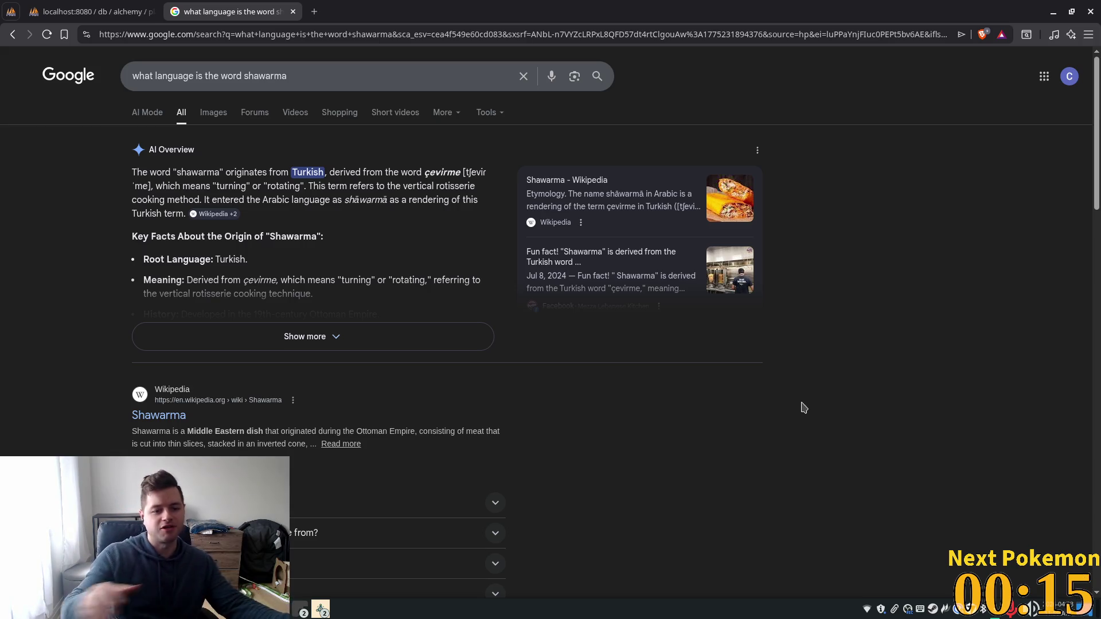
{"action": "mouse_move", "coordinate": [435, 171]}
{"action": "left_mouse_down"}
{"action": "mouse_move", "coordinate": [421, 171]}
{"action": "mouse_move", "coordinate": [429, 198]}
{"action": "mouse_move", "coordinate": [402, 76]}
{"action": "left_mouse_up"}
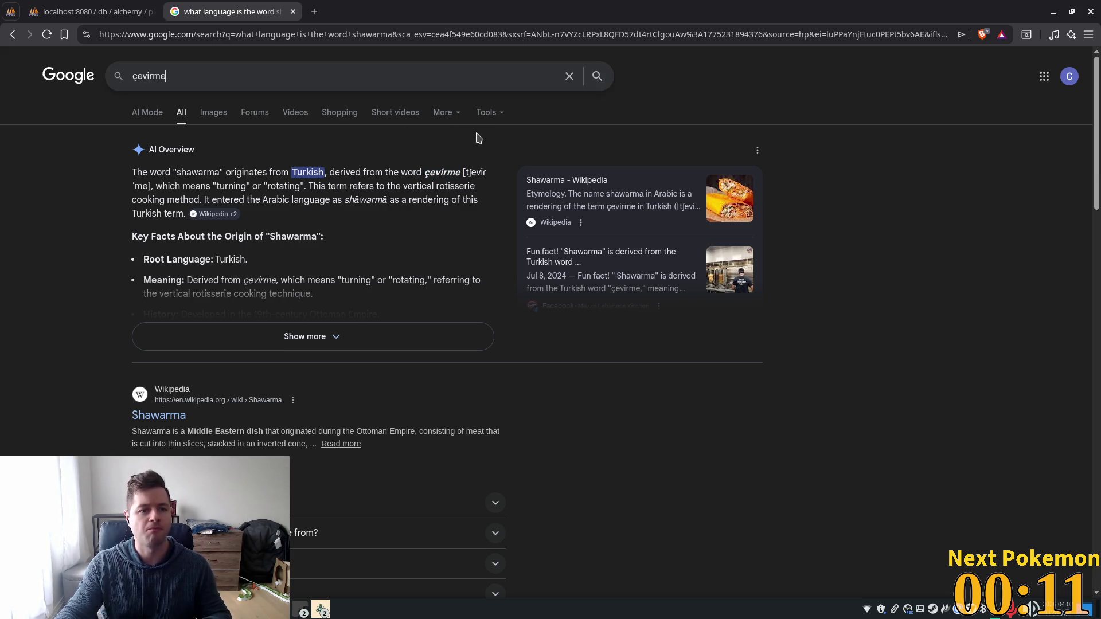
Step: Search Google for 'çevirme pronunciation'
{"action": "type", "text": " prpo"}
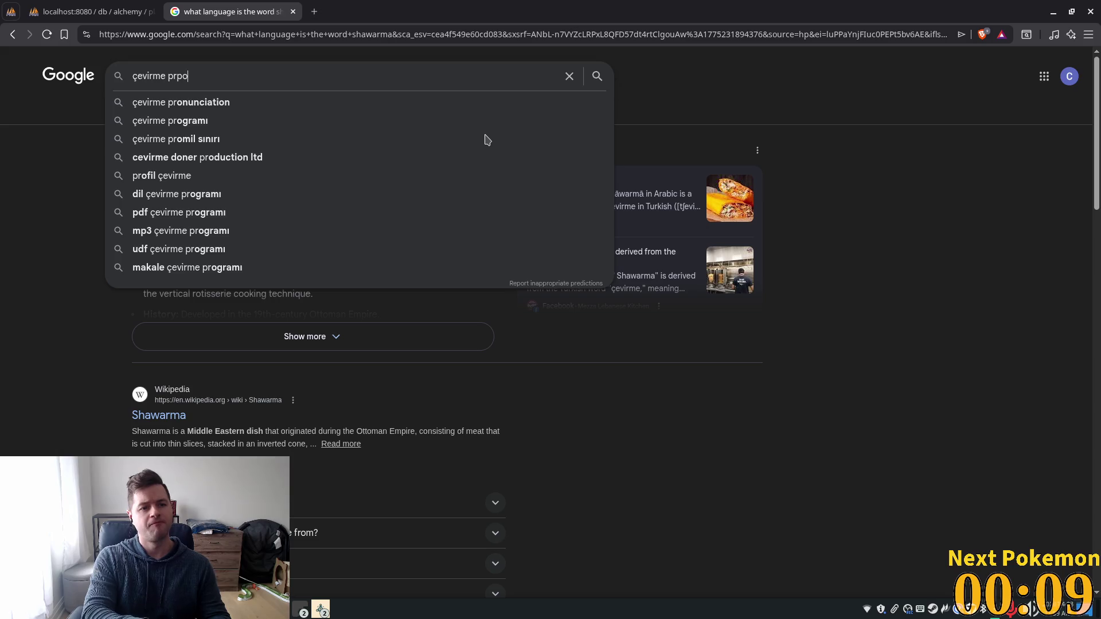
{"action": "key", "text": "BackSpace"}
{"action": "key", "text": "BackSpace"}
{"action": "type", "text": "onou"}
{"action": "key", "text": "Escape"}
{"action": "key", "text": "BackSpace"}
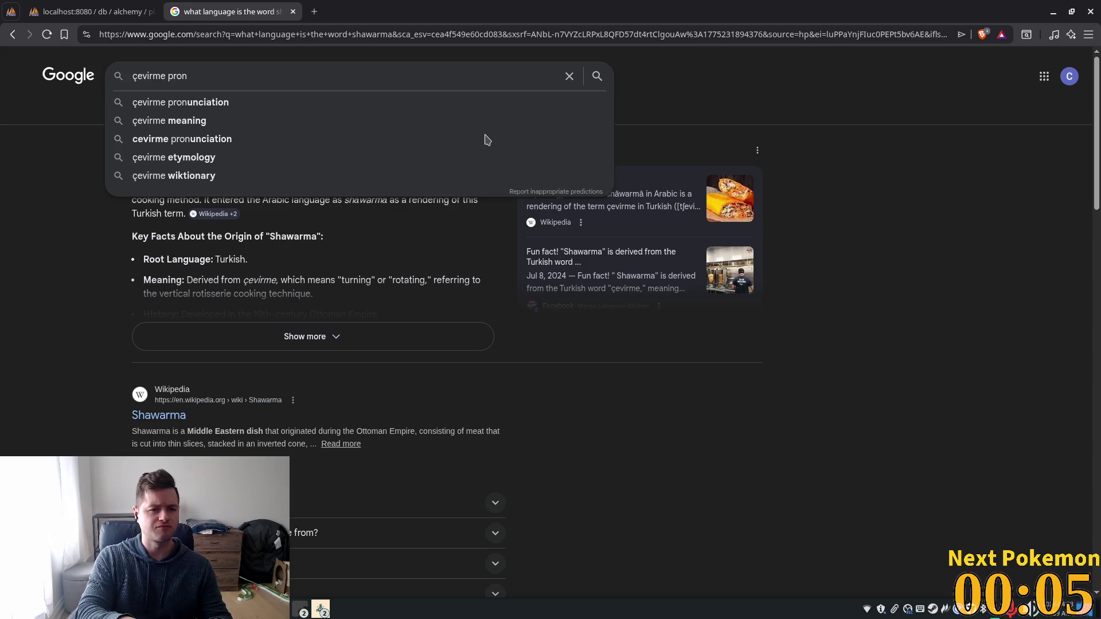
{"action": "key", "text": "Return"}
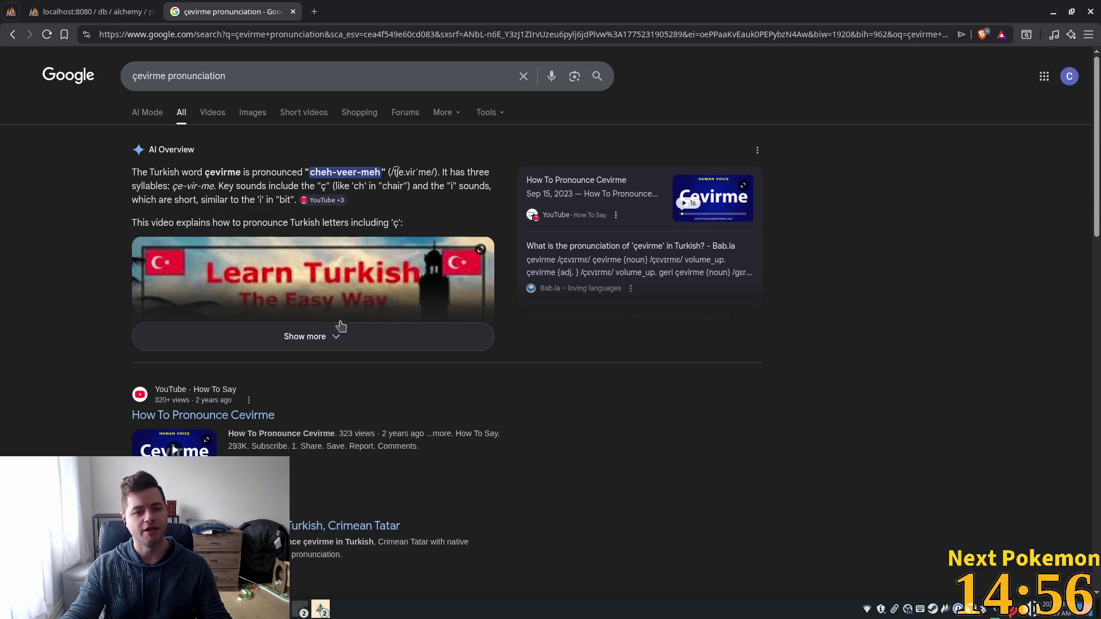
Step: Watch the Learn Turkish and How To Pronounce Cevirme videos, then replace çevirme with 'shawarma' in the query
{"action": "left_click", "coordinate": [318, 279]}
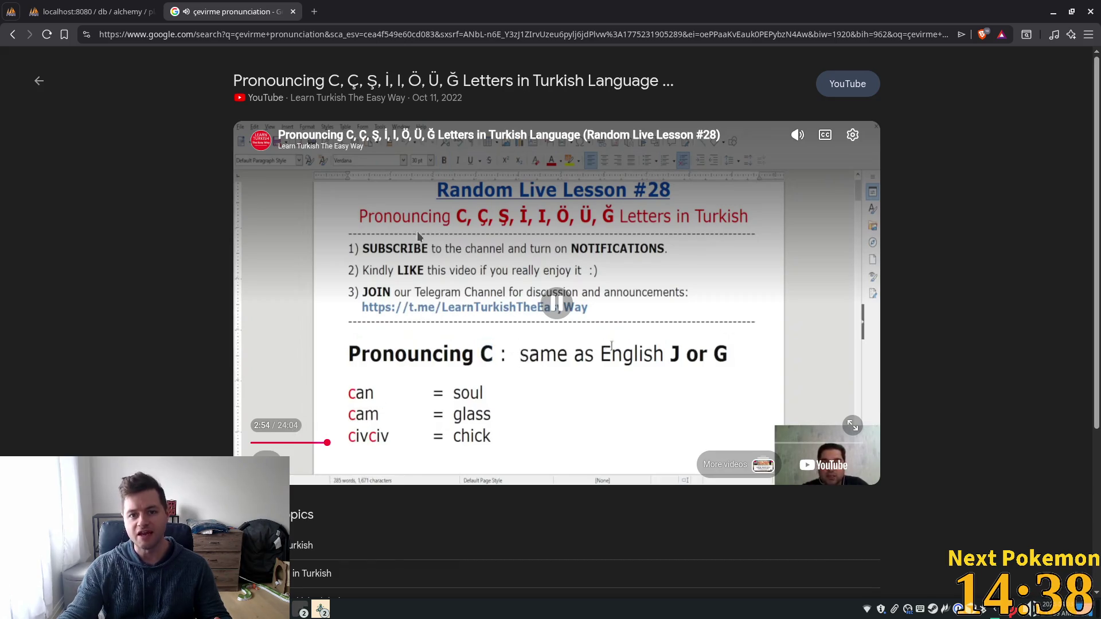
{"action": "left_click", "coordinate": [13, 35]}
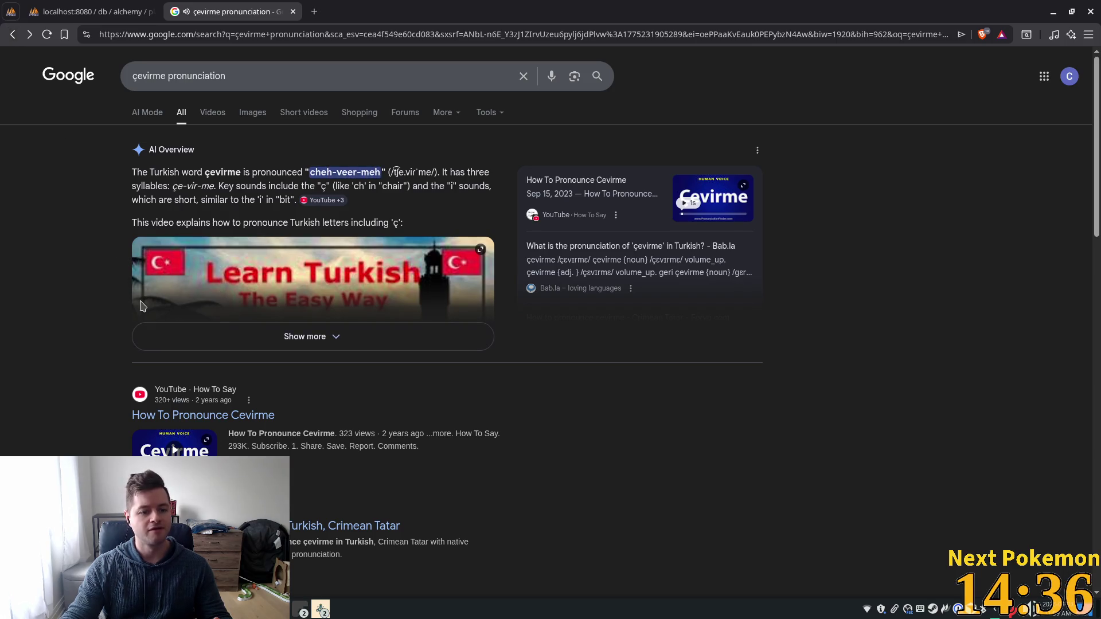
{"action": "left_click", "coordinate": [175, 449]}
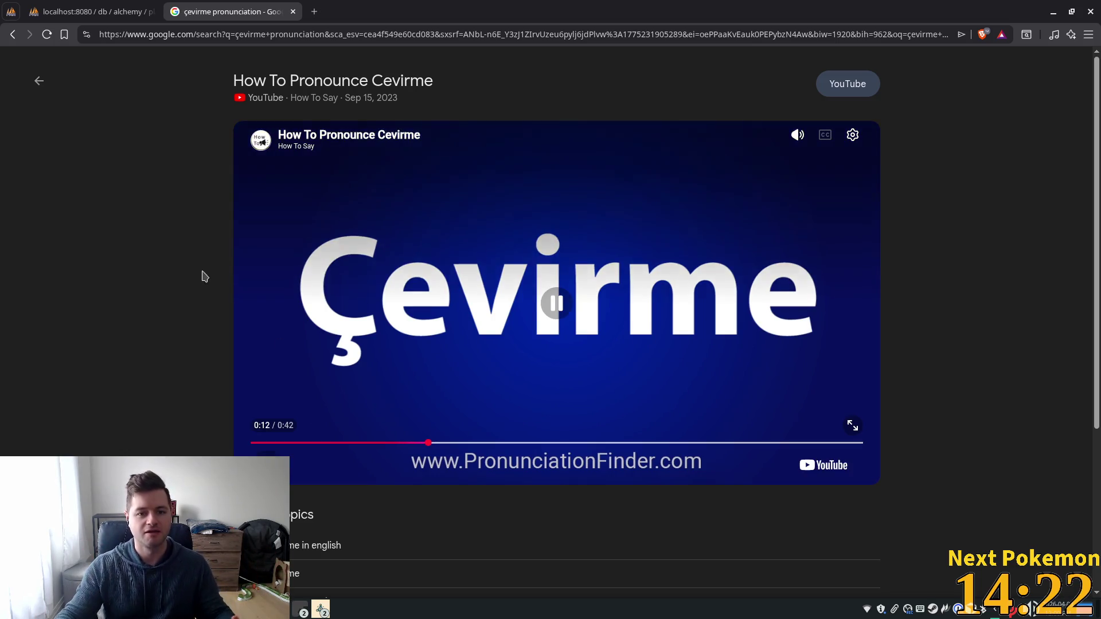
{"action": "left_click", "coordinate": [12, 34]}
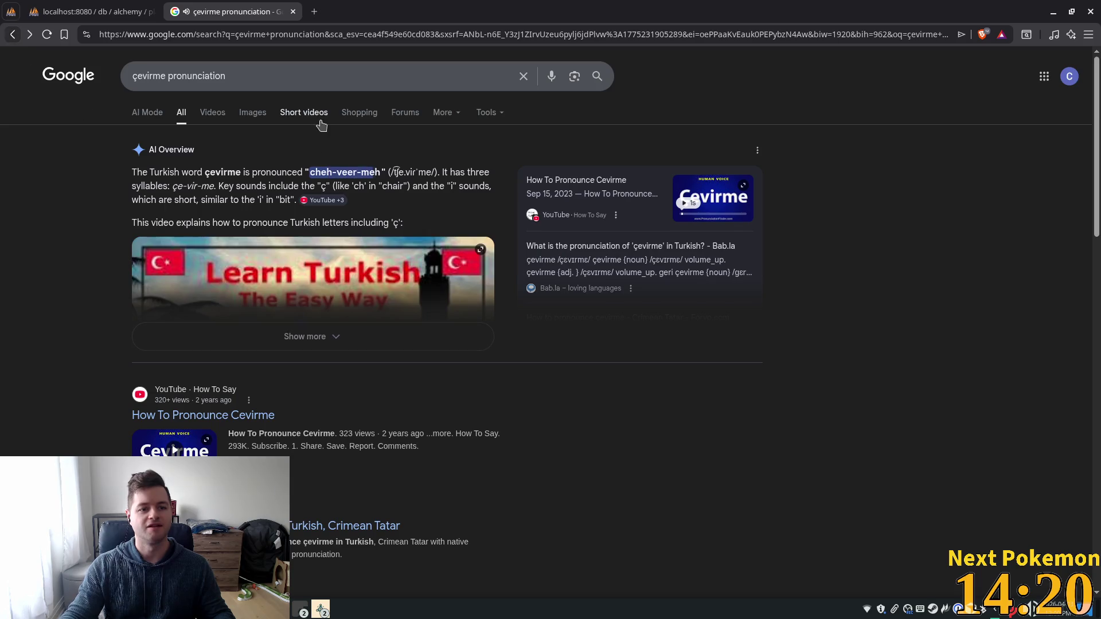
{"action": "double_click", "coordinate": [164, 76]}
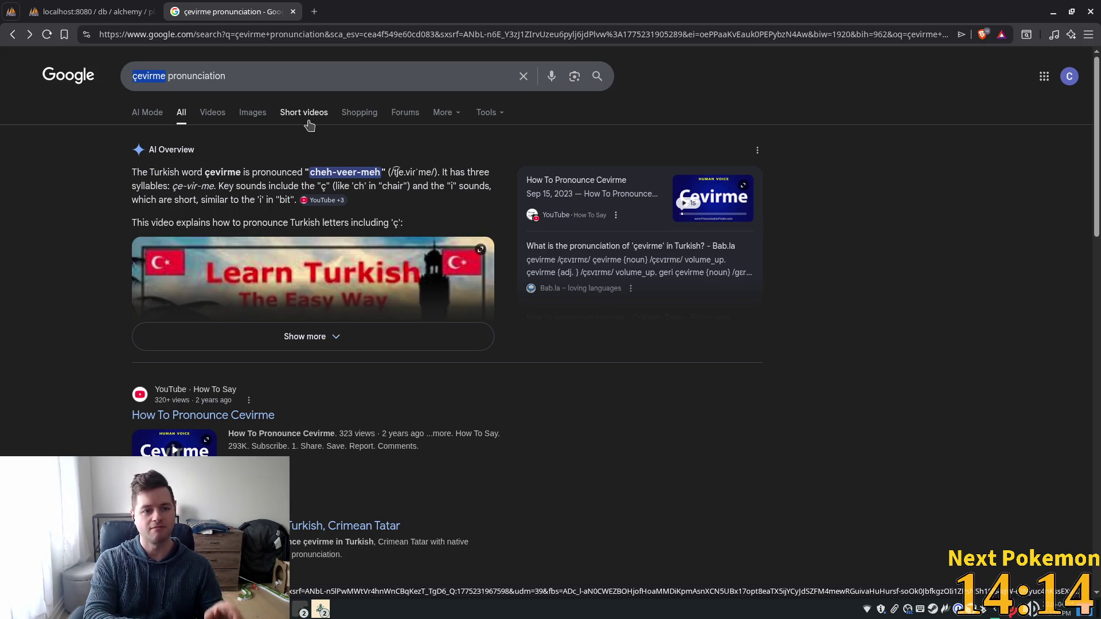
{"action": "type", "text": "shawa"}
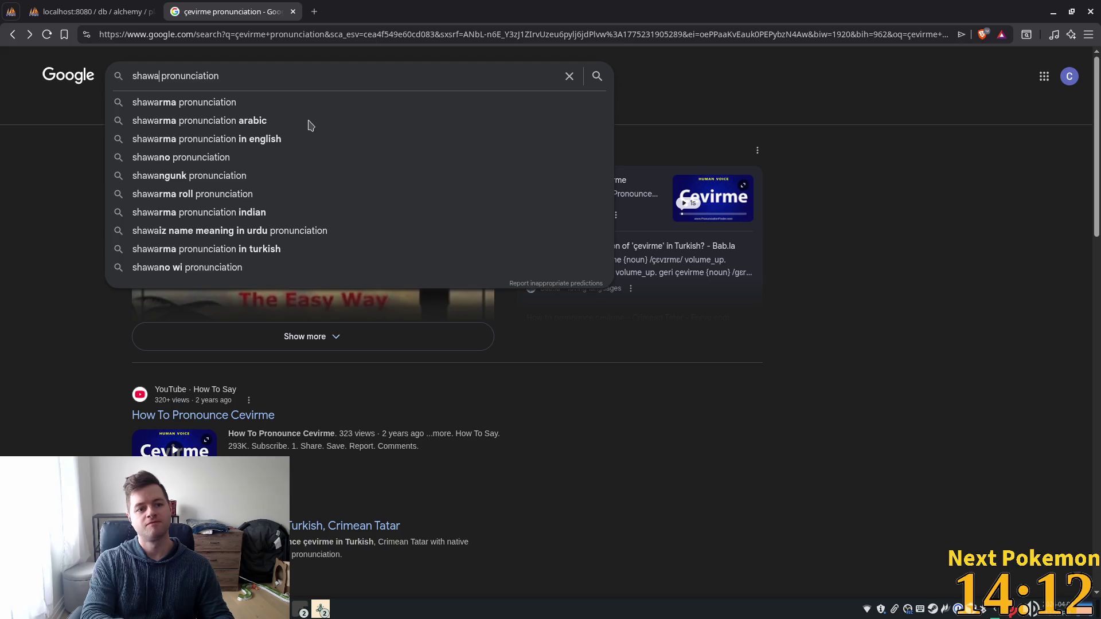
{"action": "type", "text": "rma"}
Step: Search 'shawarma pronunciation', play its spoken audio, then search again with 'farci' added
{"action": "key", "text": "Return"}
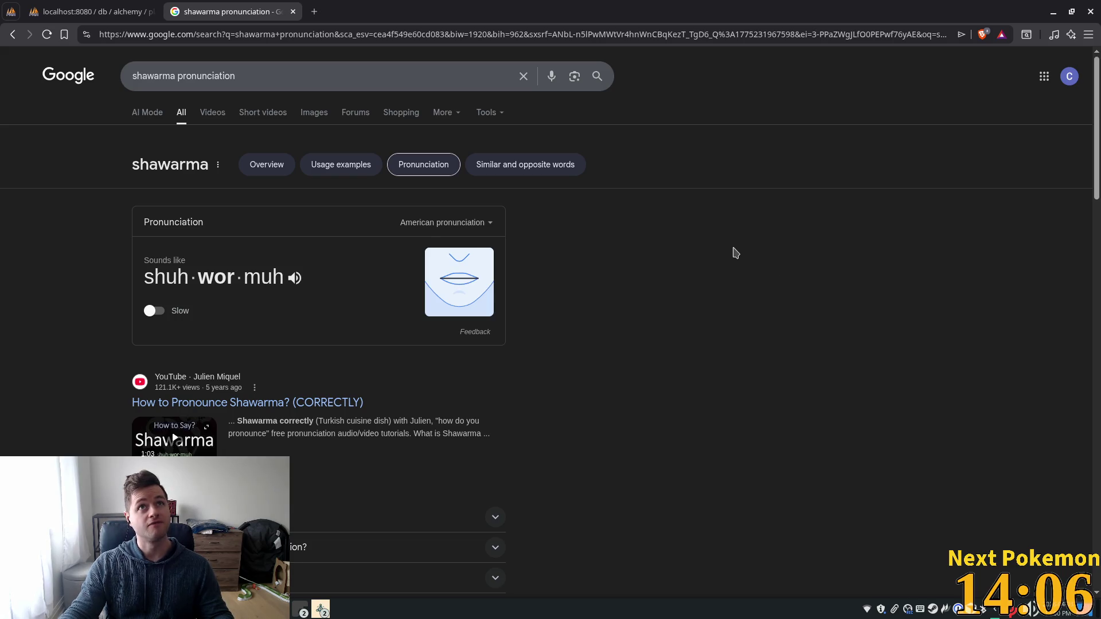
{"action": "mouse_move", "coordinate": [484, 260]}
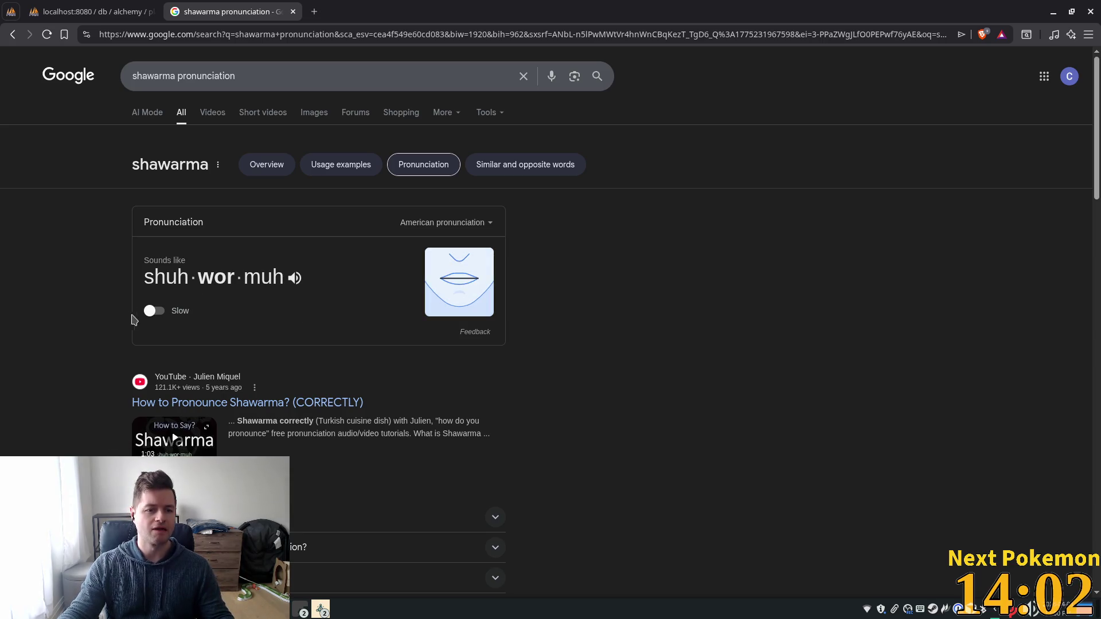
{"action": "left_click", "coordinate": [295, 279]}
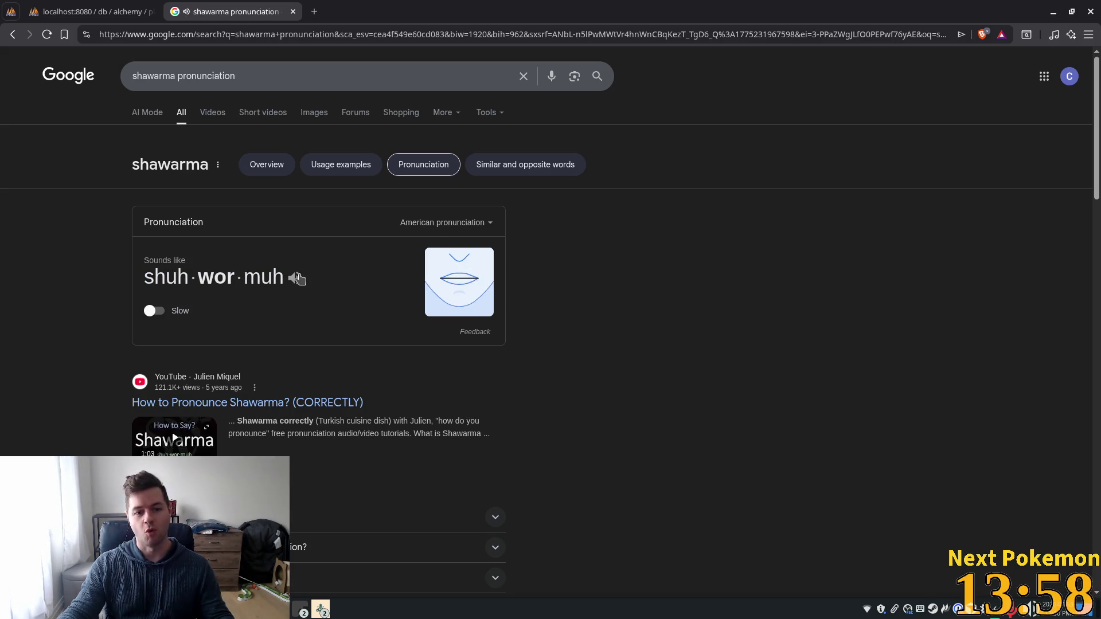
{"action": "left_click", "coordinate": [179, 76]}
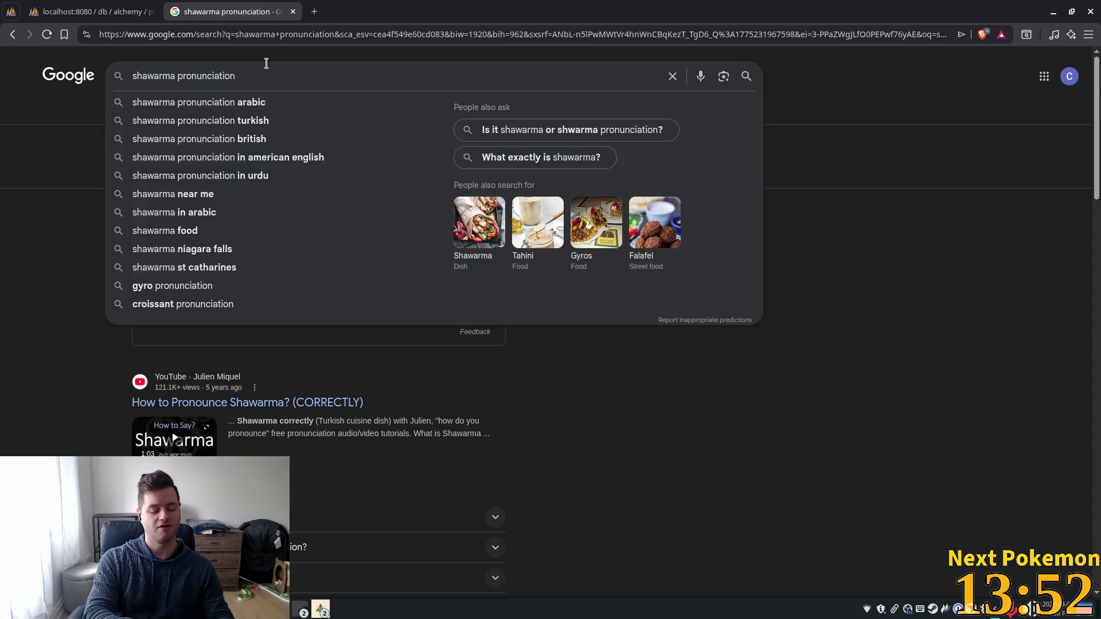
{"action": "type", "text": "farci"}
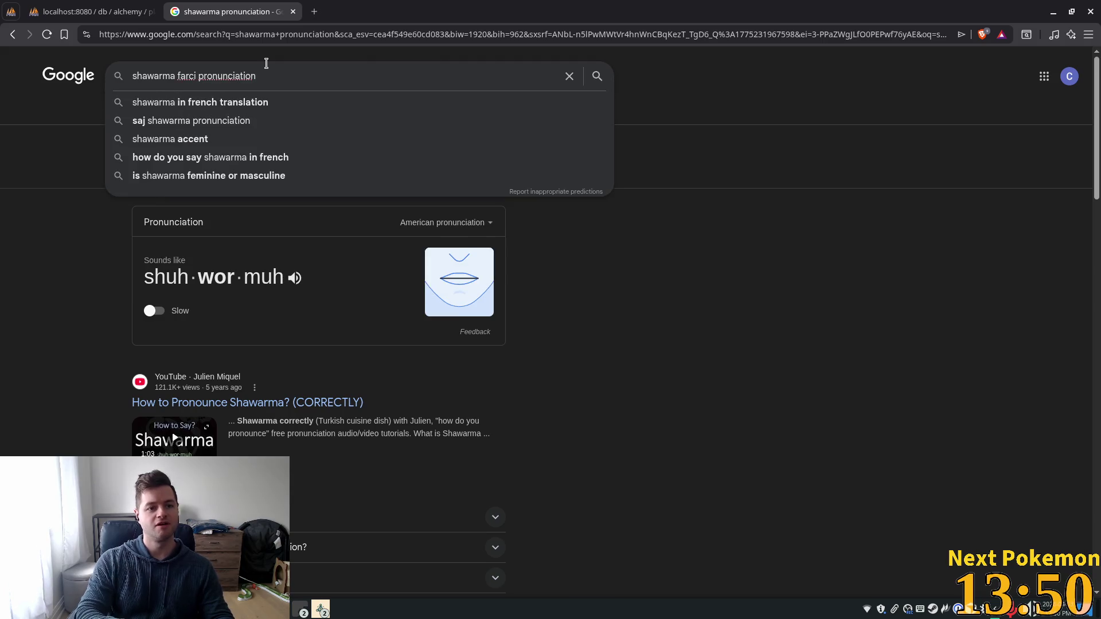
{"action": "key", "text": "Return"}
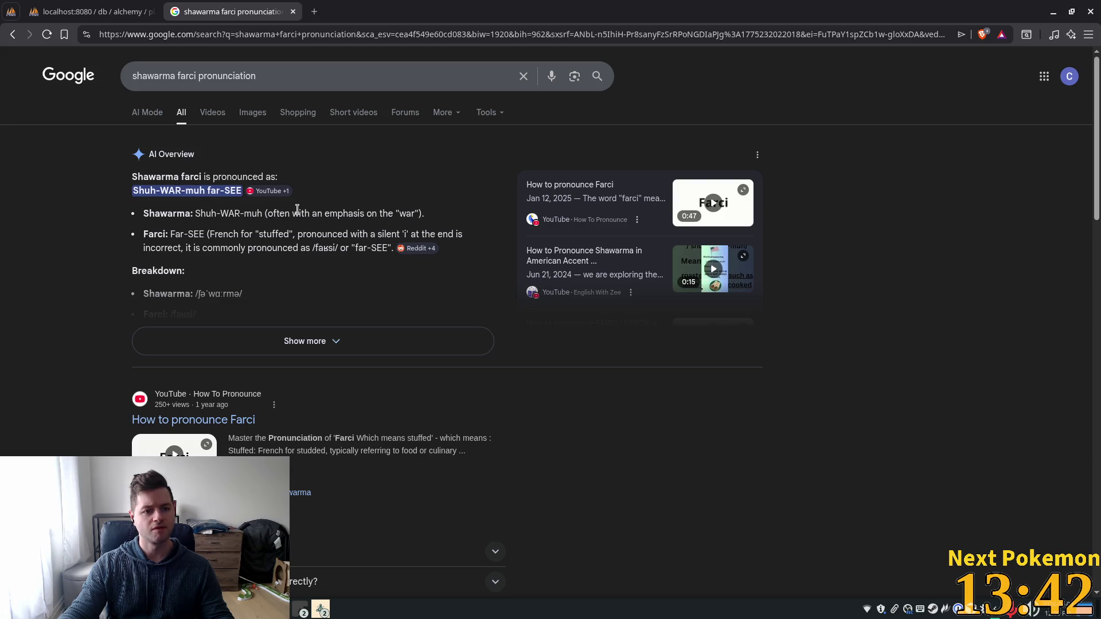
Step: Correct the query to 'shawarma pronunciation in farsi' and scroll through the results
{"action": "double_click", "coordinate": [189, 76]}
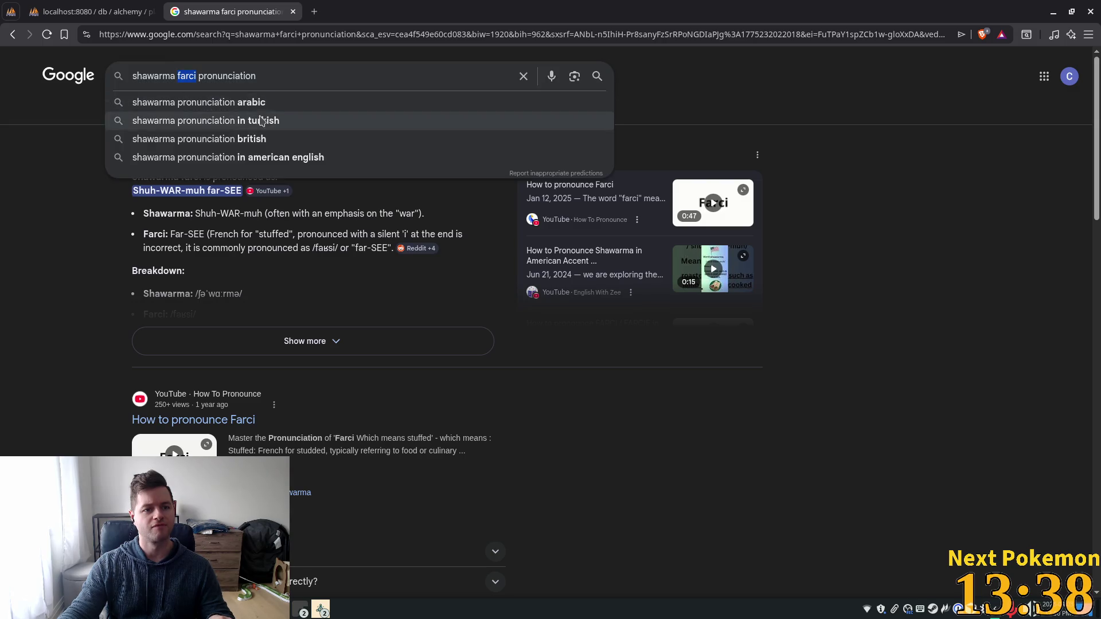
{"action": "key", "text": "BackSpace"}
{"action": "key", "text": "BackSpace"}
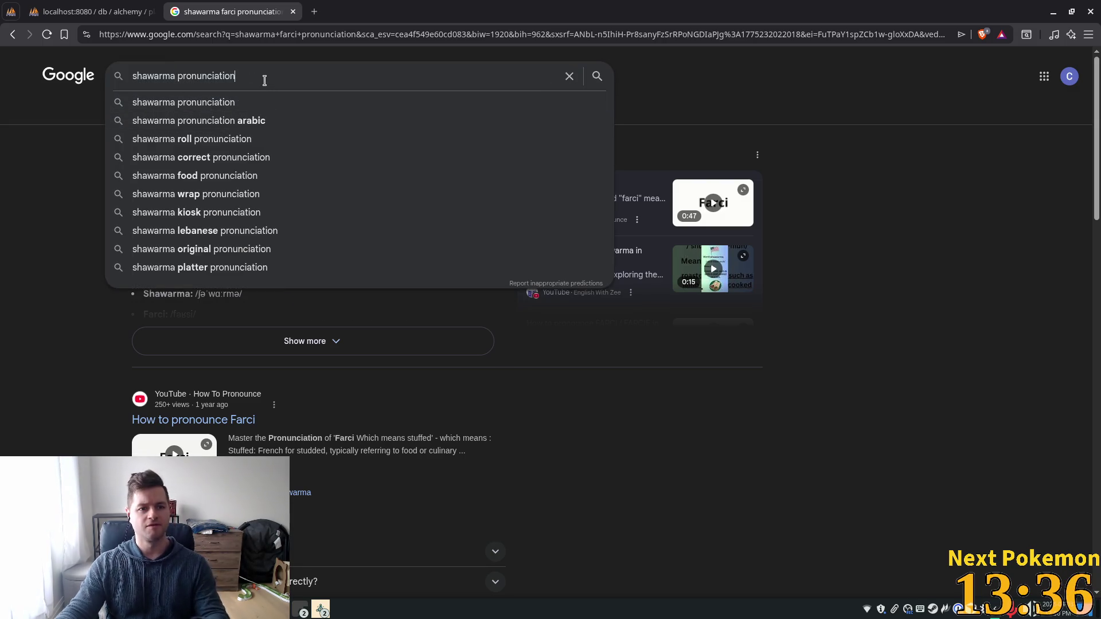
{"action": "left_click", "coordinate": [264, 81]}
{"action": "type", "text": "in fa"}
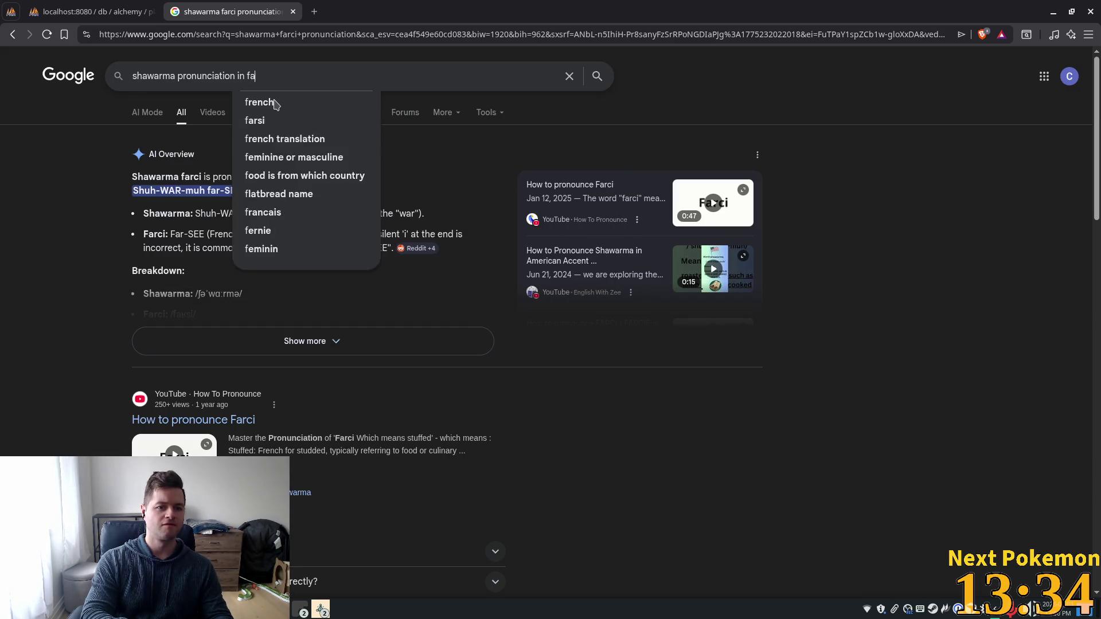
{"action": "type", "text": "rsi"}
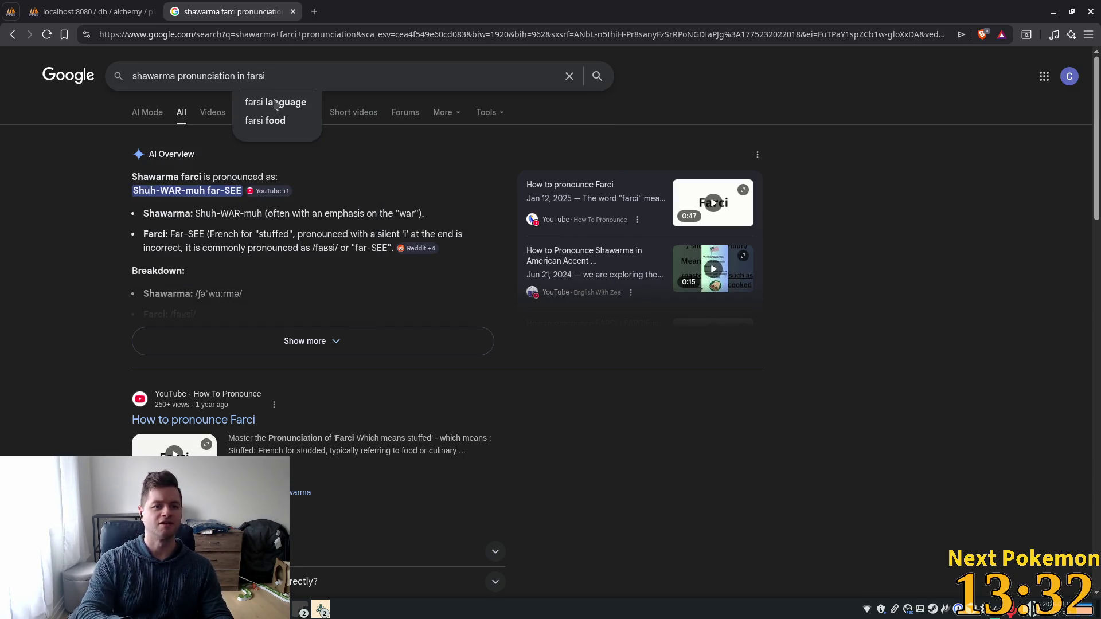
{"action": "key", "text": "Return"}
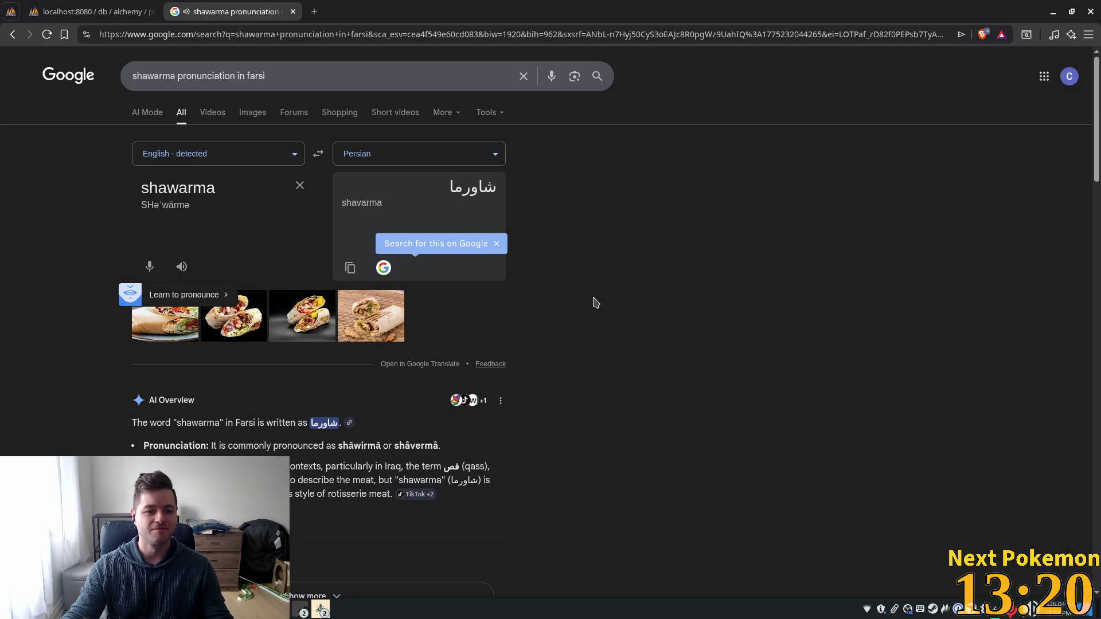
{"action": "scroll", "coordinate": [591, 307], "scroll_direction": "down", "scroll_amount": 6}
{"action": "scroll", "coordinate": [370, 253], "scroll_direction": "up", "scroll_amount": 6}
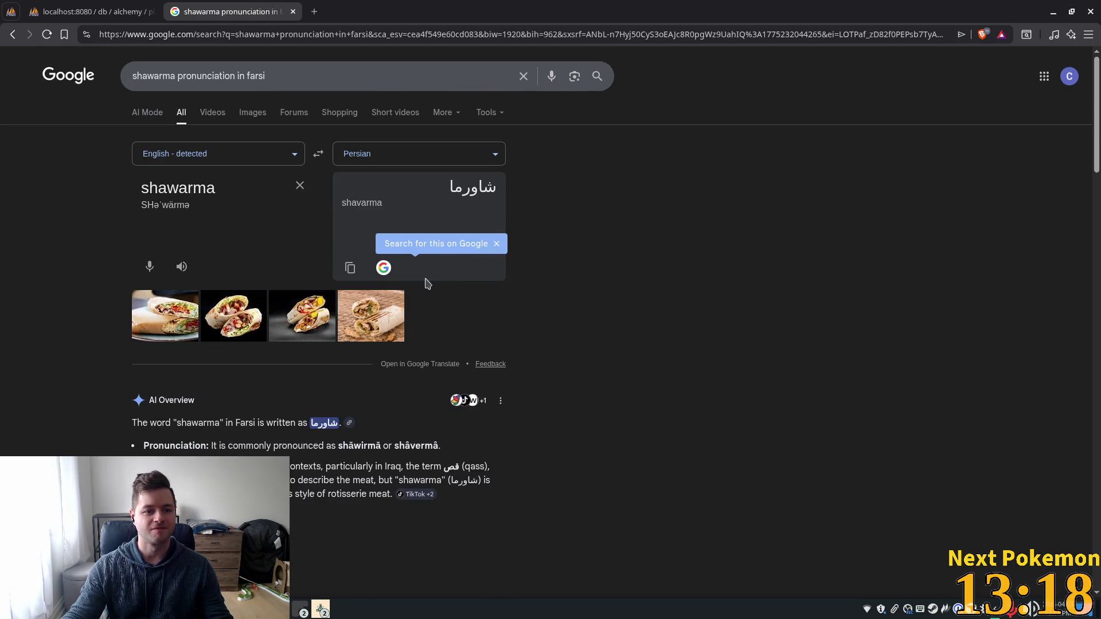
{"action": "scroll", "coordinate": [278, 437], "scroll_direction": "down", "scroll_amount": 2}
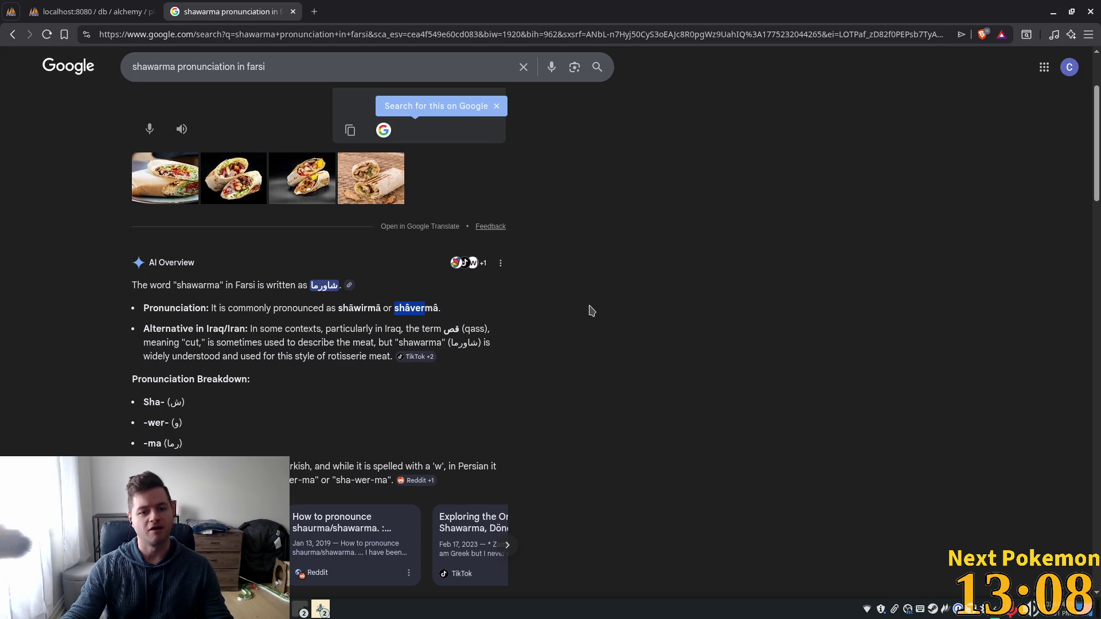
{"action": "scroll", "coordinate": [562, 397], "scroll_direction": "down", "scroll_amount": 1}
{"action": "scroll", "coordinate": [562, 397], "scroll_direction": "down", "scroll_amount": 4}
{"action": "scroll", "coordinate": [401, 362], "scroll_direction": "down", "scroll_amount": 5}
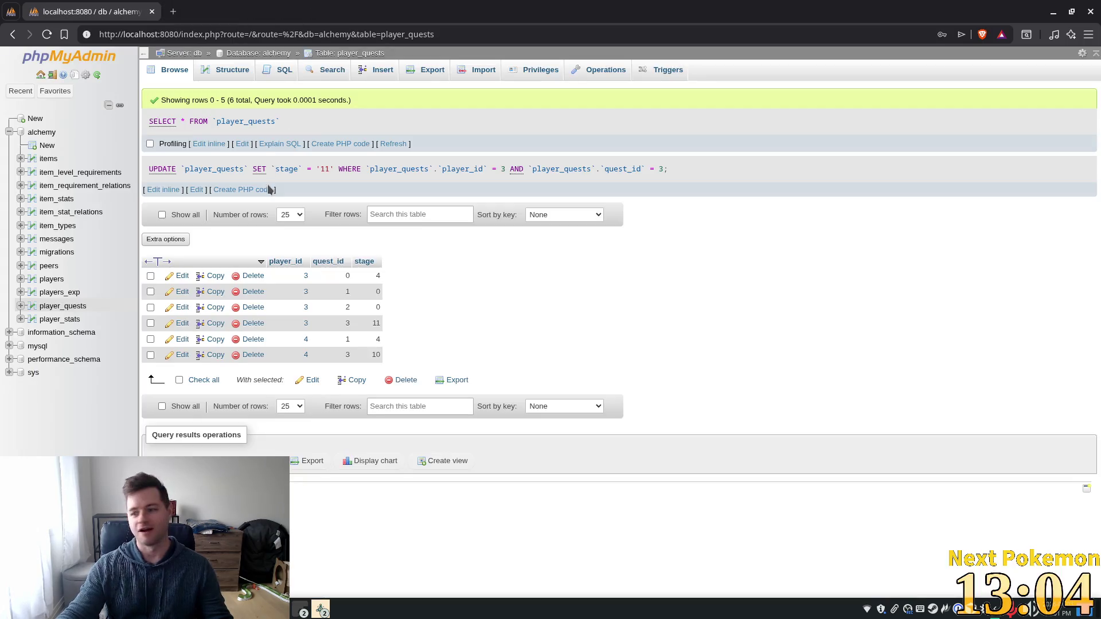
Step: Back in player_quests, inline-edit row 4's stage to 0, then reload the page with F5
{"action": "left_click", "coordinate": [292, 11]}
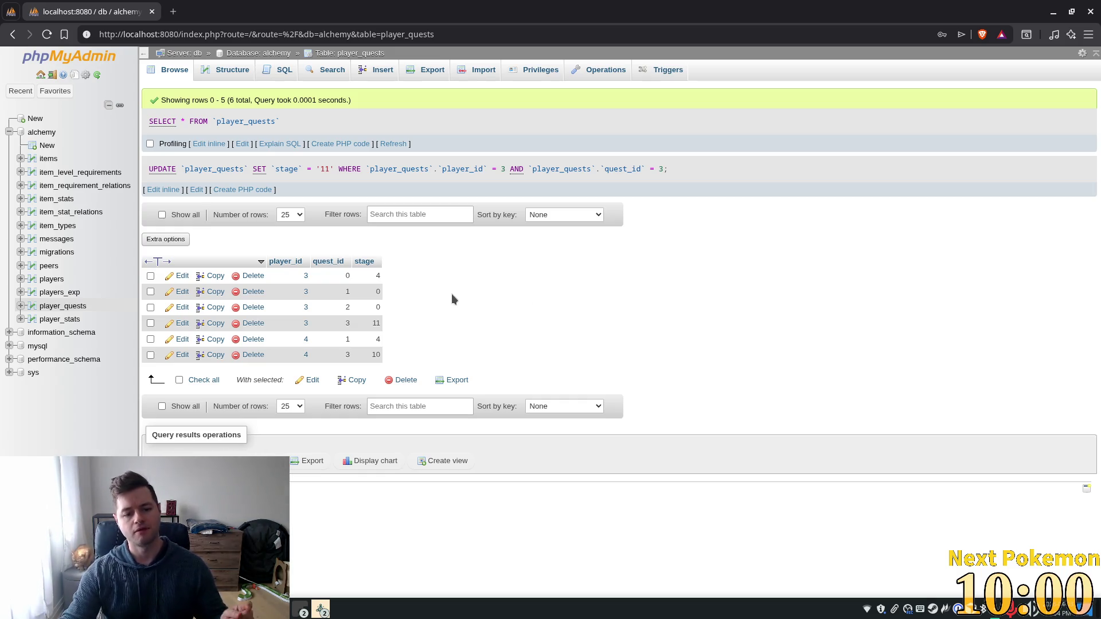
{"action": "double_click", "coordinate": [374, 324]}
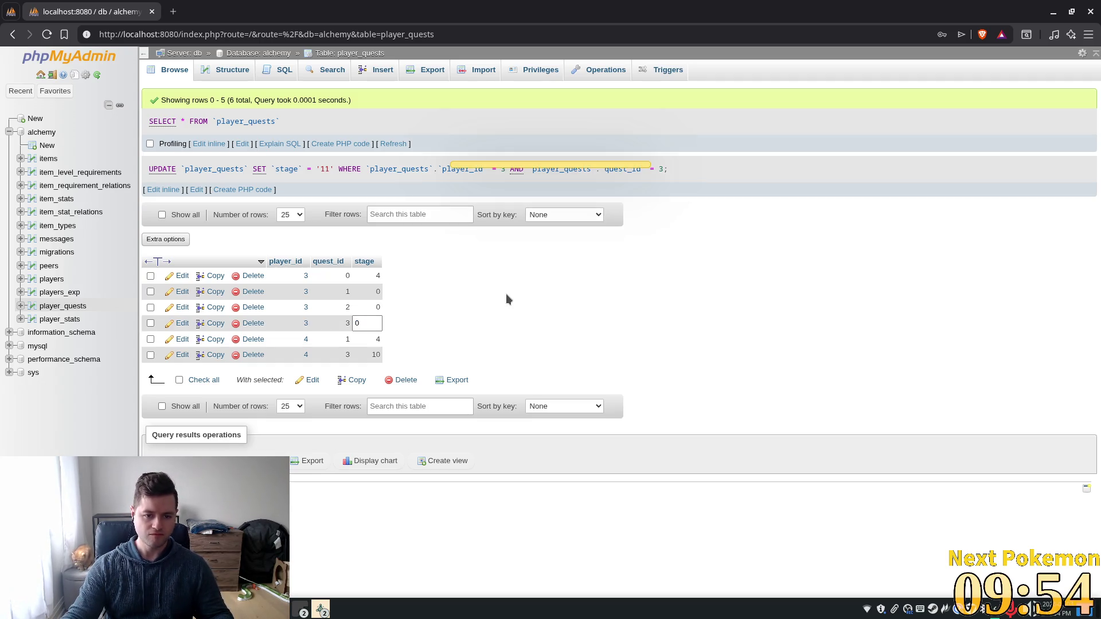
{"action": "type", "text": "0"}
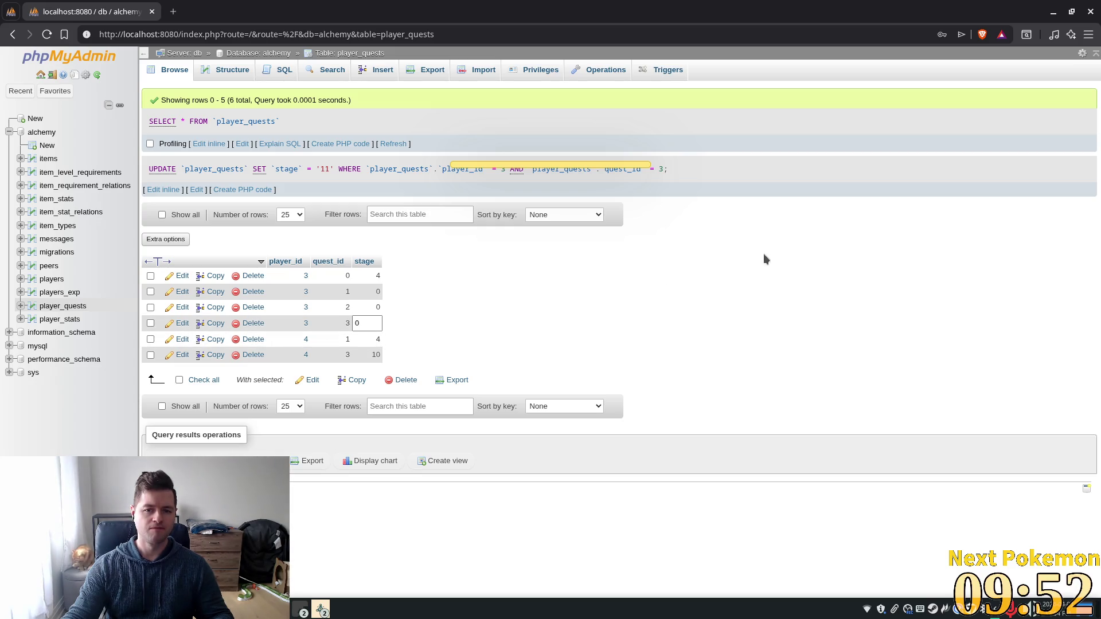
{"action": "key", "text": "F5"}
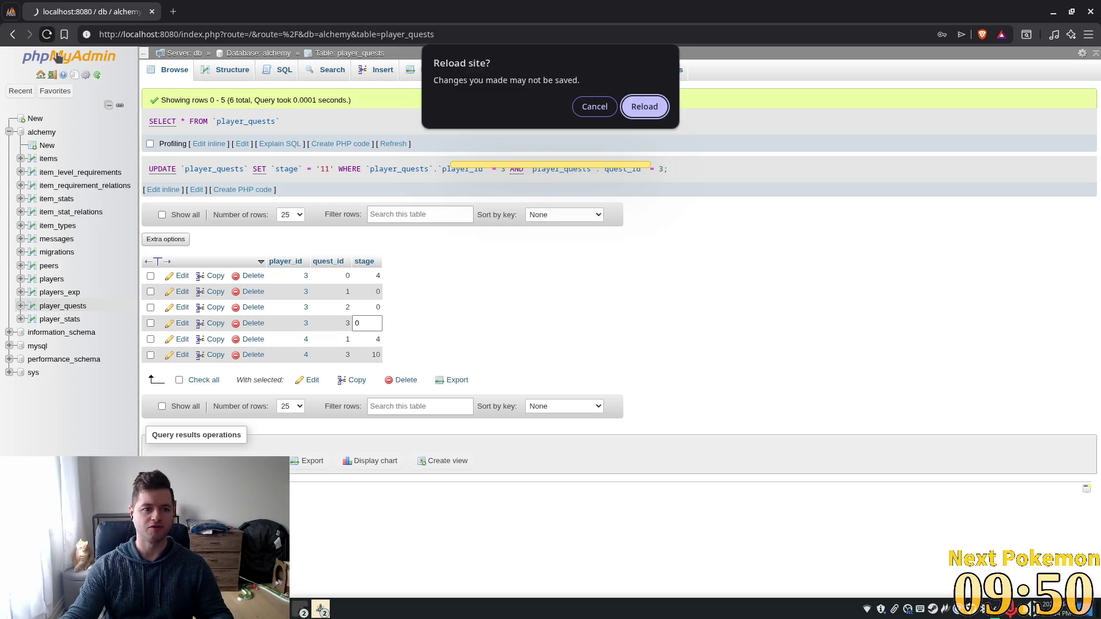
Step: Confirm the reload and log back into phpMyAdmin with the autofilled credentials
{"action": "left_click", "coordinate": [641, 108]}
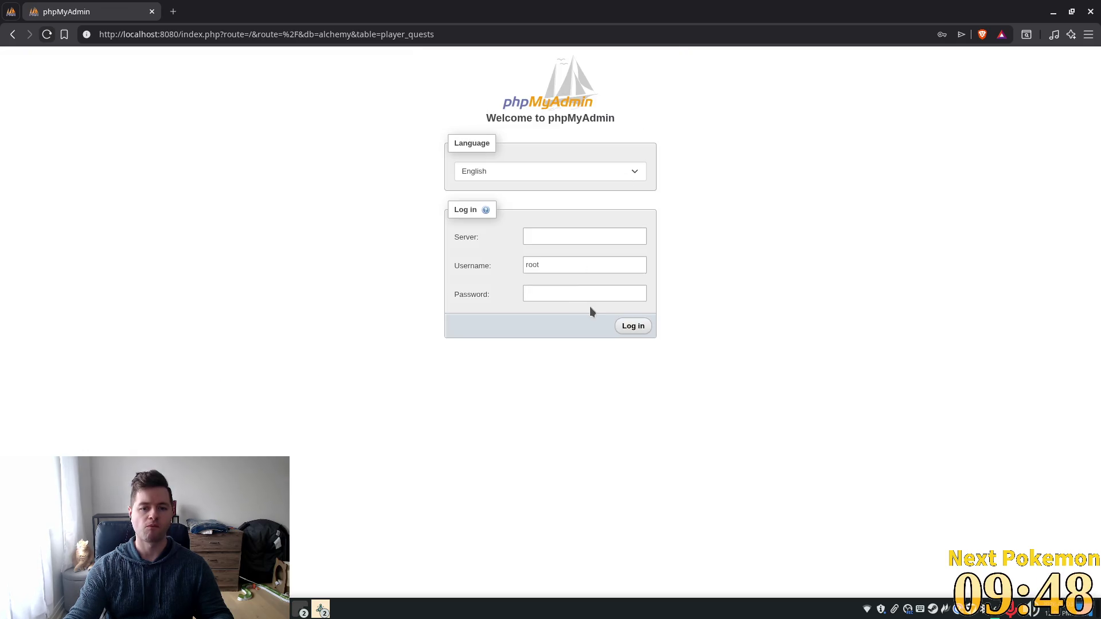
{"action": "left_click", "coordinate": [582, 228]}
{"action": "left_click", "coordinate": [612, 263]}
{"action": "left_click", "coordinate": [631, 295]}
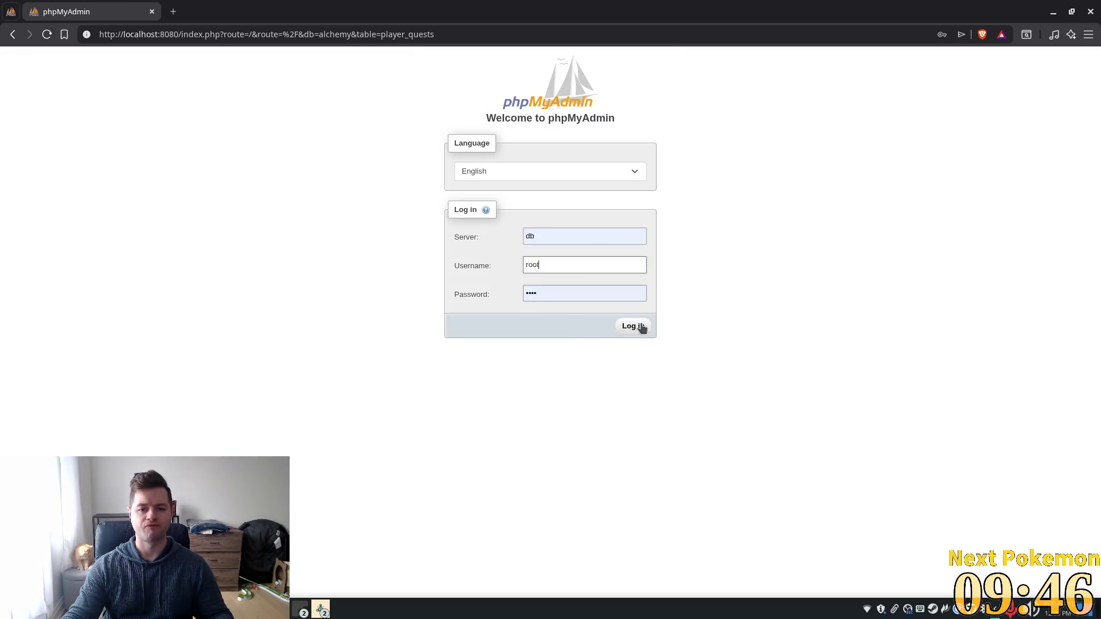
{"action": "left_click", "coordinate": [633, 326]}
Step: Set player 3's quest 3 stage cell to 0 and save the row
{"action": "double_click", "coordinate": [367, 279]}
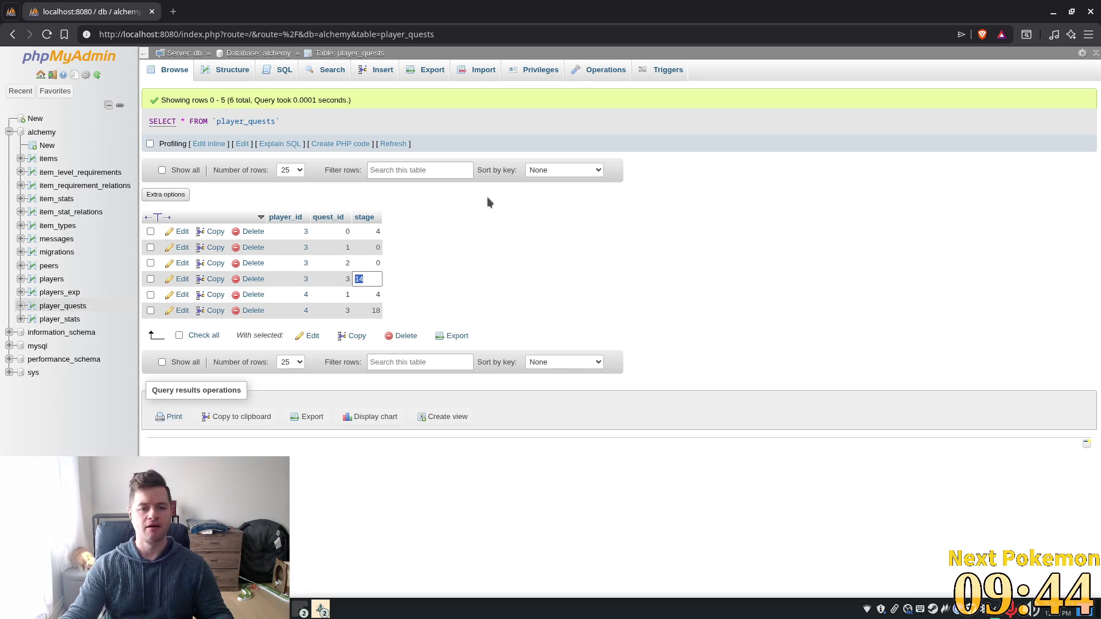
{"action": "type", "text": "11"}
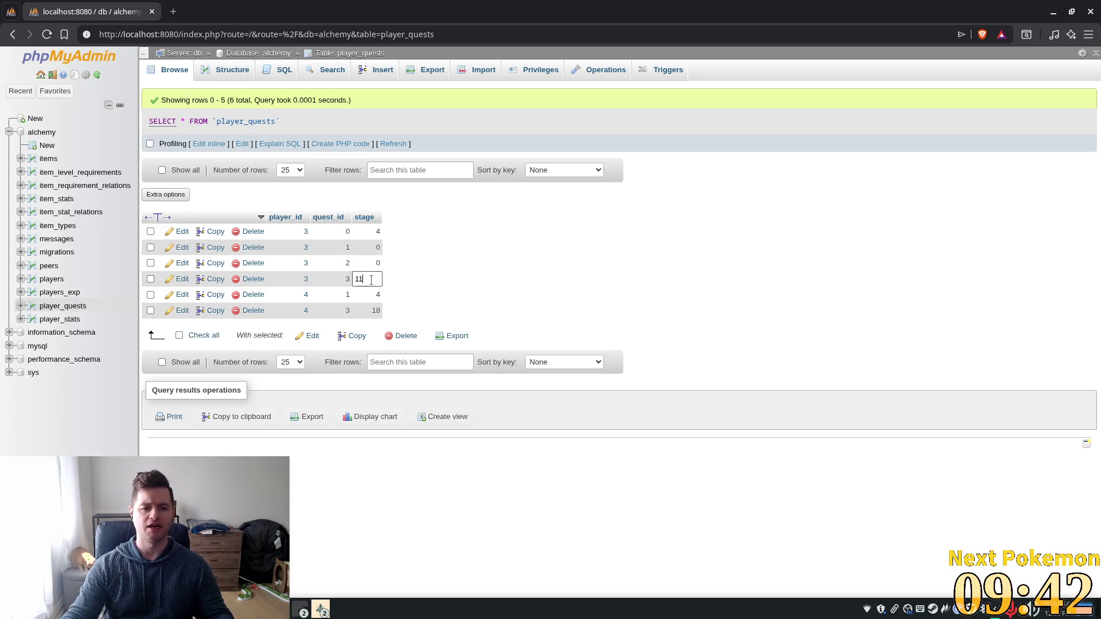
{"action": "type", "text": "0"}
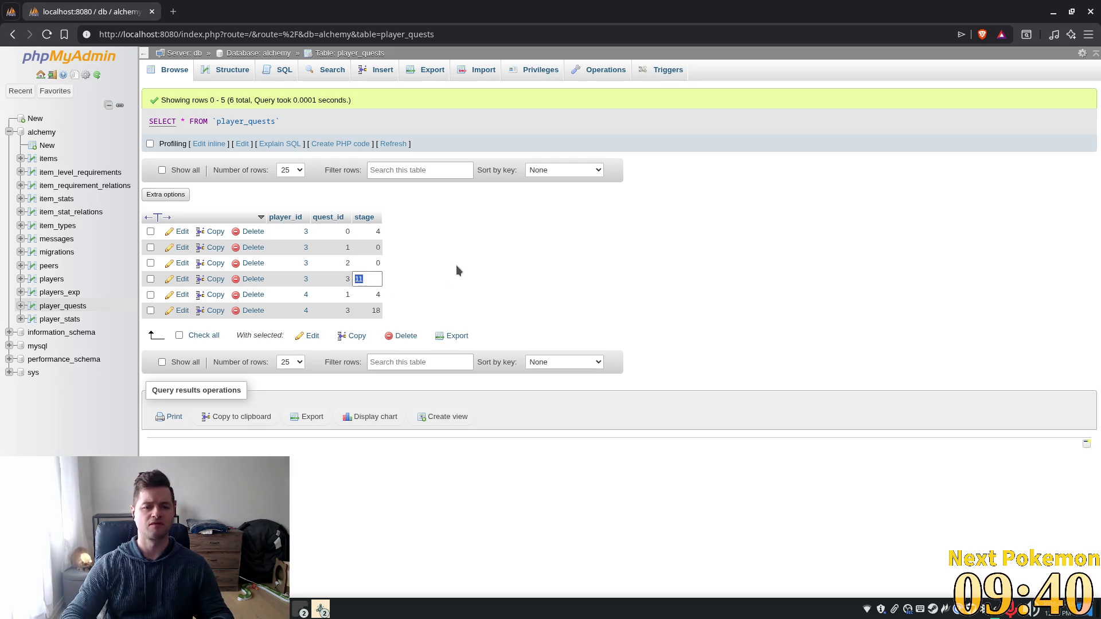
{"action": "left_click", "coordinate": [507, 267]}
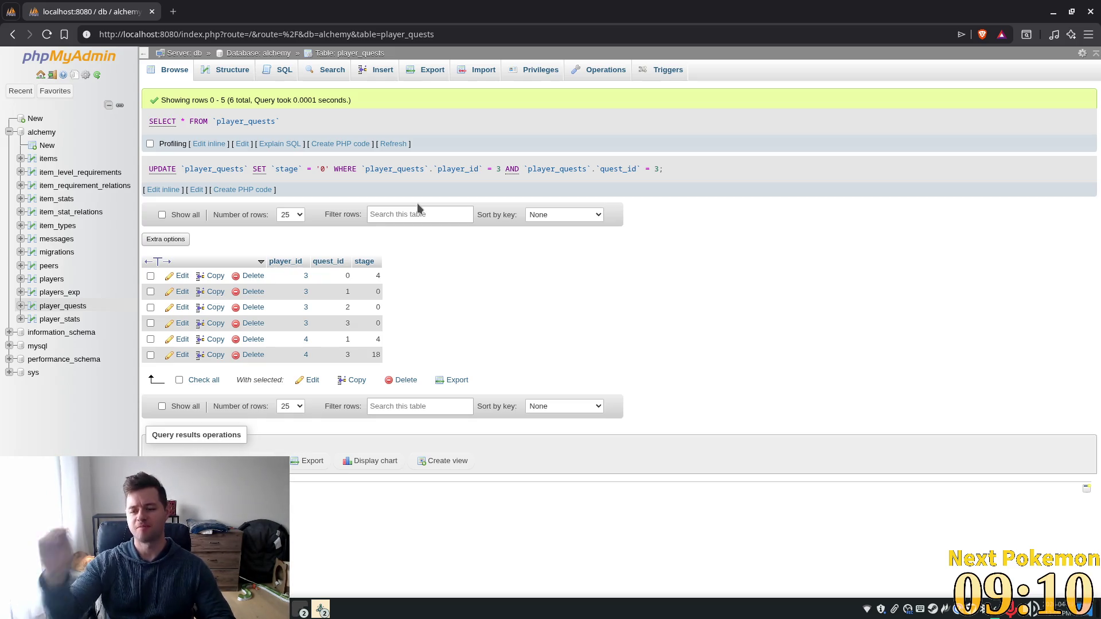
{"action": "left_click", "coordinate": [171, 12]}
Step: Google 'where was maple syrup invented' and highlight the Canada and northeastern United States answer
{"action": "type", "text": "google.com"}
{"action": "key", "text": "Return"}
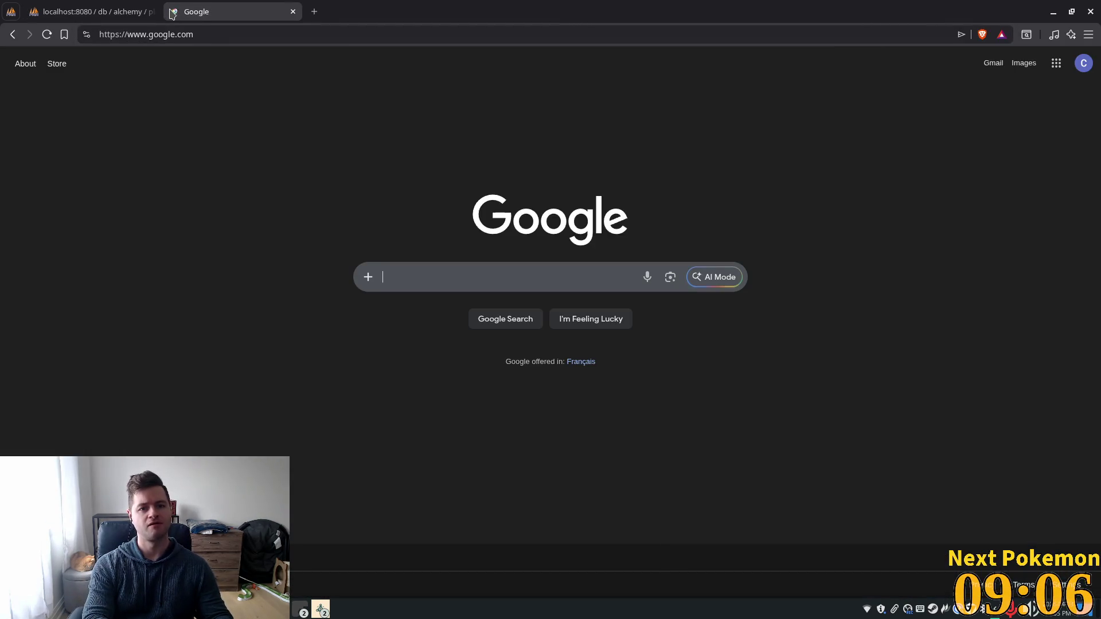
{"action": "type", "text": "where was map"}
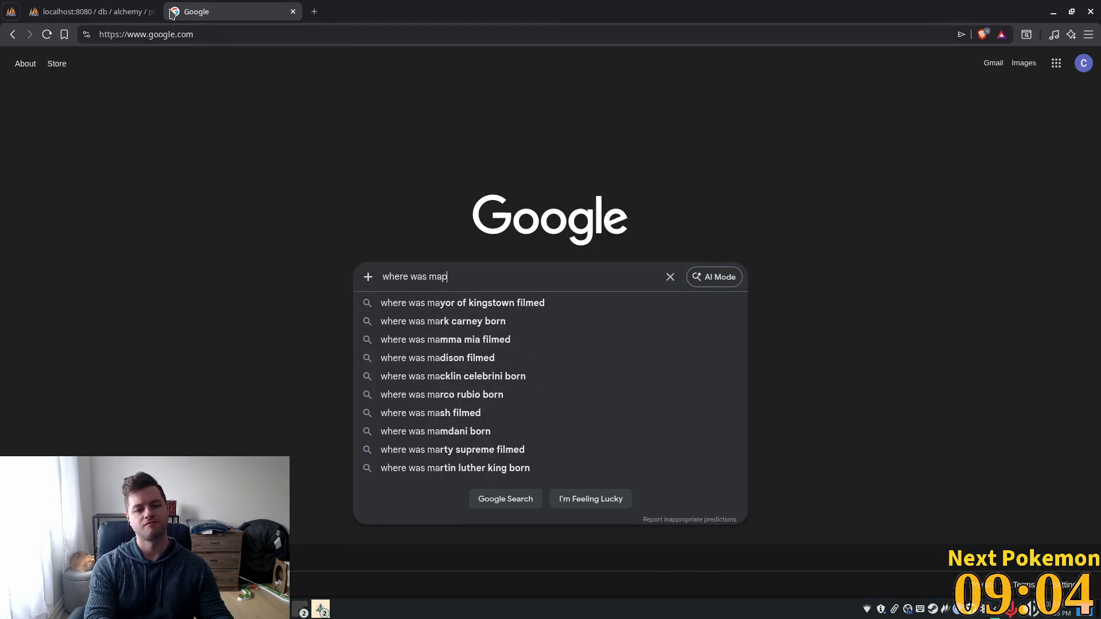
{"action": "type", "text": "le sy"}
{"action": "key", "text": "Down"}
{"action": "key", "text": "Return"}
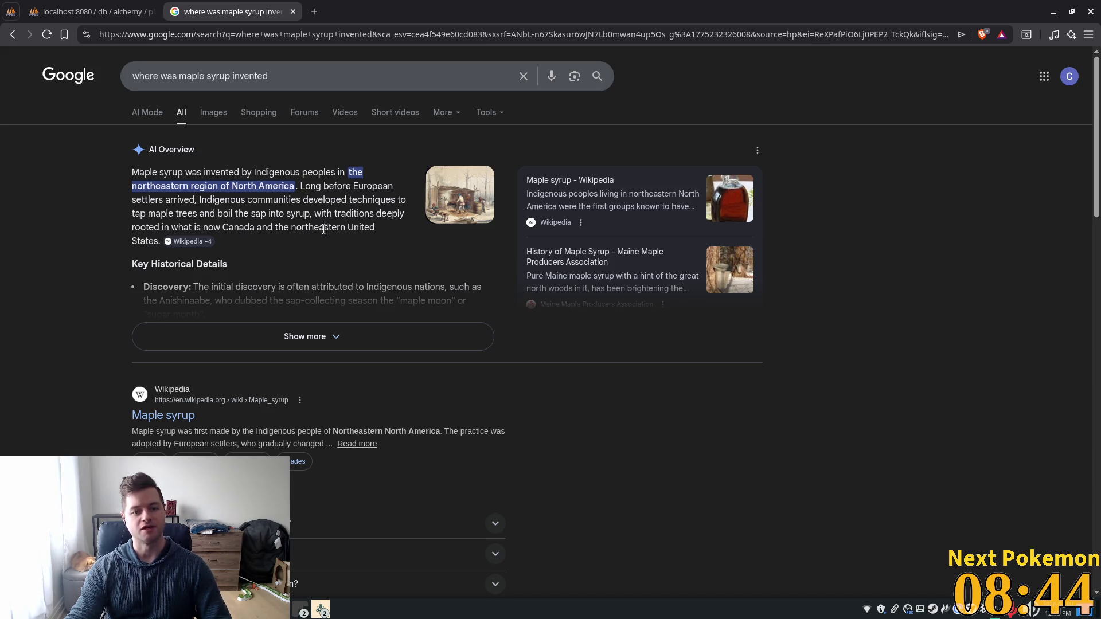
{"action": "mouse_move", "coordinate": [246, 242]}
{"action": "left_mouse_down"}
{"action": "mouse_move", "coordinate": [248, 222]}
{"action": "mouse_move", "coordinate": [233, 224]}
{"action": "left_mouse_up"}
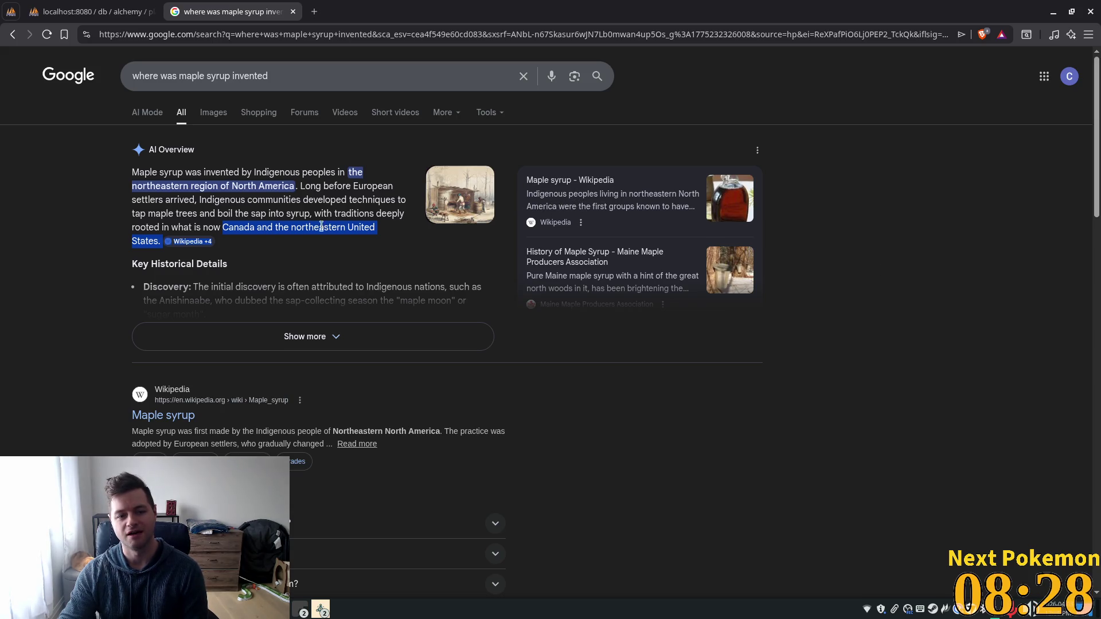
{"action": "left_click", "coordinate": [384, 236]}
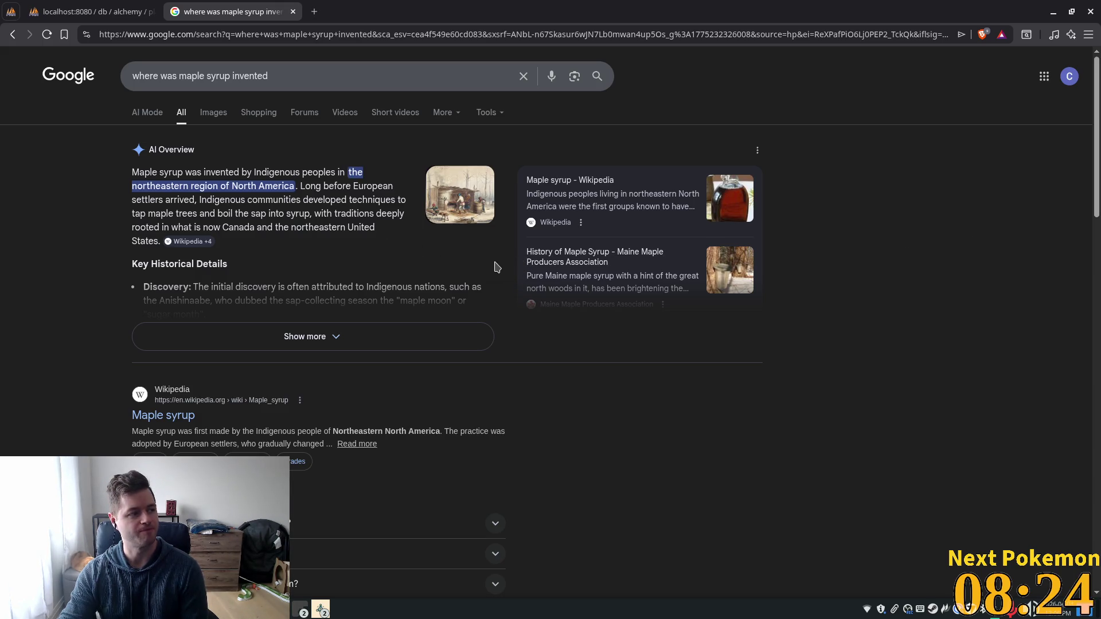
Step: Expand 'Is maple syrup American or Canadian?' and highlight the 91%-from-Quebec sentence
{"action": "scroll", "coordinate": [482, 273], "scroll_direction": "down", "scroll_amount": 5}
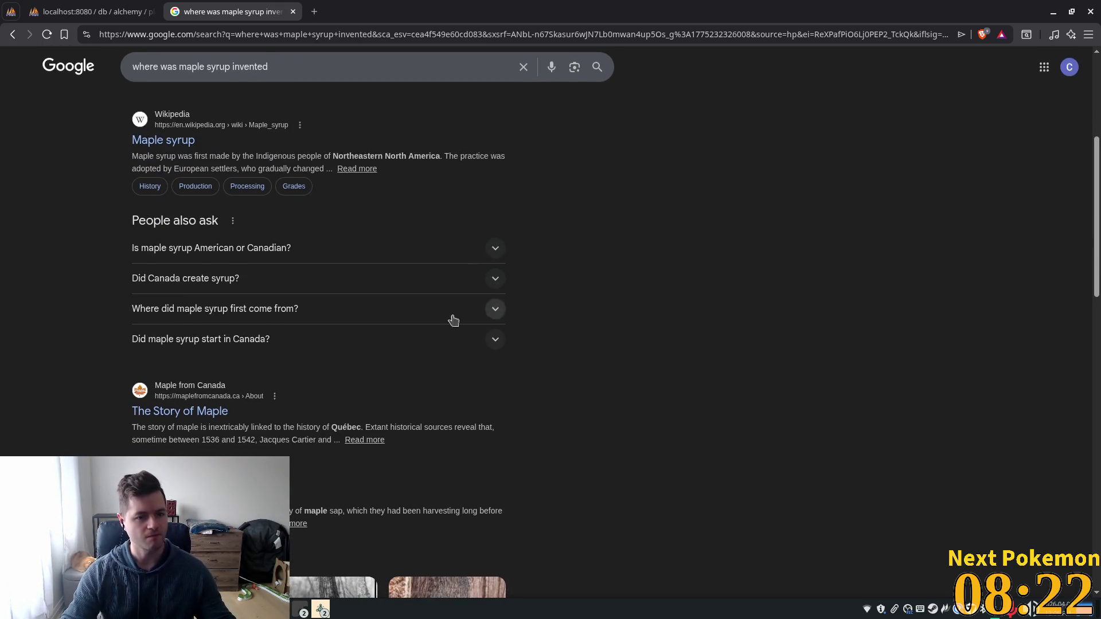
{"action": "scroll", "coordinate": [478, 327], "scroll_direction": "up", "scroll_amount": 1}
{"action": "left_click", "coordinate": [485, 328]}
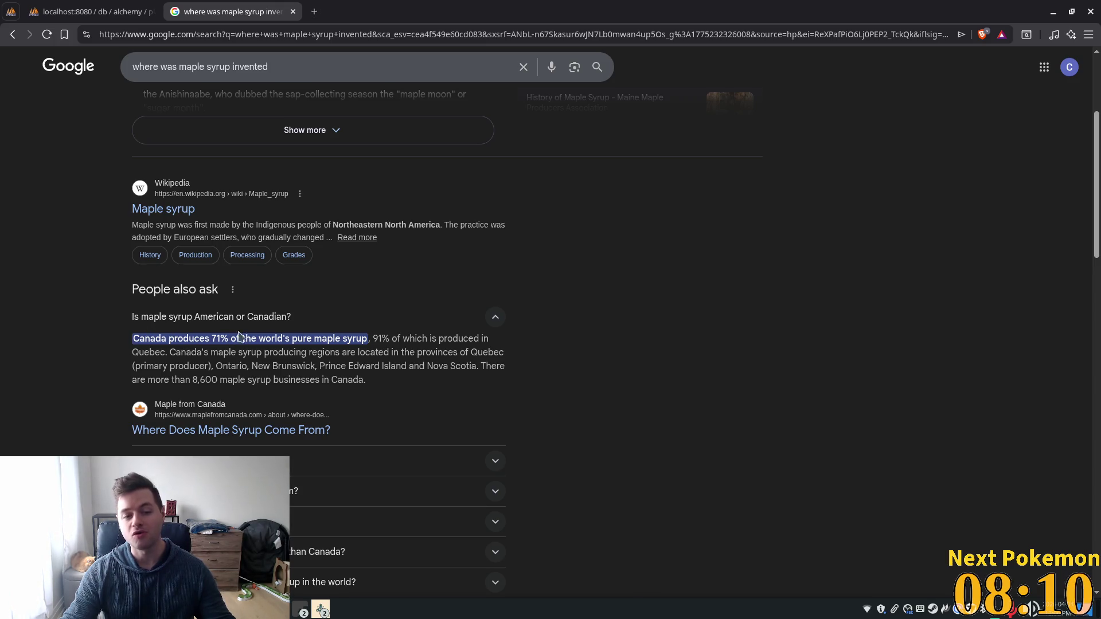
{"action": "mouse_move", "coordinate": [373, 339]}
{"action": "left_mouse_down"}
{"action": "mouse_move", "coordinate": [433, 340]}
{"action": "mouse_move", "coordinate": [171, 354]}
{"action": "left_mouse_up"}
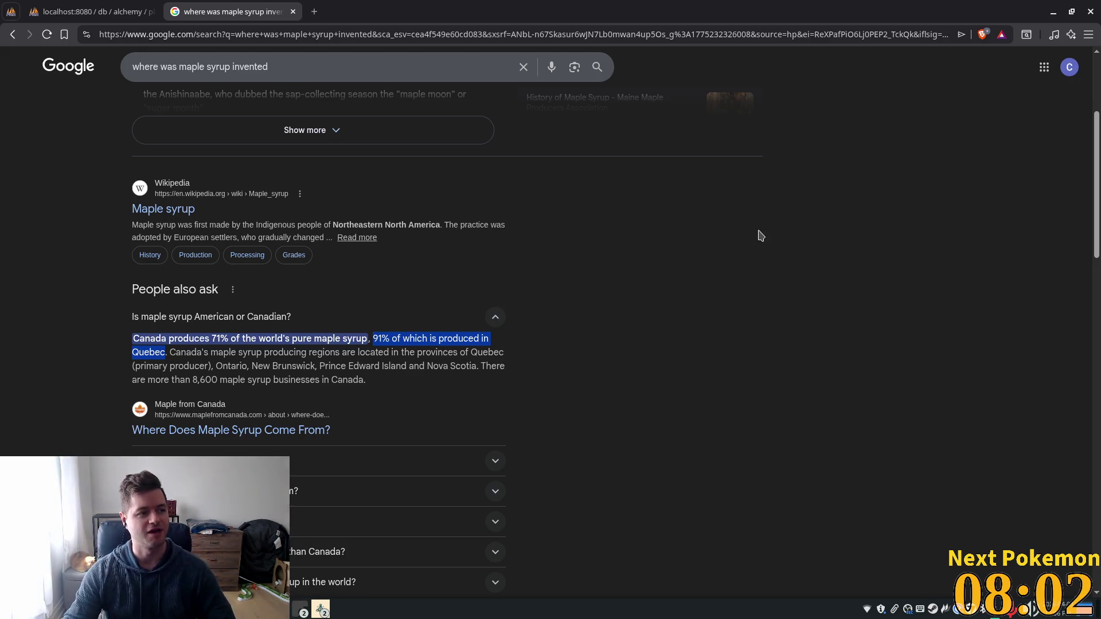
{"action": "scroll", "coordinate": [559, 338], "scroll_direction": "up", "scroll_amount": 3}
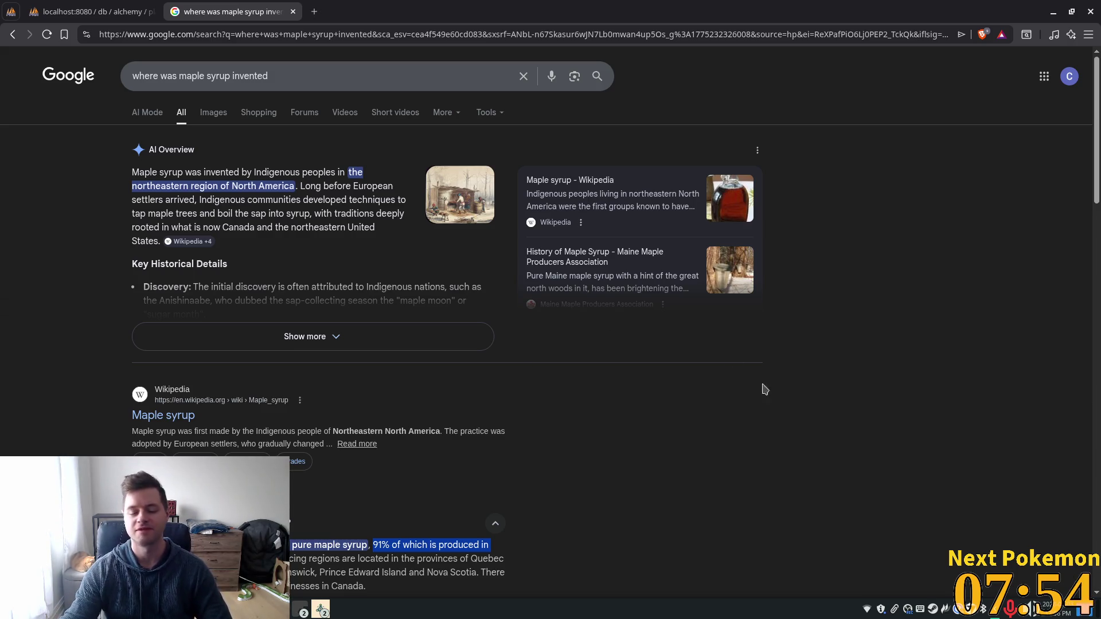
Step: Expand the AI Overview, then close the Google tab to return to player_quests
{"action": "left_click", "coordinate": [418, 332]}
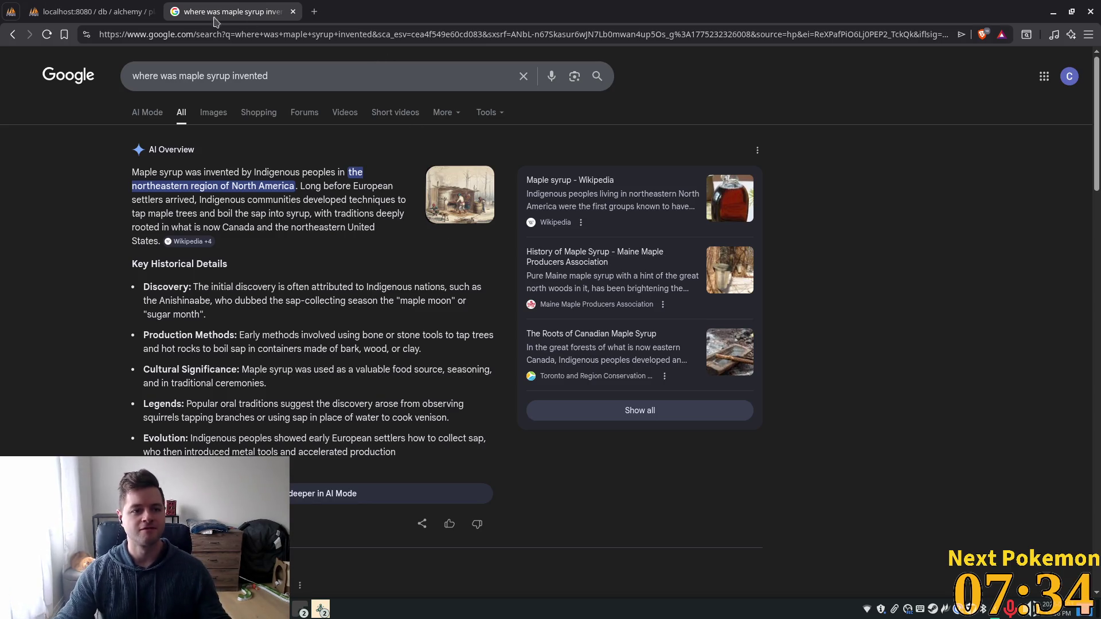
{"action": "key", "text": "ctrl+w"}
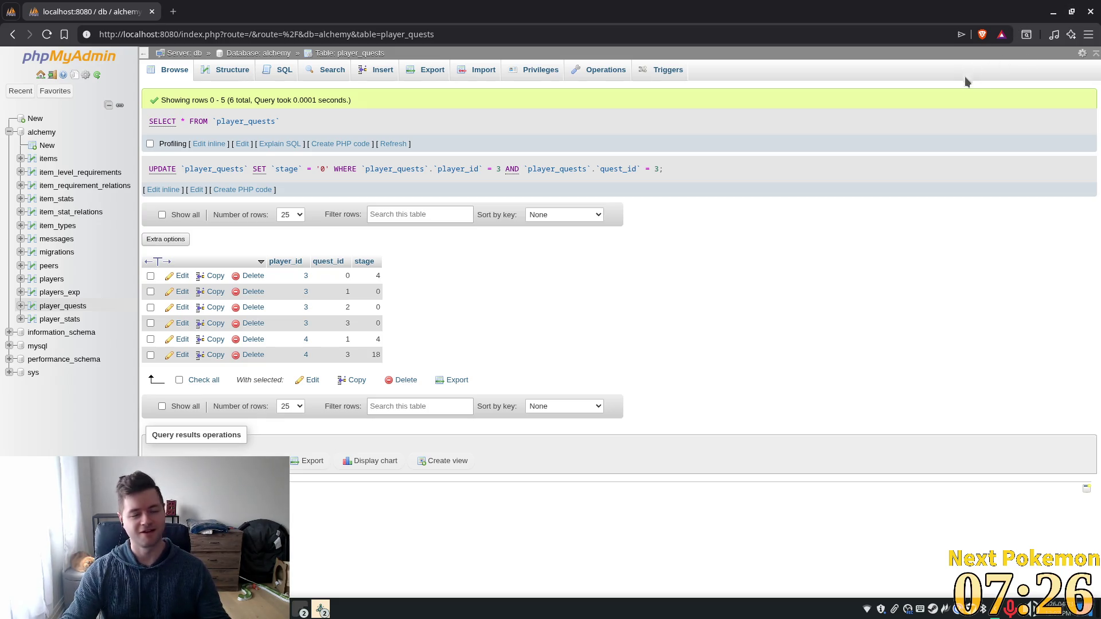
Step: Return to the Alchemy game and walk the character in and out of the house
{"action": "left_click", "coordinate": [1056, 11]}
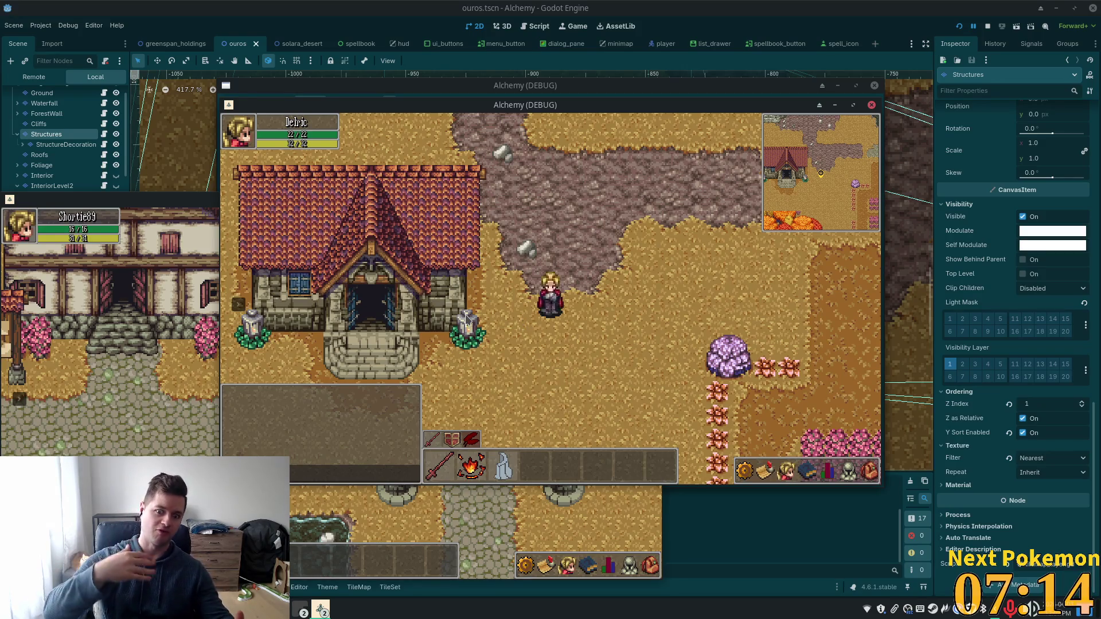
{"action": "key", "text": "Left"}
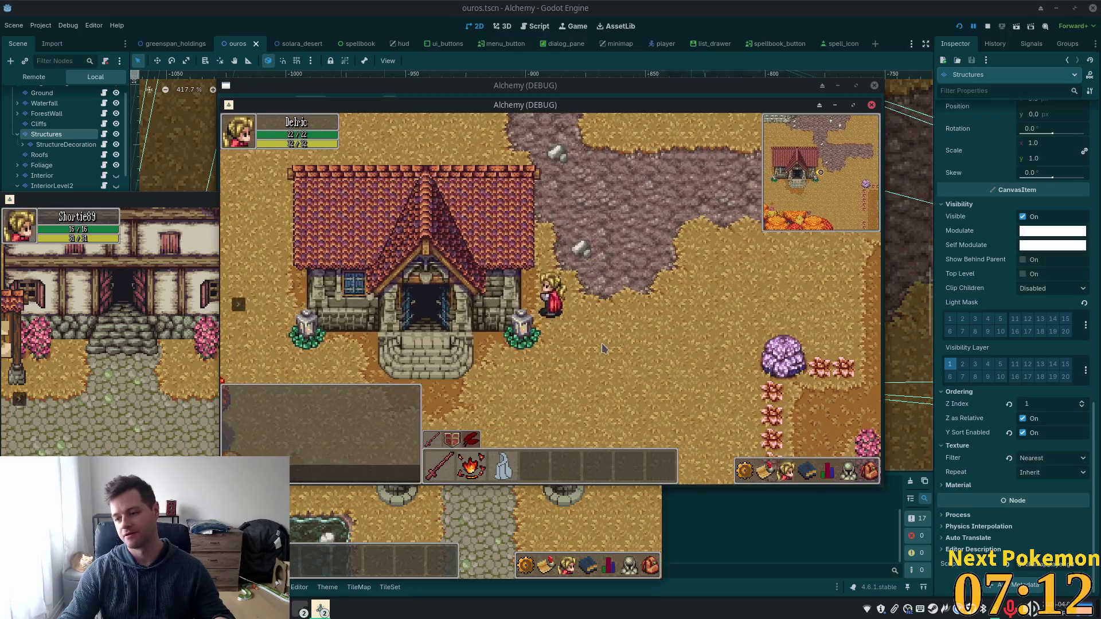
{"action": "key", "text": "Left"}
{"action": "key", "text": "Up"}
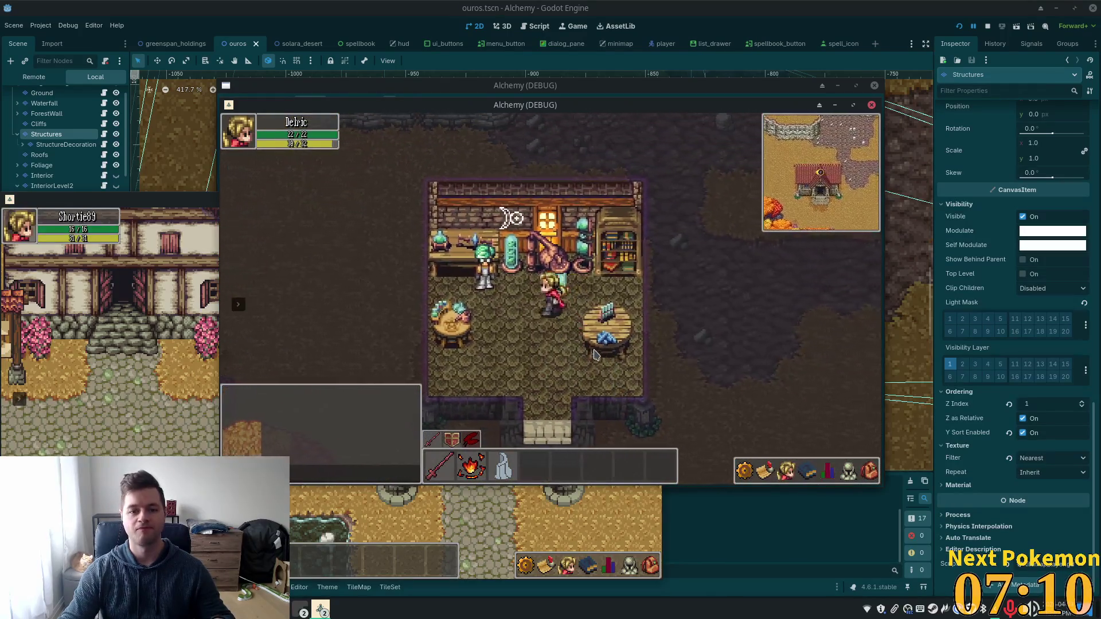
{"action": "key", "text": "Down"}
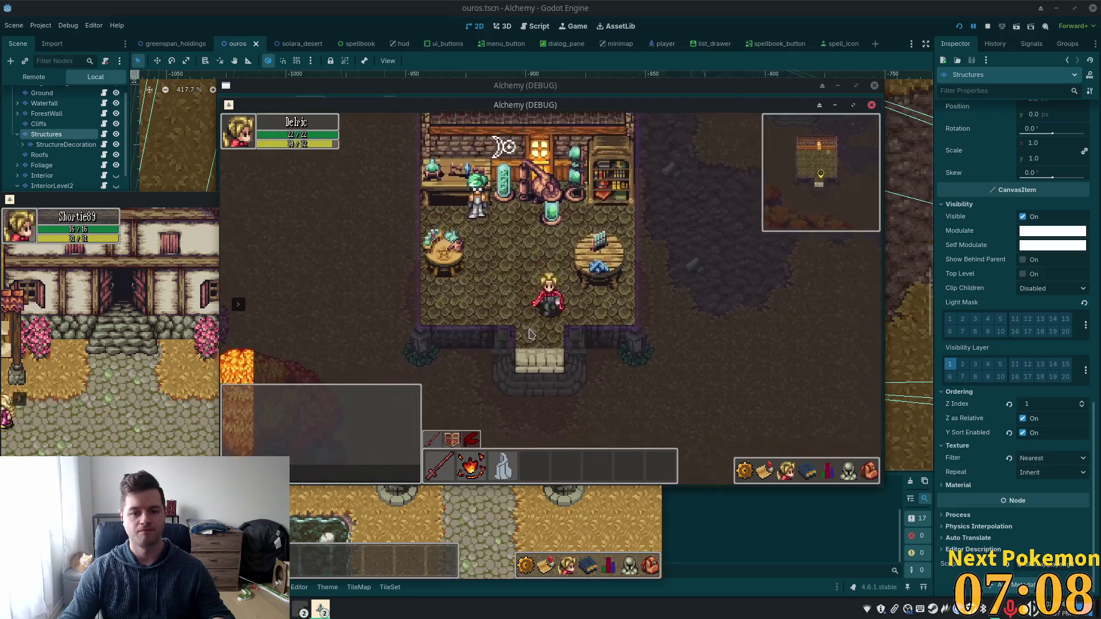
{"action": "key", "text": "Up"}
{"action": "key", "text": "Right"}
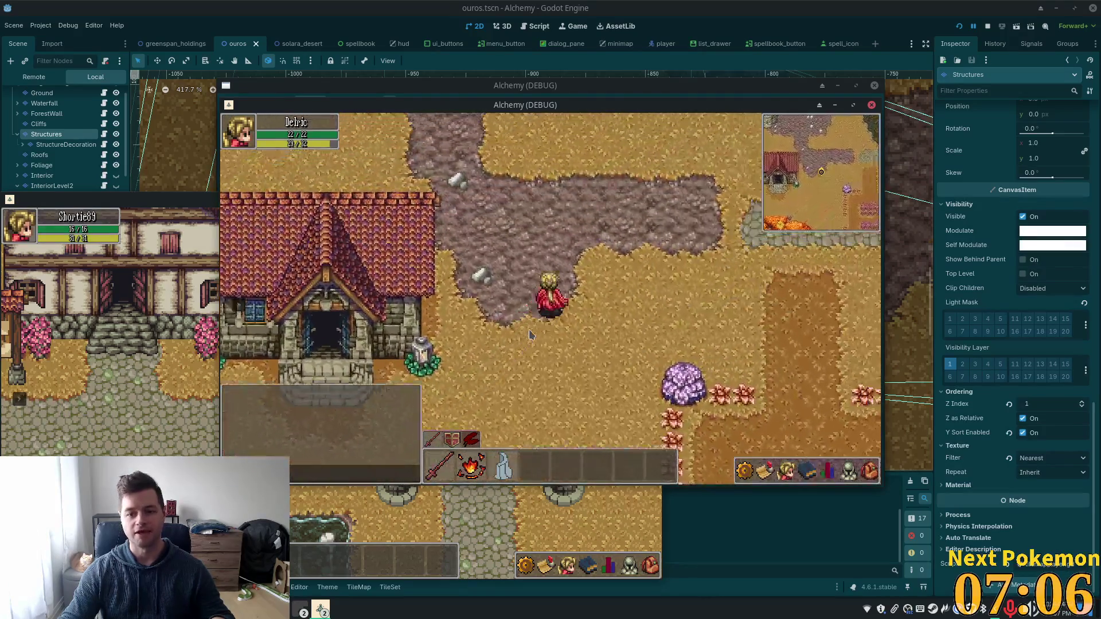
{"action": "key", "text": "Up"}
{"action": "key", "text": "Right"}
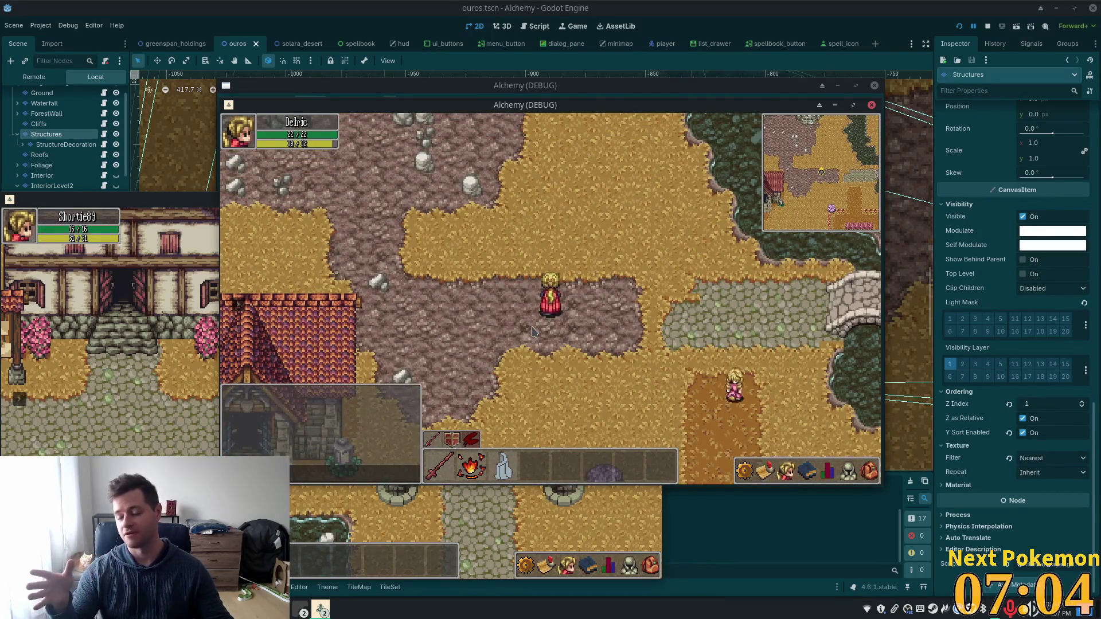
Step: Cross the stone bridge, walk up the street into the inn, then back out to the crossroads
{"action": "key", "text": "Right"}
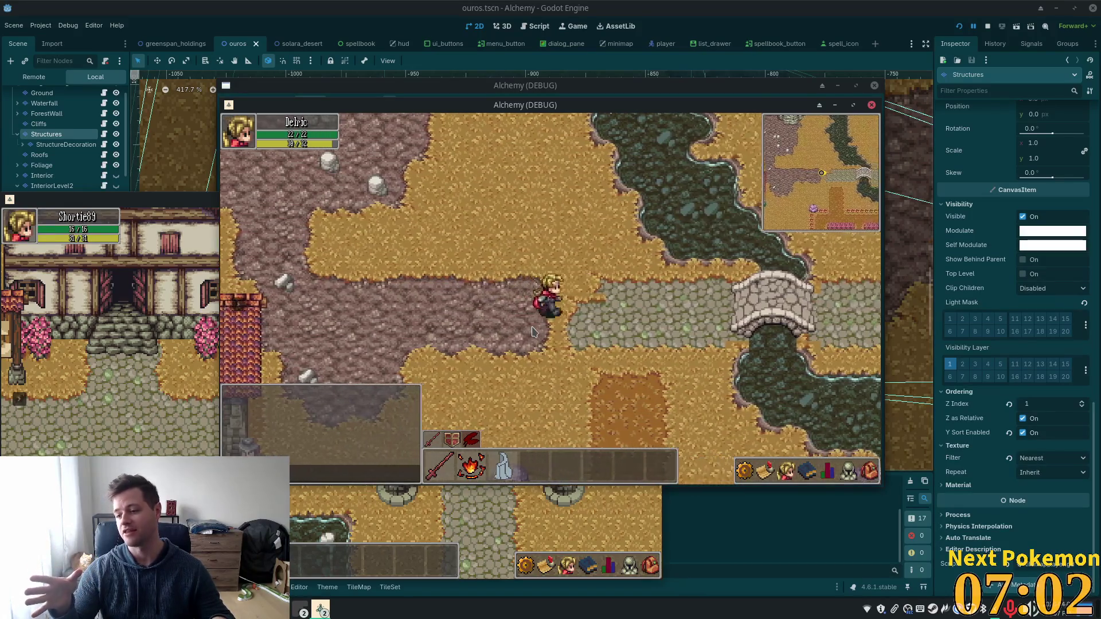
{"action": "key", "text": "Right"}
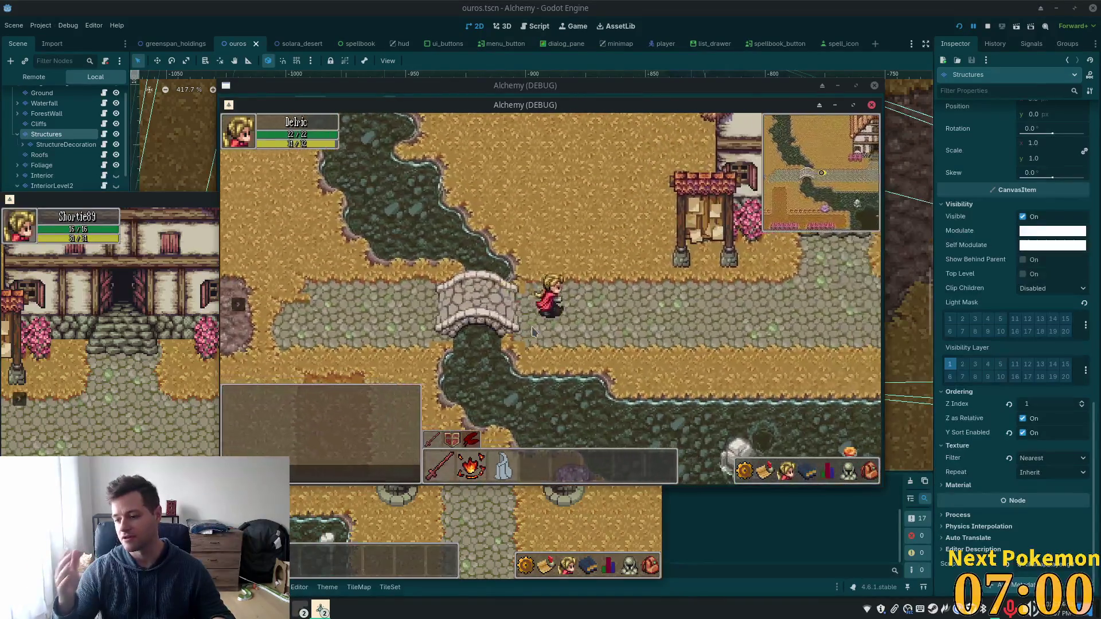
{"action": "key", "text": "Right"}
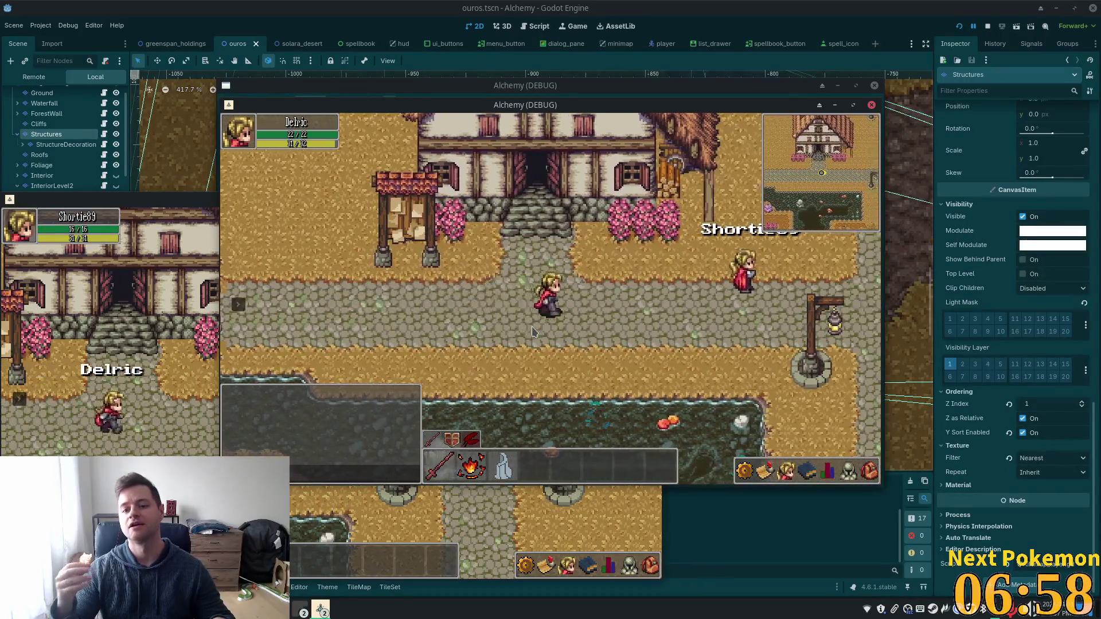
{"action": "key", "text": "Up"}
{"action": "key", "text": "Right"}
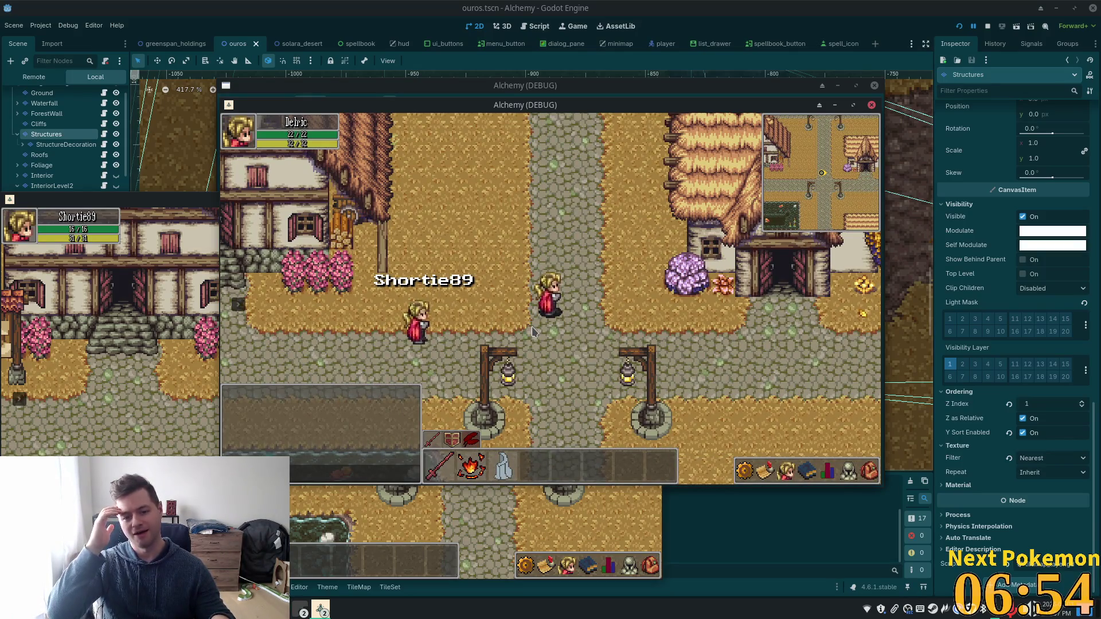
{"action": "key", "text": "Up"}
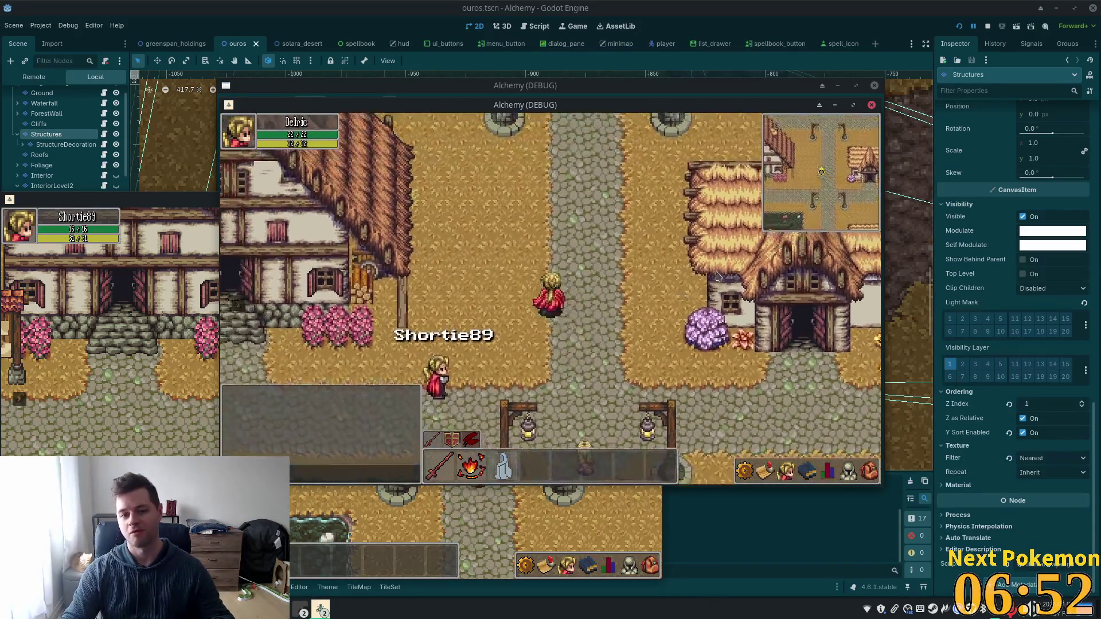
{"action": "key", "text": "Up"}
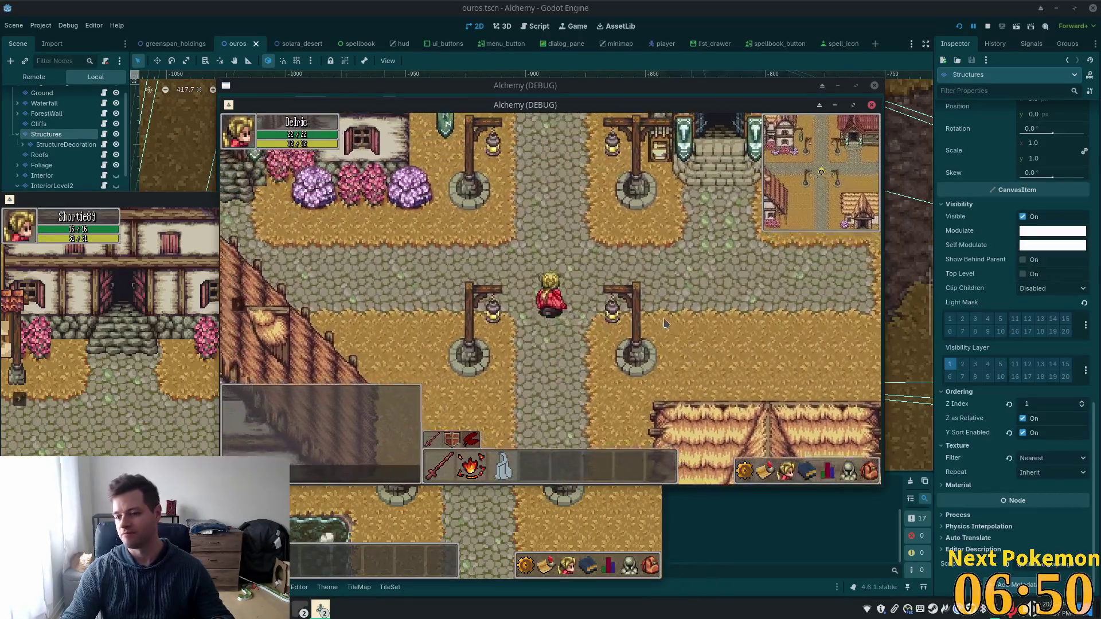
{"action": "key", "text": "Up"}
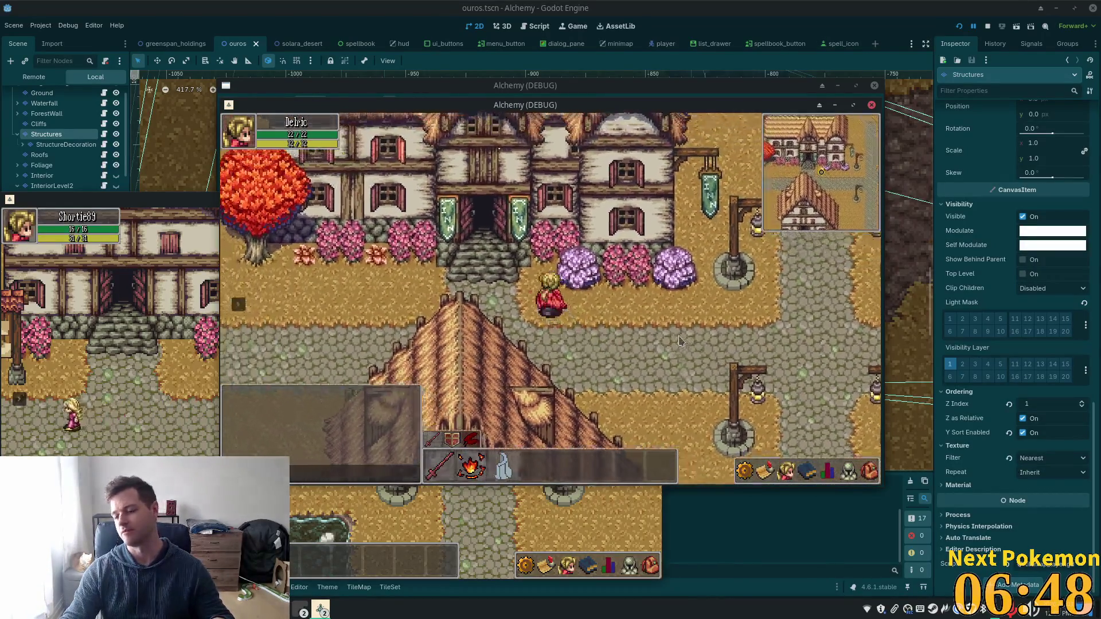
{"action": "key", "text": "Up"}
{"action": "key", "text": "Down"}
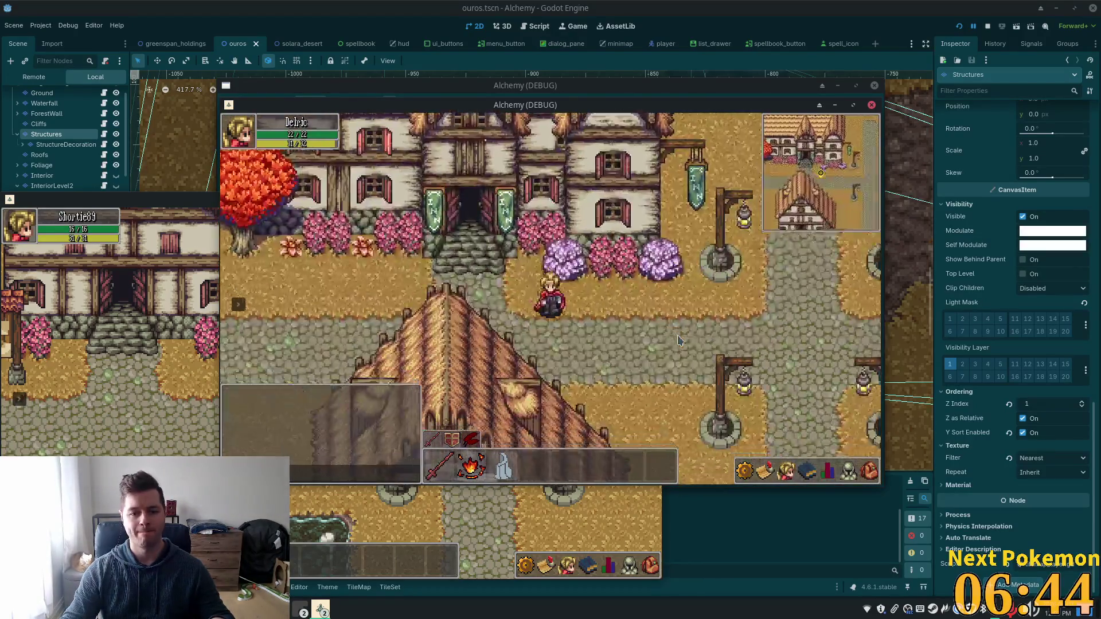
{"action": "key", "text": "Right"}
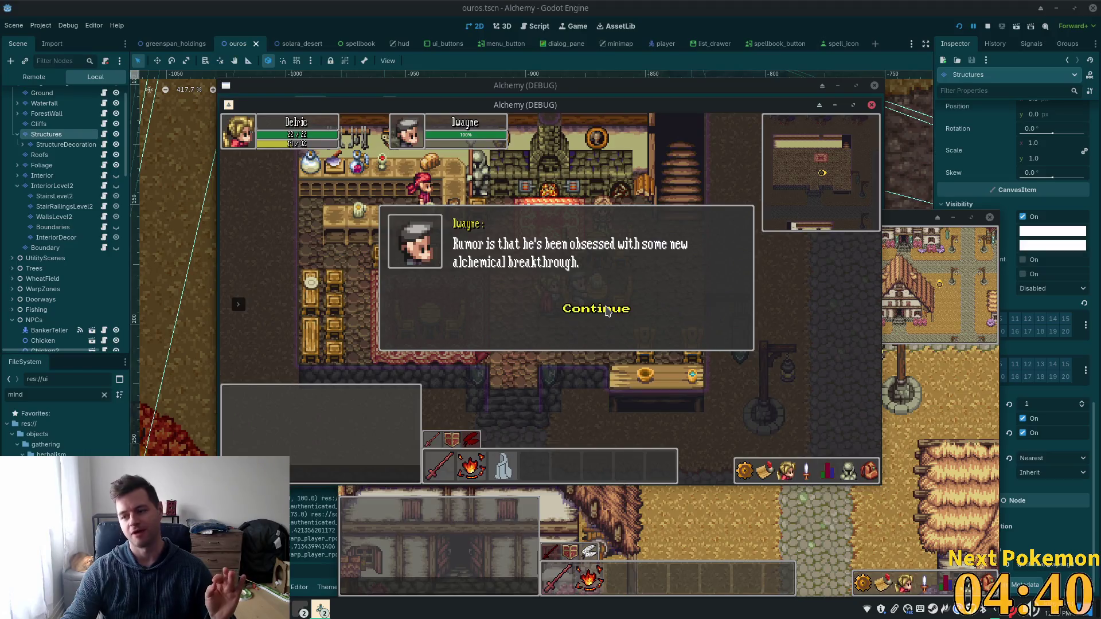
Step: Finish Dwayne's dialog, hearing his tip about the alchemist, and close it
{"action": "left_click", "coordinate": [608, 312]}
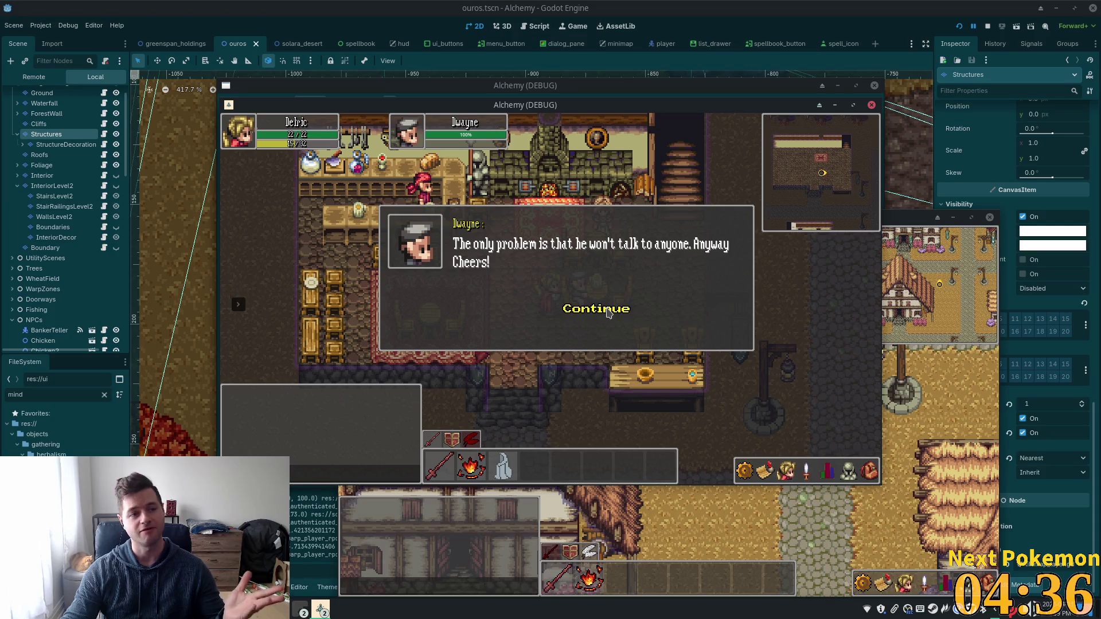
{"action": "left_click", "coordinate": [609, 313]}
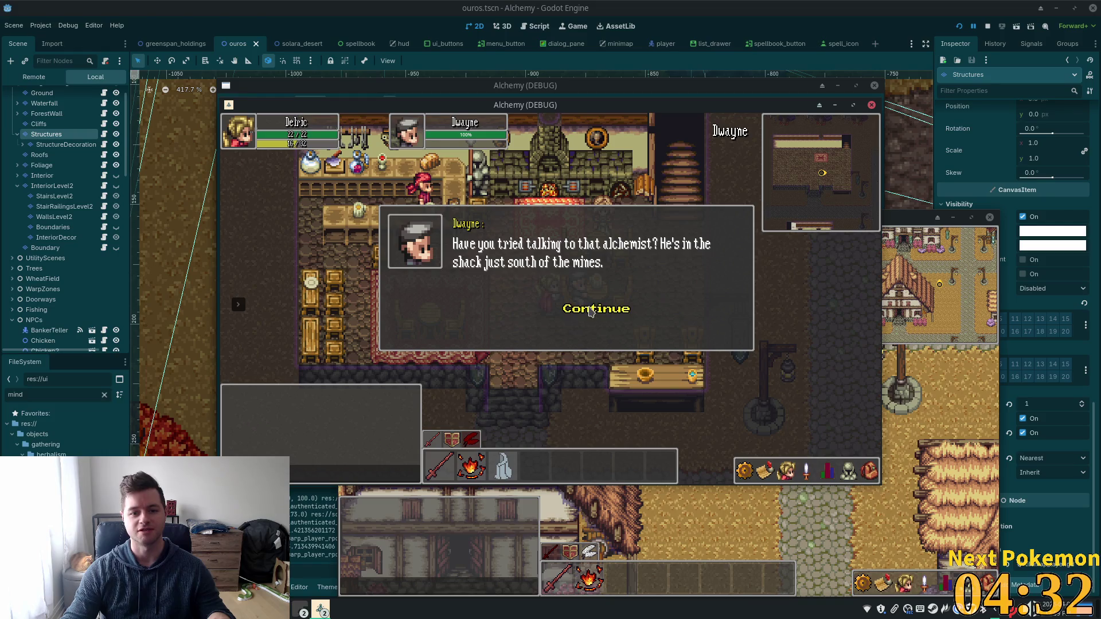
{"action": "left_click", "coordinate": [588, 315]}
Step: Walk out of the inn, past the cliffs and rocks, to the alchemist's shack door with the inventory open
{"action": "key", "text": "Down"}
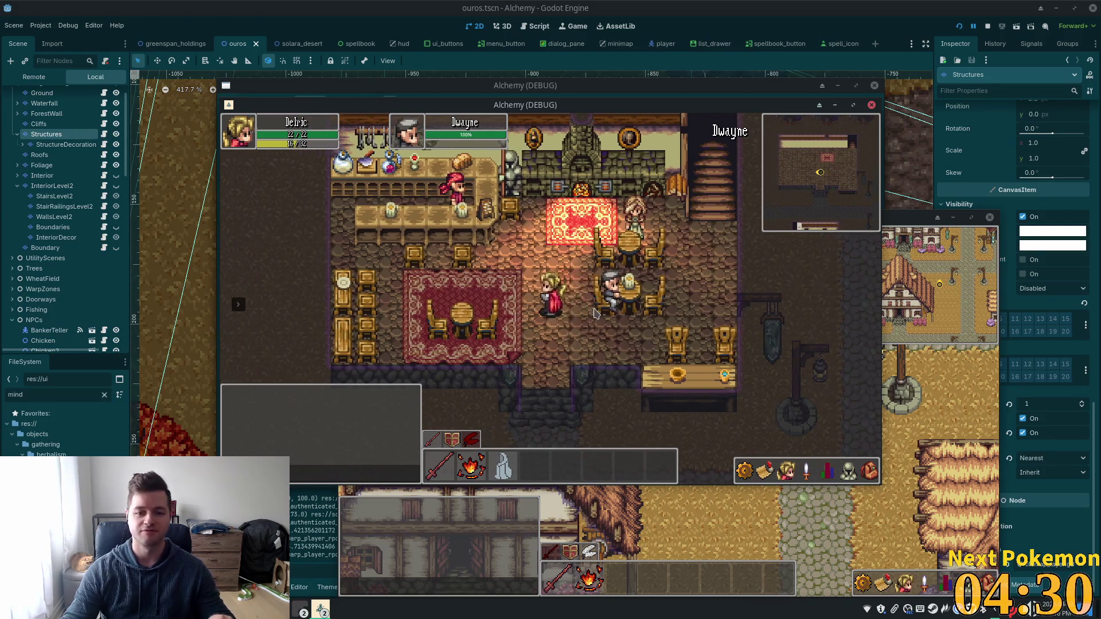
{"action": "key", "text": "Left"}
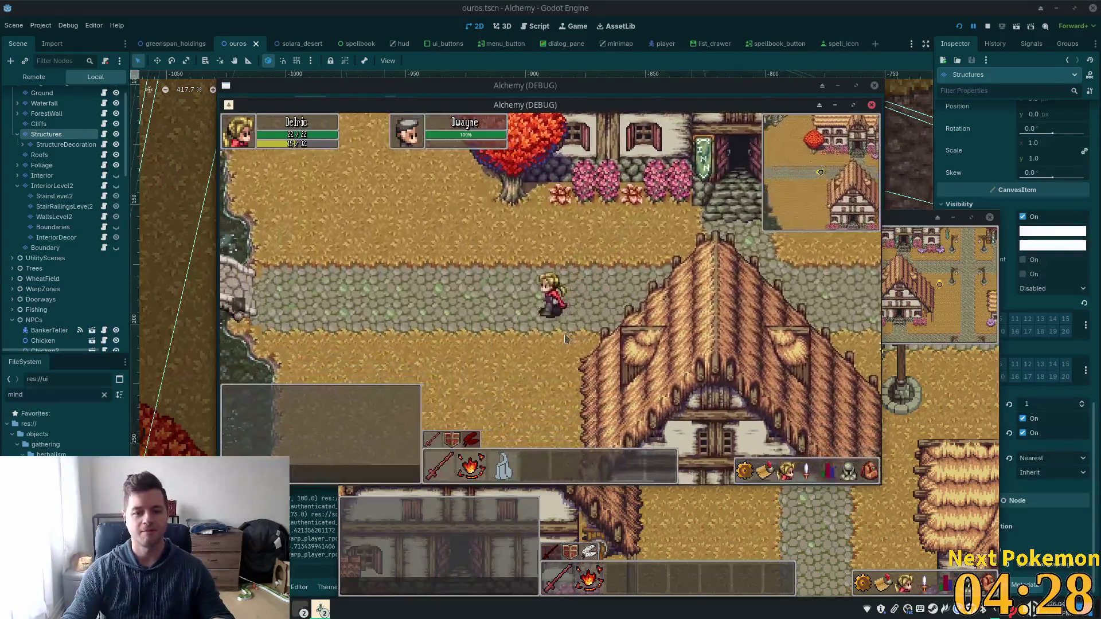
{"action": "key", "text": "Left"}
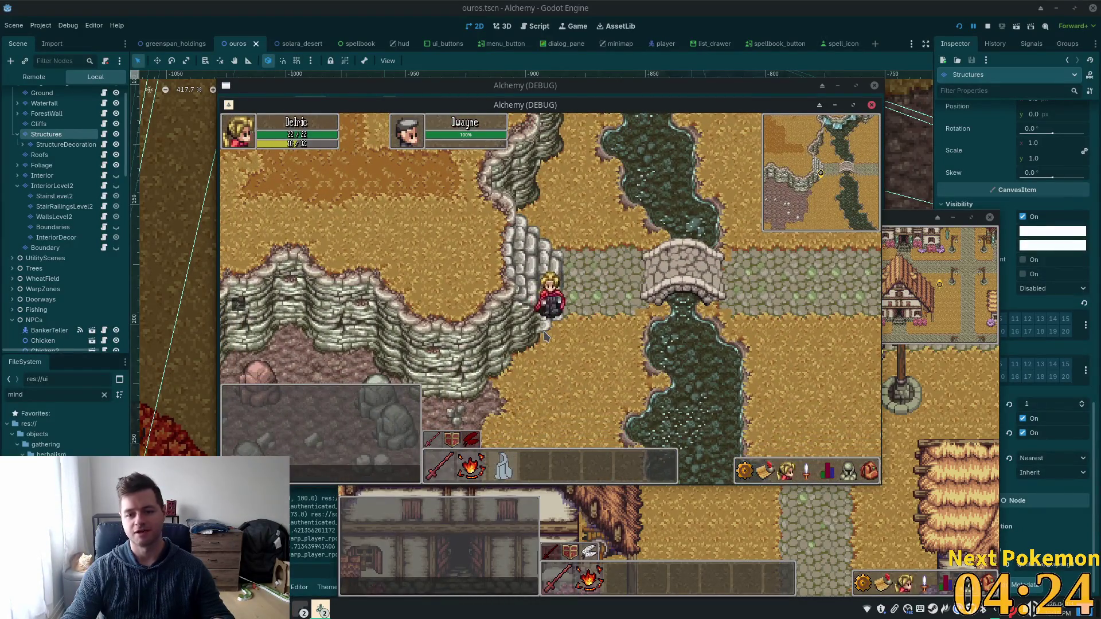
{"action": "key", "text": "Right"}
{"action": "key", "text": "Down"}
{"action": "key", "text": "Down"}
{"action": "key", "text": "Left"}
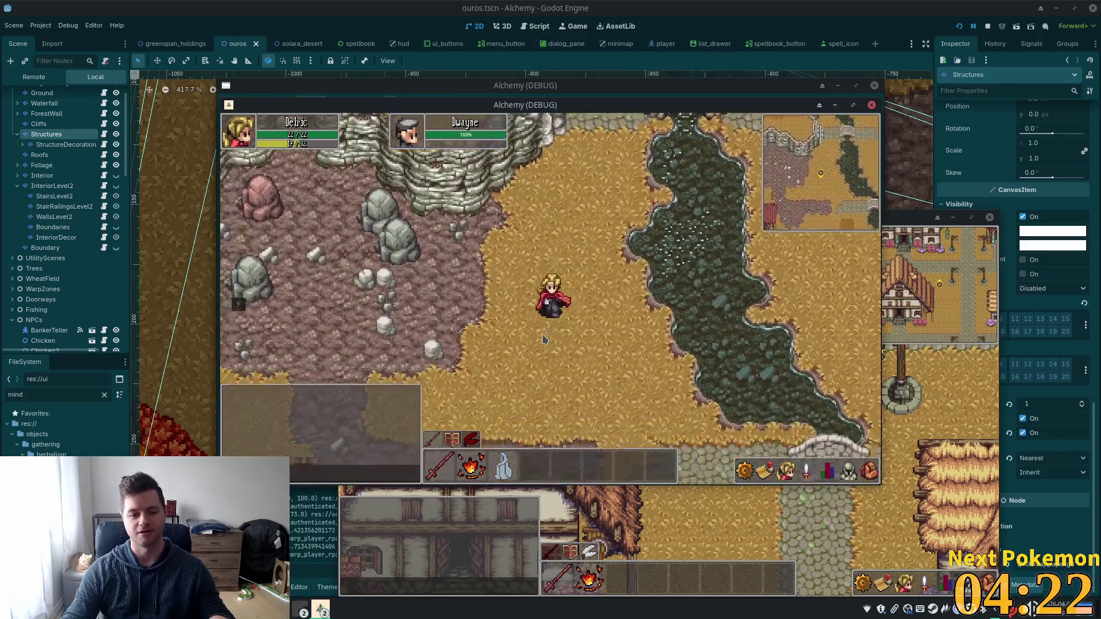
{"action": "key", "text": "Down"}
{"action": "key", "text": "Left"}
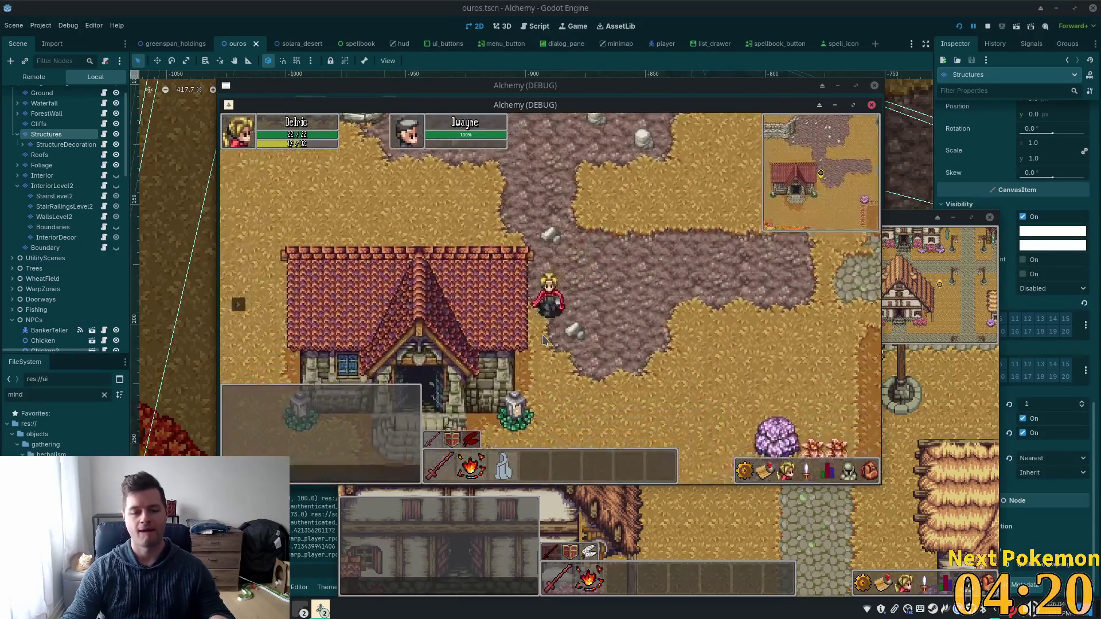
{"action": "left_click", "coordinate": [867, 472]}
{"action": "key", "text": "Left"}
{"action": "key", "text": "Up"}
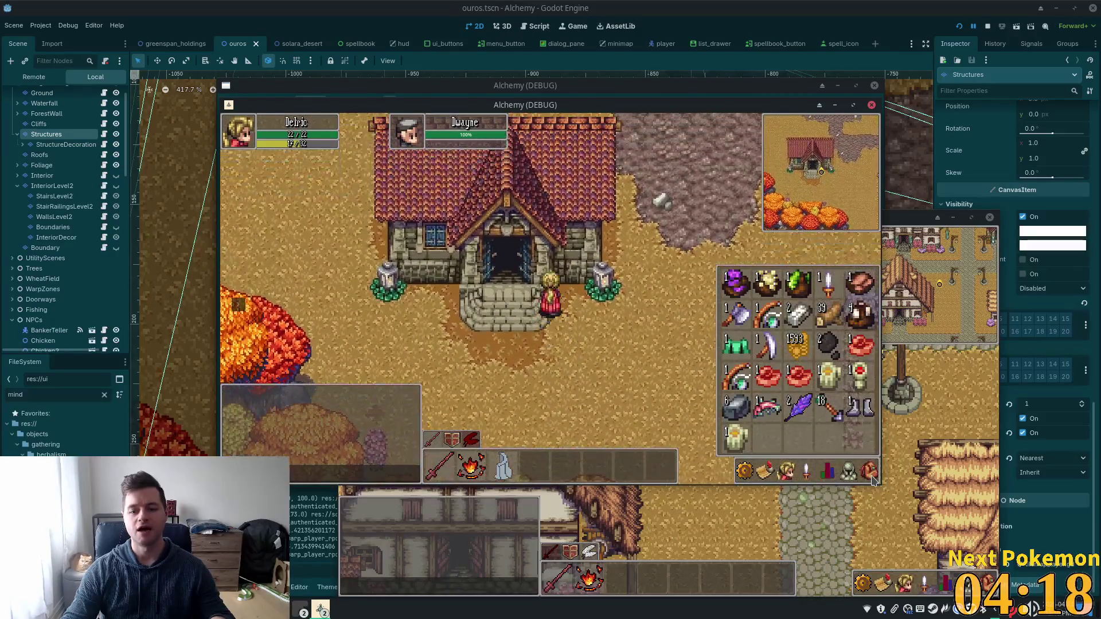
Step: Close the inventory and answer the Master Alchemist 'Actually, yes I do..' about the pure copper bar
{"action": "left_click", "coordinate": [628, 336]}
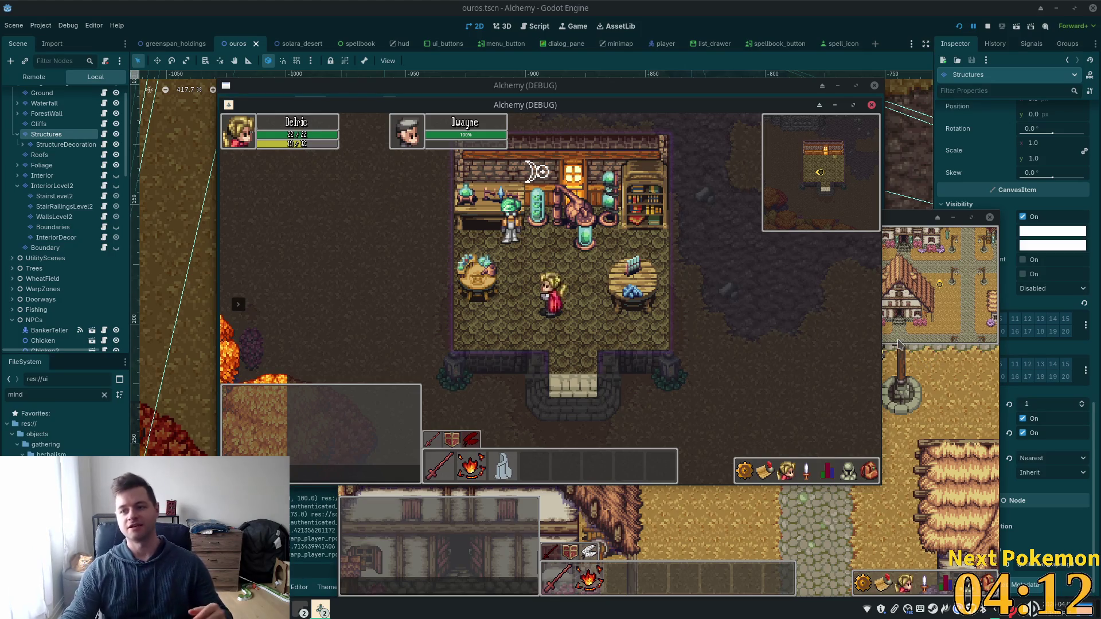
{"action": "left_click", "coordinate": [519, 273]}
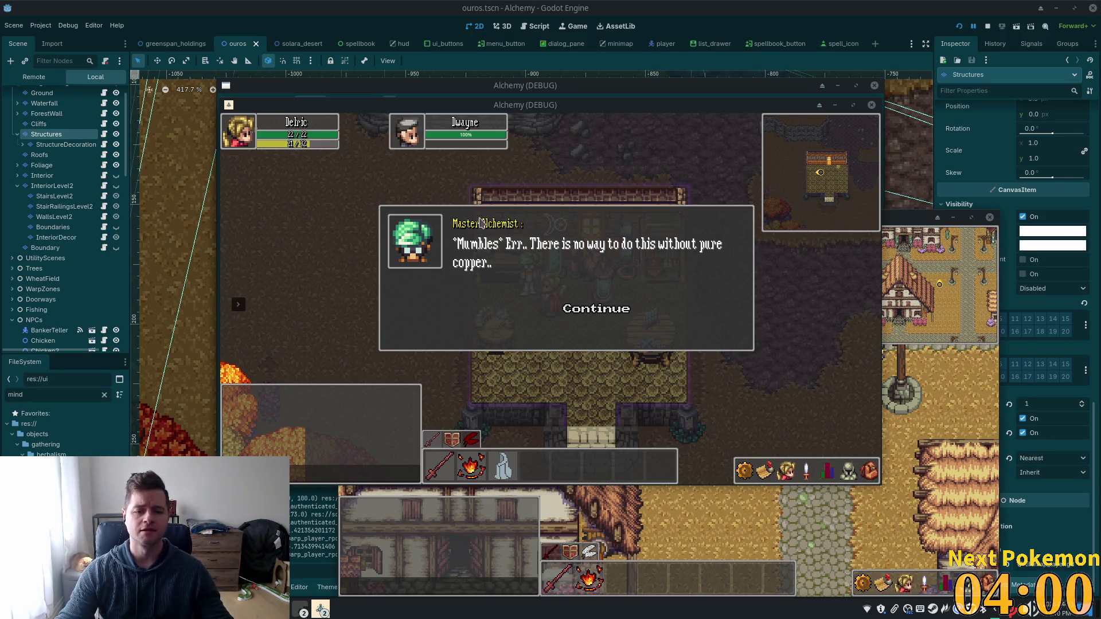
{"action": "left_click", "coordinate": [600, 310]}
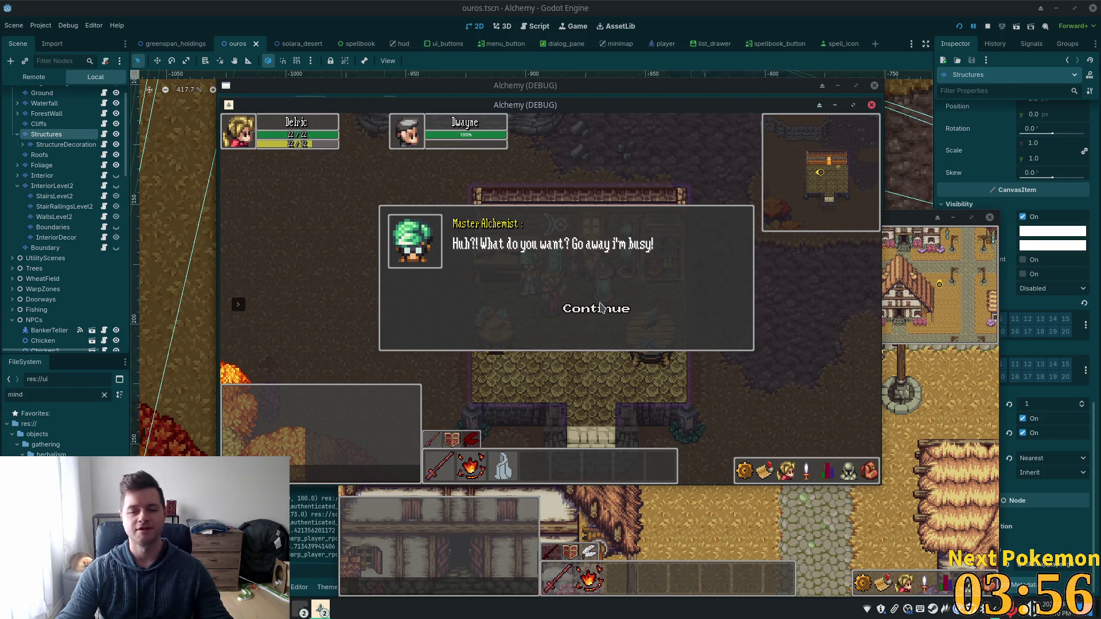
{"action": "left_click", "coordinate": [596, 314]}
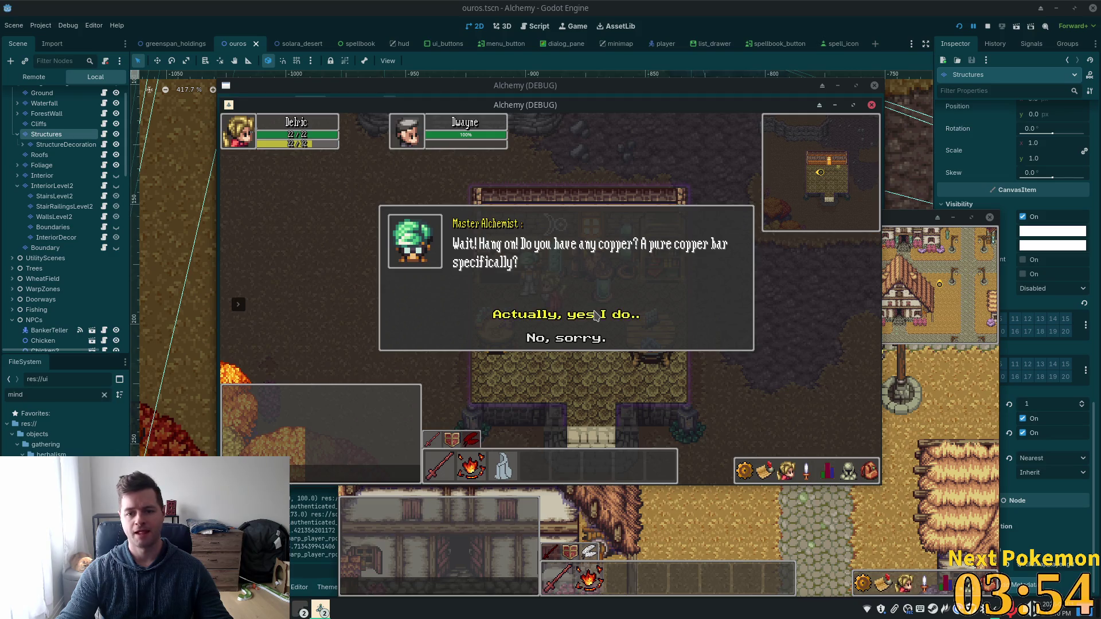
{"action": "left_click", "coordinate": [596, 316]}
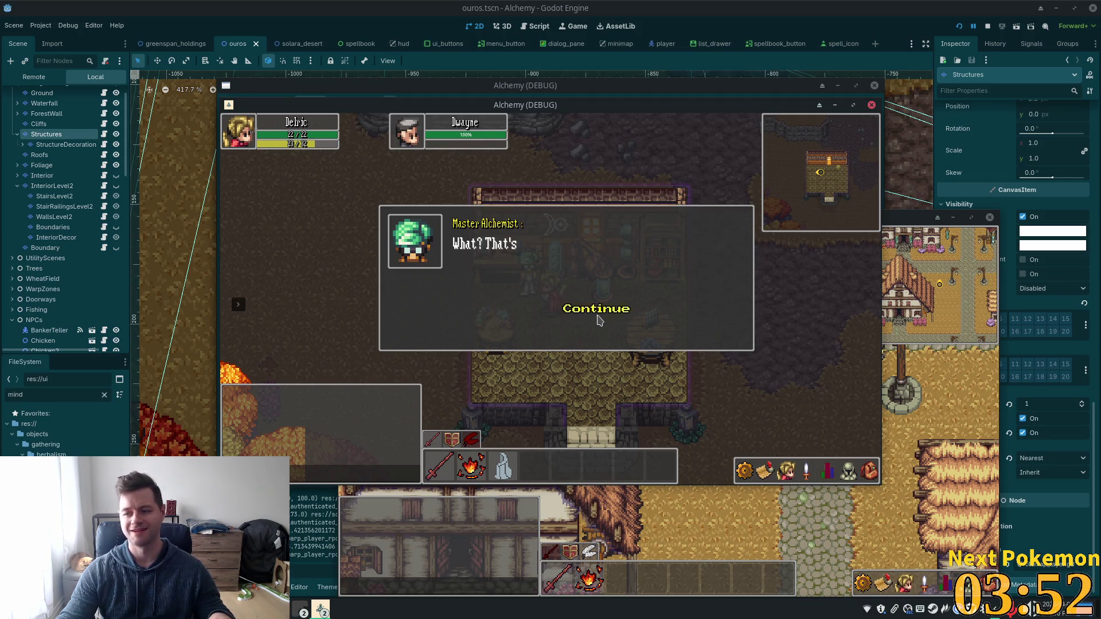
{"action": "left_click", "coordinate": [596, 321]}
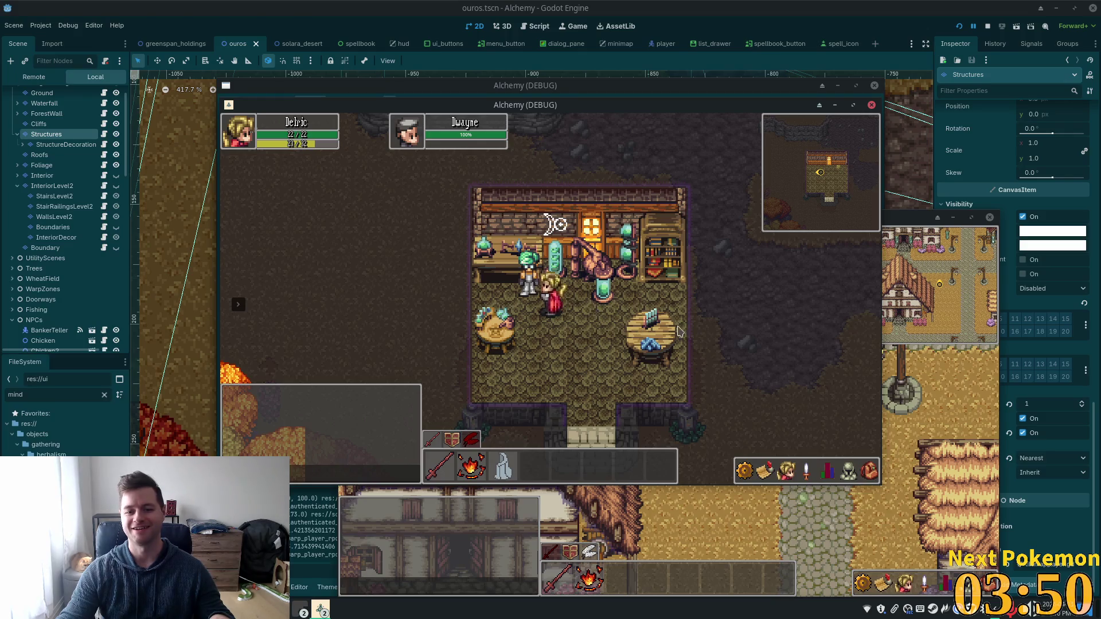
Step: Leave the shack and walk along the cobblestone road up the street into the blacksmith
{"action": "left_click", "coordinate": [870, 472]}
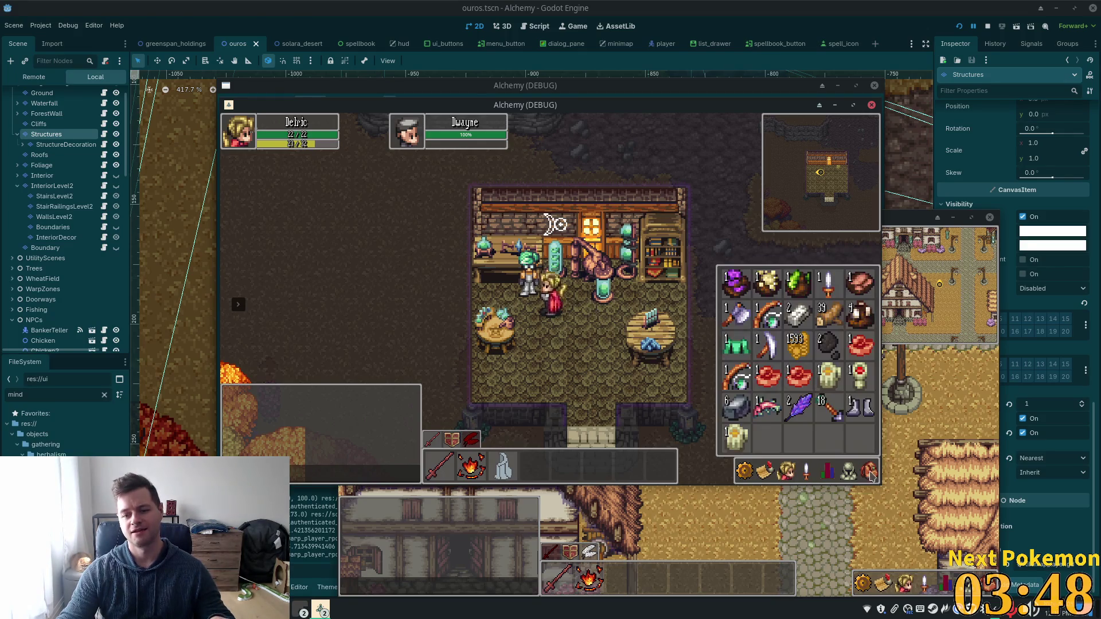
{"action": "key", "text": "Down"}
{"action": "key", "text": "Right"}
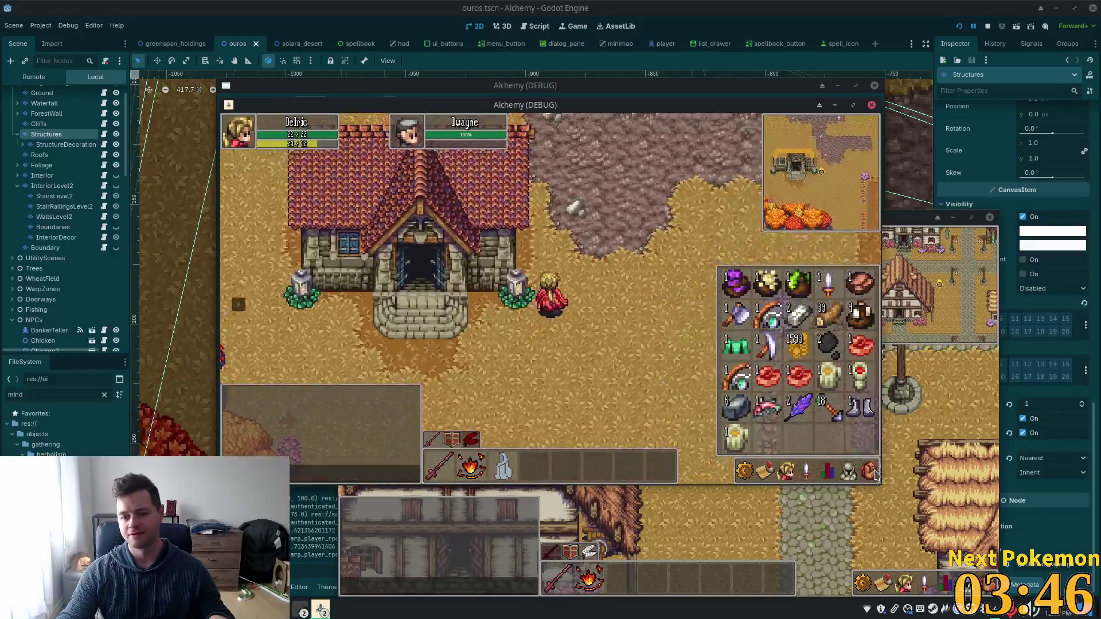
{"action": "key", "text": "Down"}
{"action": "key", "text": "Right"}
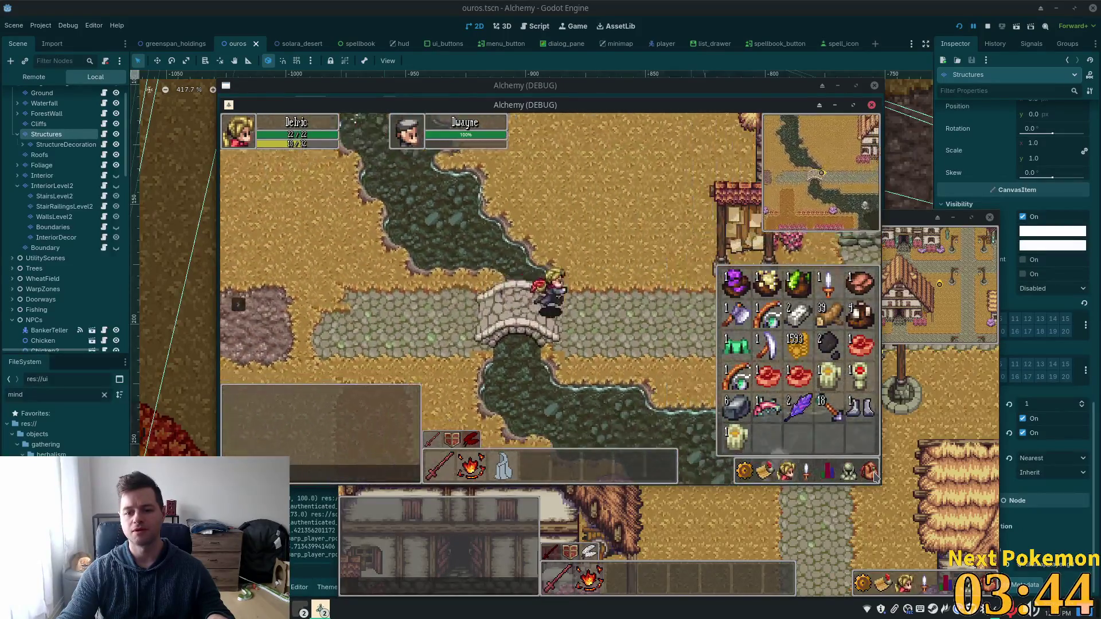
{"action": "key", "text": "Right"}
{"action": "key", "text": "Up"}
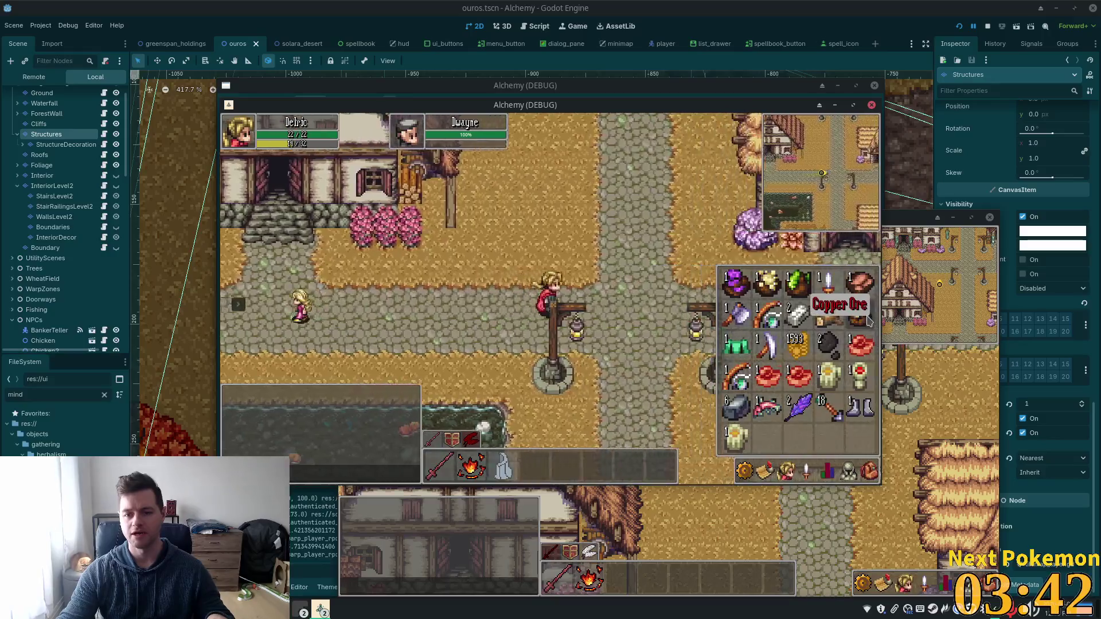
{"action": "key", "text": "Up"}
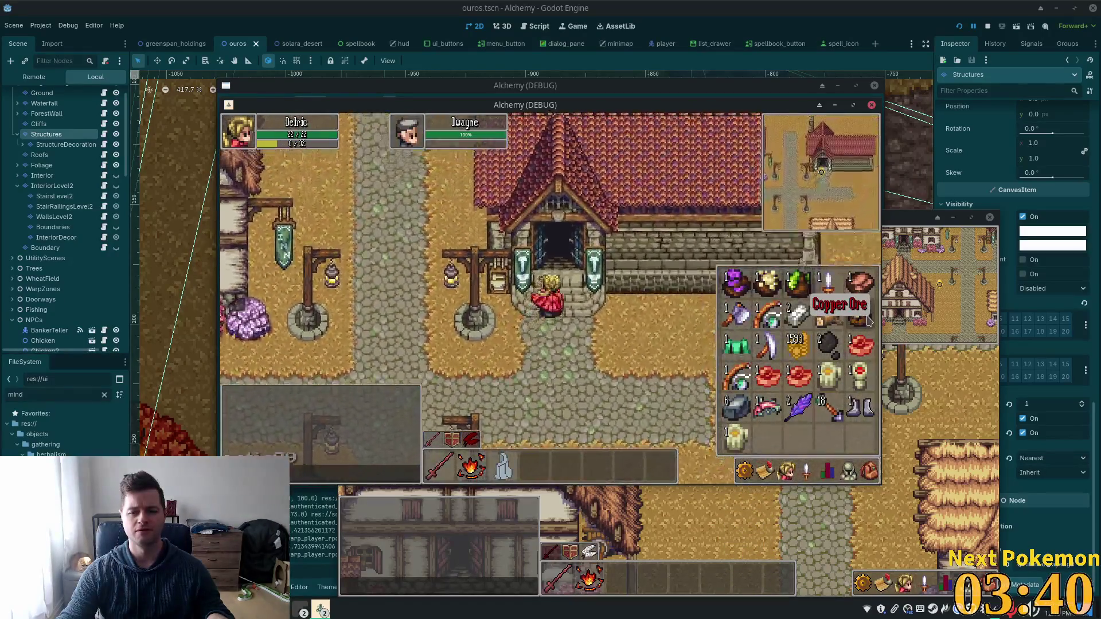
{"action": "key", "text": "Escape"}
{"action": "key", "text": "Up"}
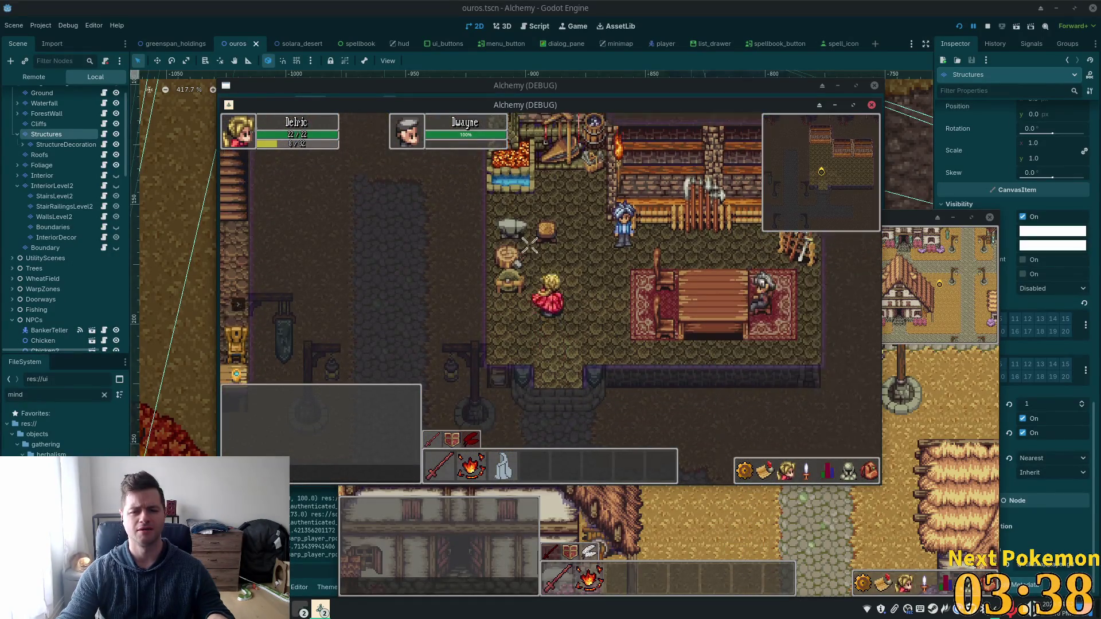
{"action": "key", "text": "Left"}
Step: Pick the Refine Ore skill and use the Ashes from the inventory to transmute them
{"action": "key", "text": "k"}
{"action": "key", "text": "Up"}
{"action": "key", "text": "a"}
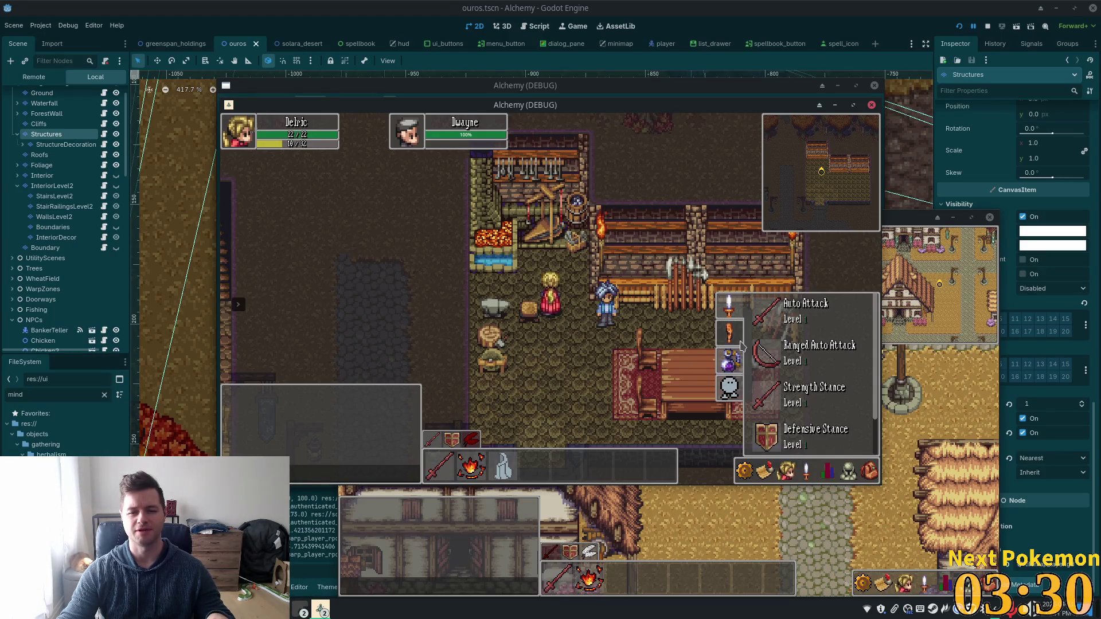
{"action": "left_click", "coordinate": [735, 359]}
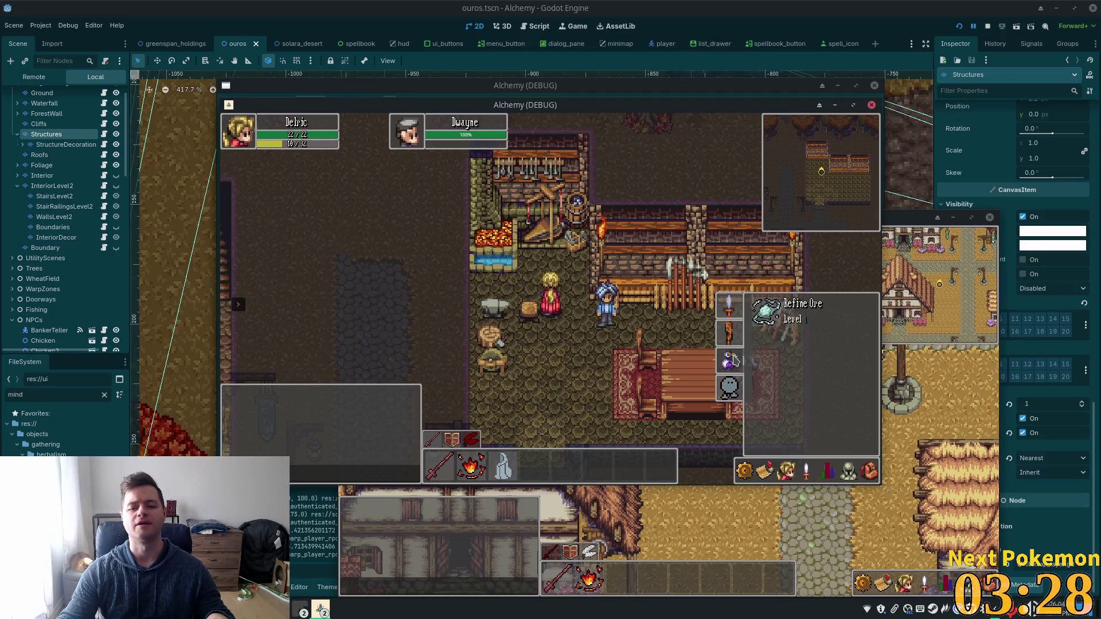
{"action": "left_click", "coordinate": [868, 471]}
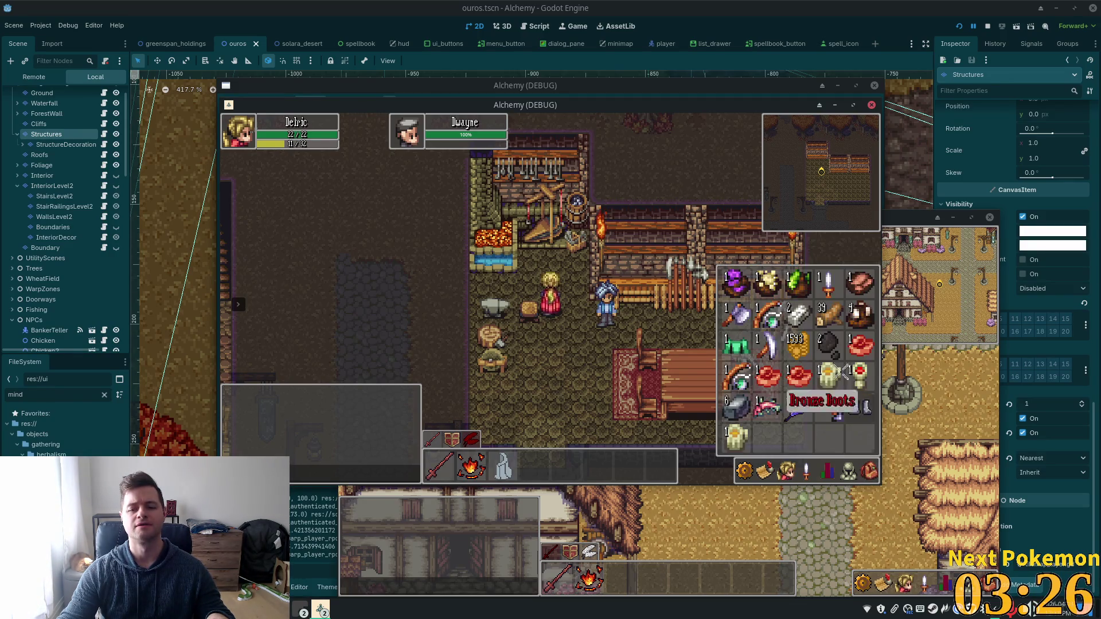
{"action": "left_click", "coordinate": [837, 344]}
{"action": "key", "text": "Escape"}
{"action": "key", "text": "Escape"}
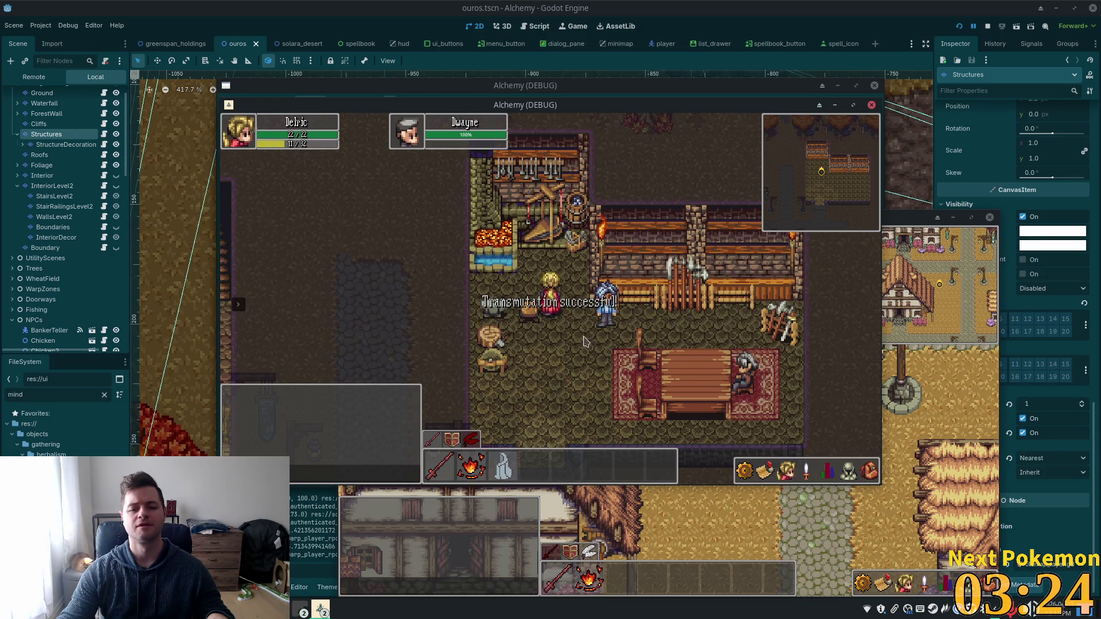
Step: Walk around Ouros to the lamp-post crossroads and stone bridge, then stop the game with F8
{"action": "key", "text": "s"}
{"action": "left_click", "coordinate": [869, 471]}
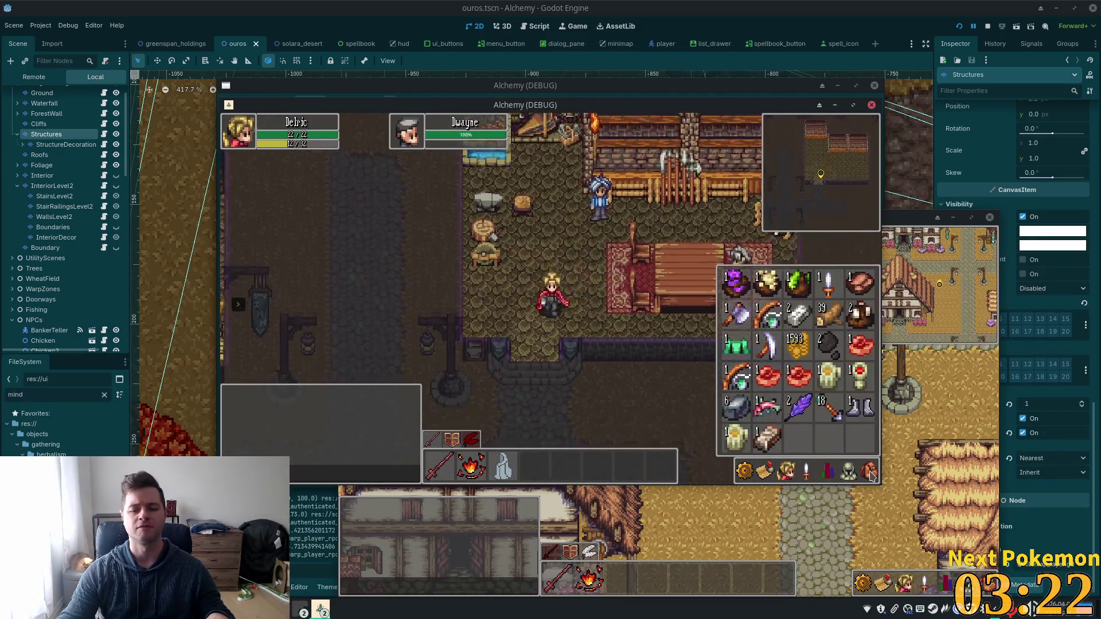
{"action": "key", "text": "s"}
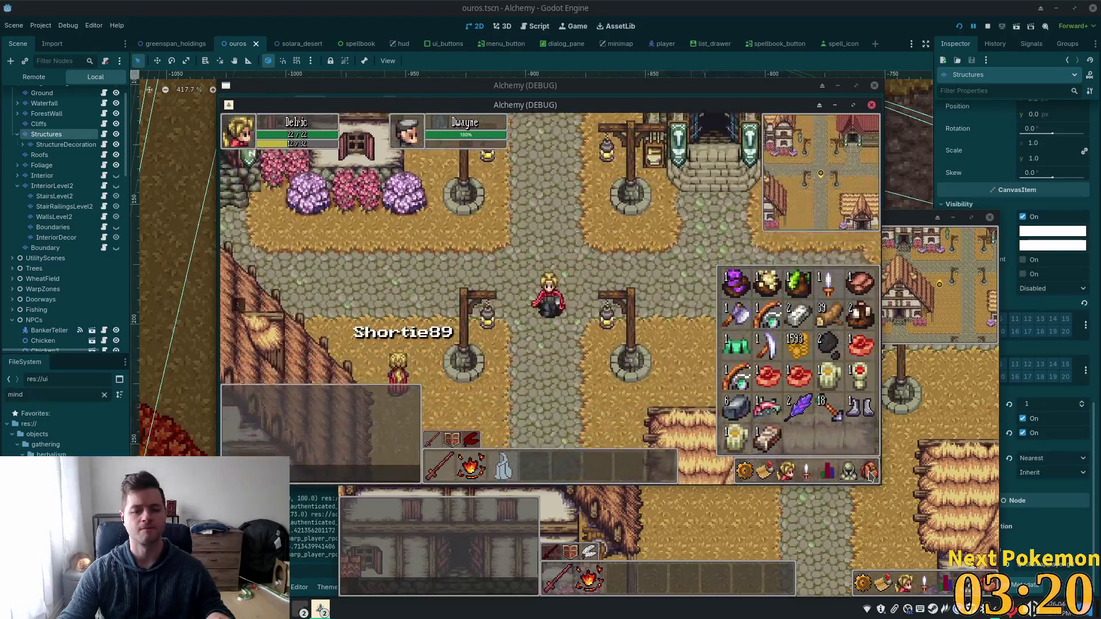
{"action": "key", "text": "w"}
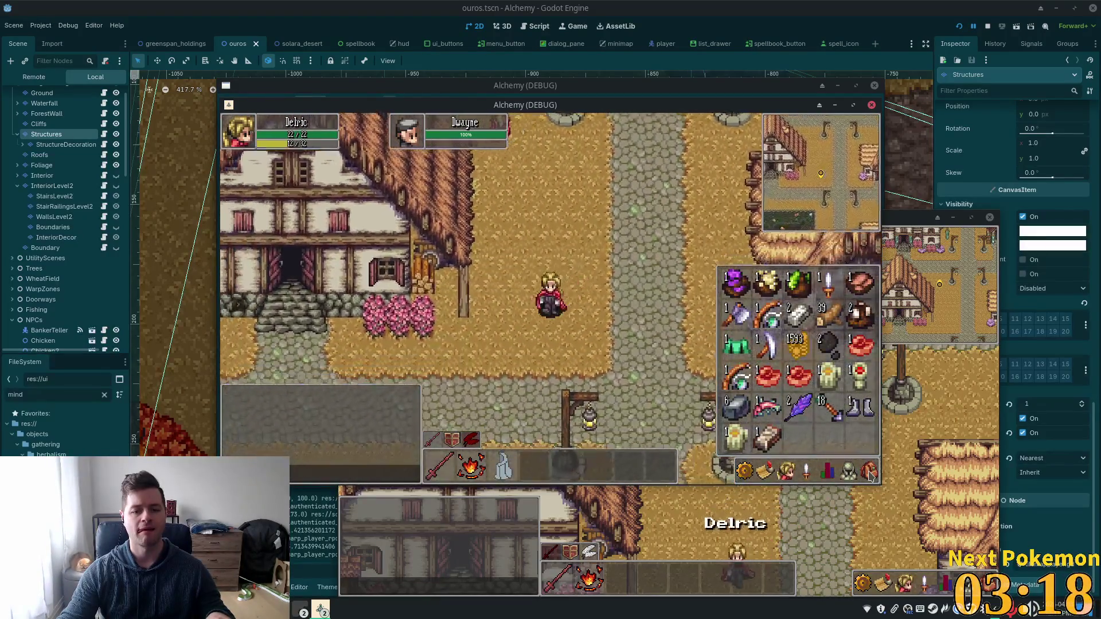
{"action": "key", "text": "a"}
{"action": "left_click", "coordinate": [869, 472]}
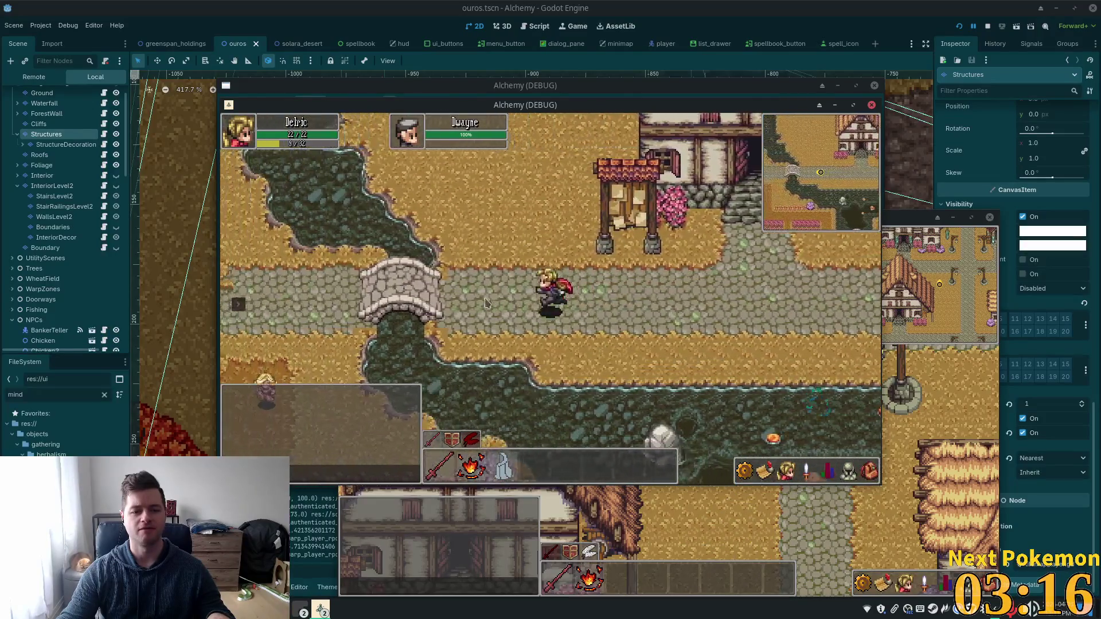
{"action": "key", "text": "a"}
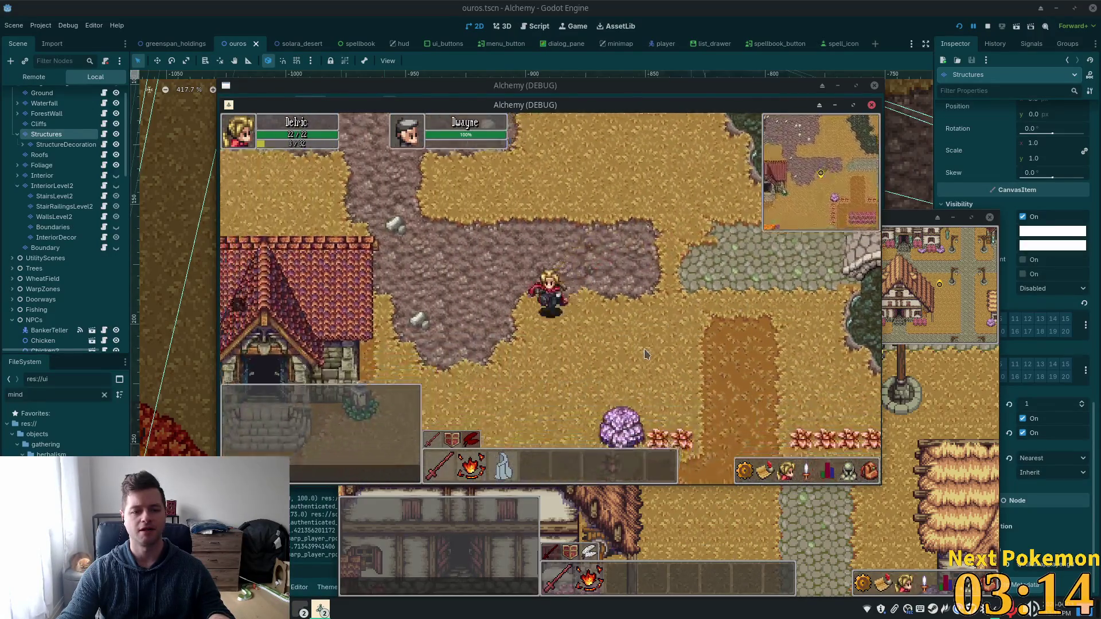
{"action": "key", "text": "F8"}
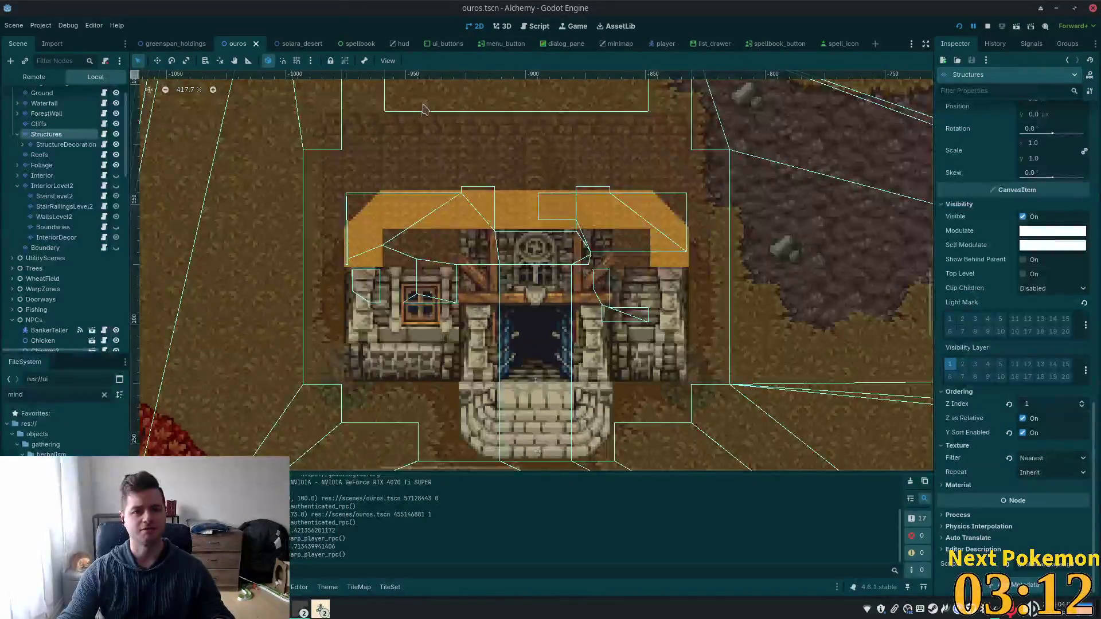
Step: In the spellbook scene, hide the staff, potion and ghost tabs
{"action": "left_click", "coordinate": [774, 44]}
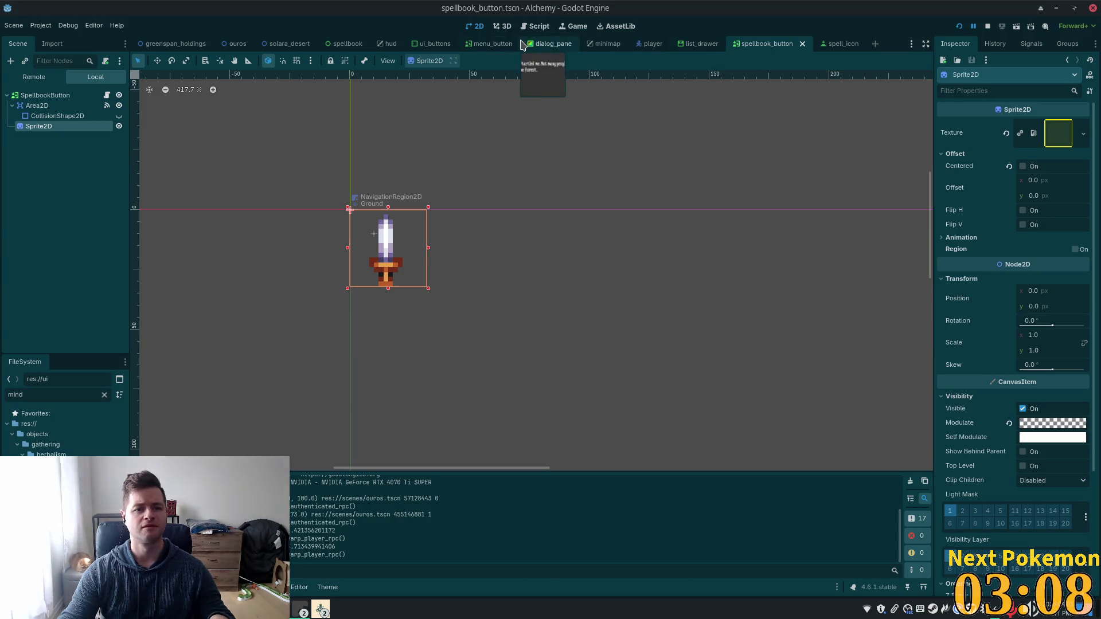
{"action": "left_click", "coordinate": [348, 45]}
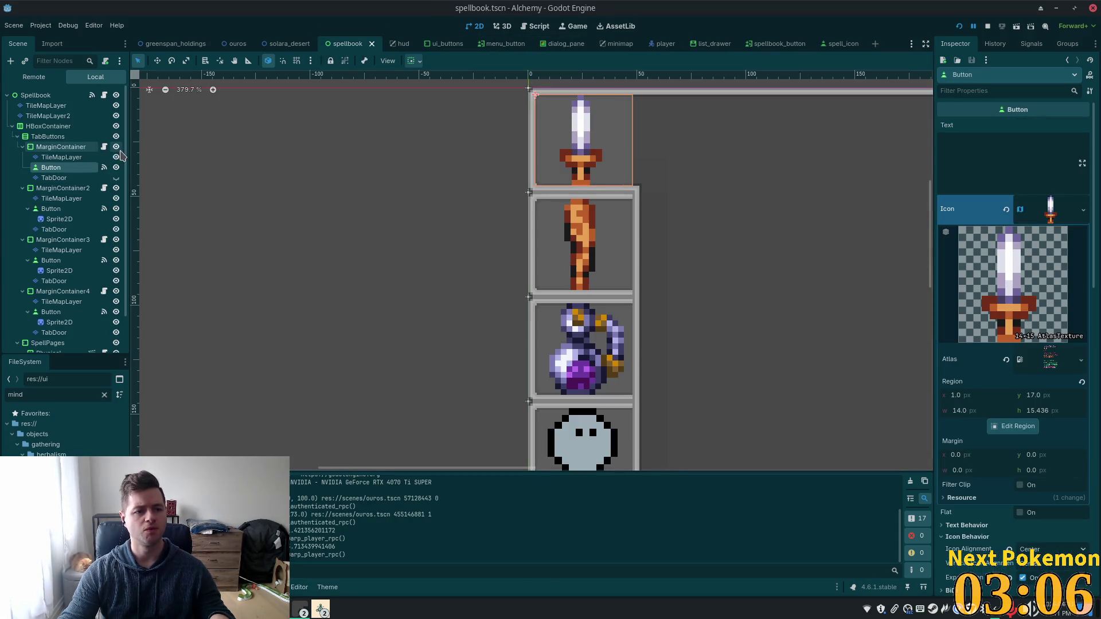
{"action": "left_click", "coordinate": [116, 188]}
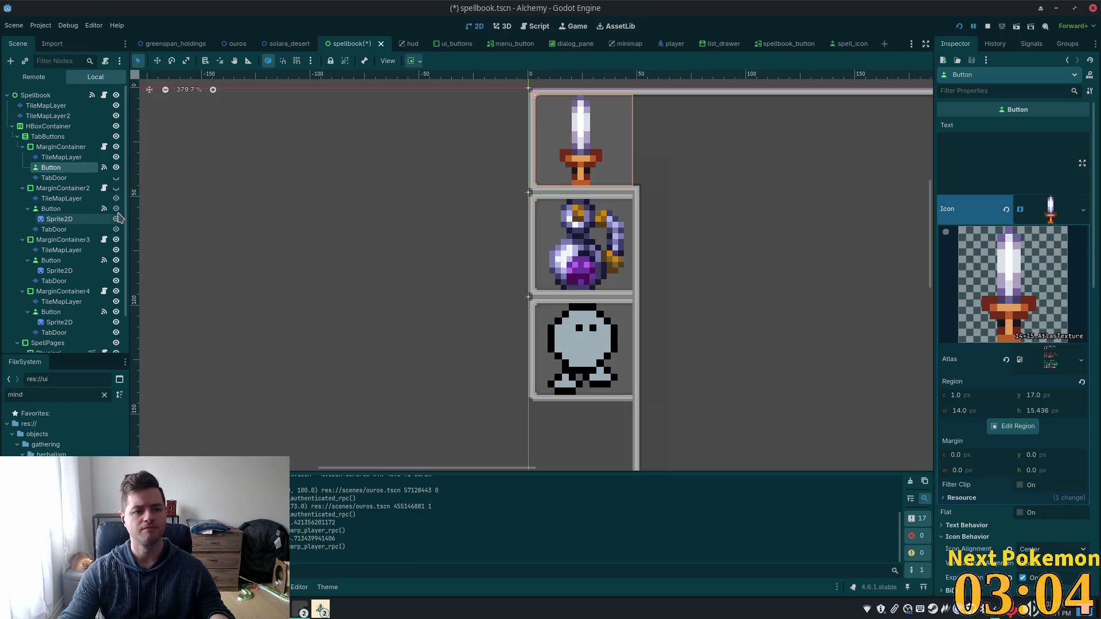
{"action": "left_click", "coordinate": [116, 239]}
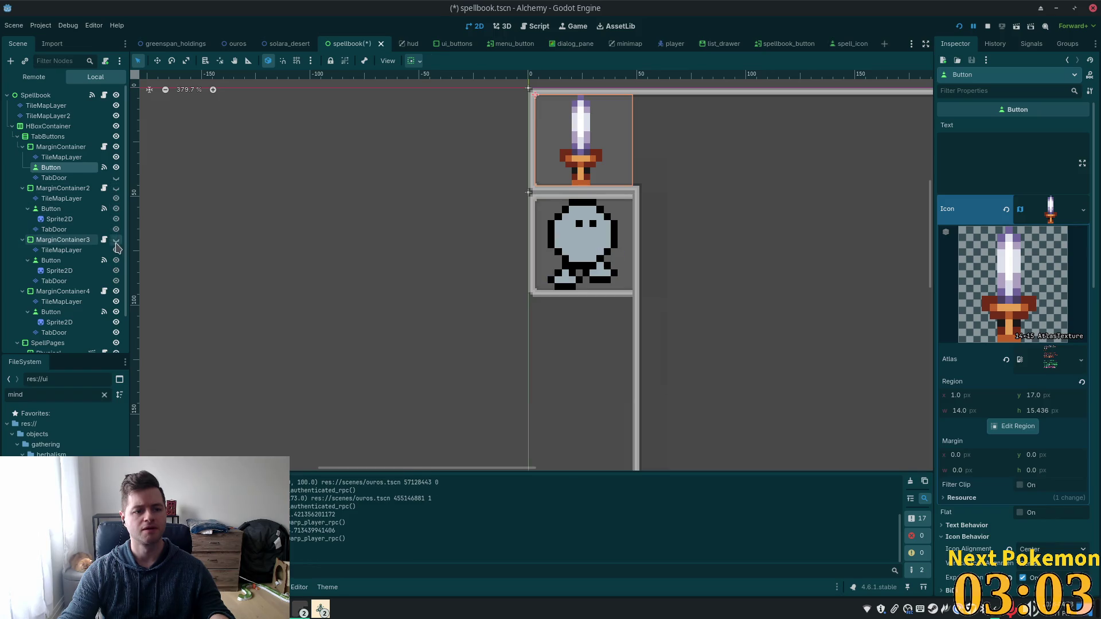
{"action": "left_click", "coordinate": [116, 291]}
Step: Save the spellbook scene with Ctrl+S and select TileMapLayer2 in the scene tree
{"action": "scroll", "coordinate": [117, 249], "scroll_direction": "down", "scroll_amount": 2}
{"action": "key", "text": "ctrl+s"}
{"action": "scroll", "coordinate": [96, 245], "scroll_direction": "up", "scroll_amount": 2}
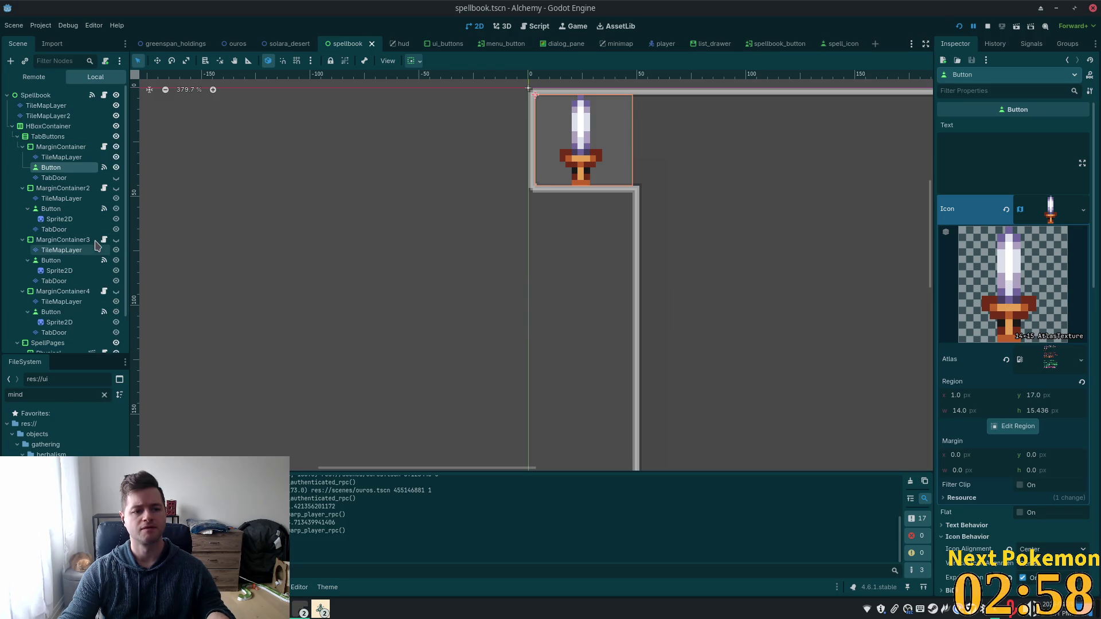
{"action": "left_click", "coordinate": [59, 116]}
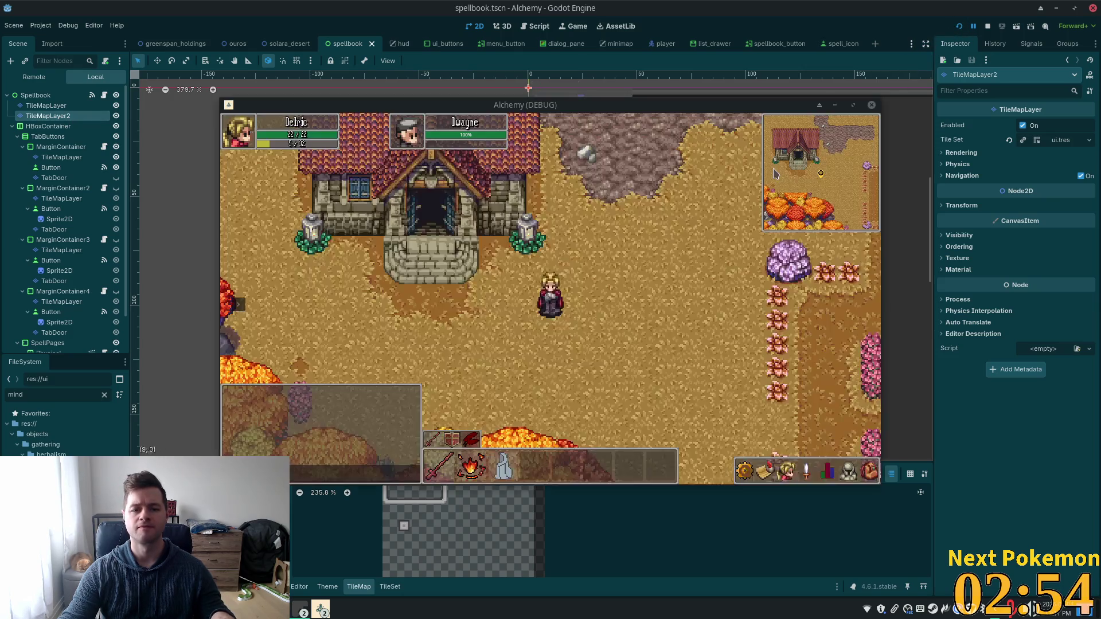
Step: Walk to the house door, view the sword tab's combat skills, and enter the alchemist's shop
{"action": "key", "text": "a"}
{"action": "key", "text": "w"}
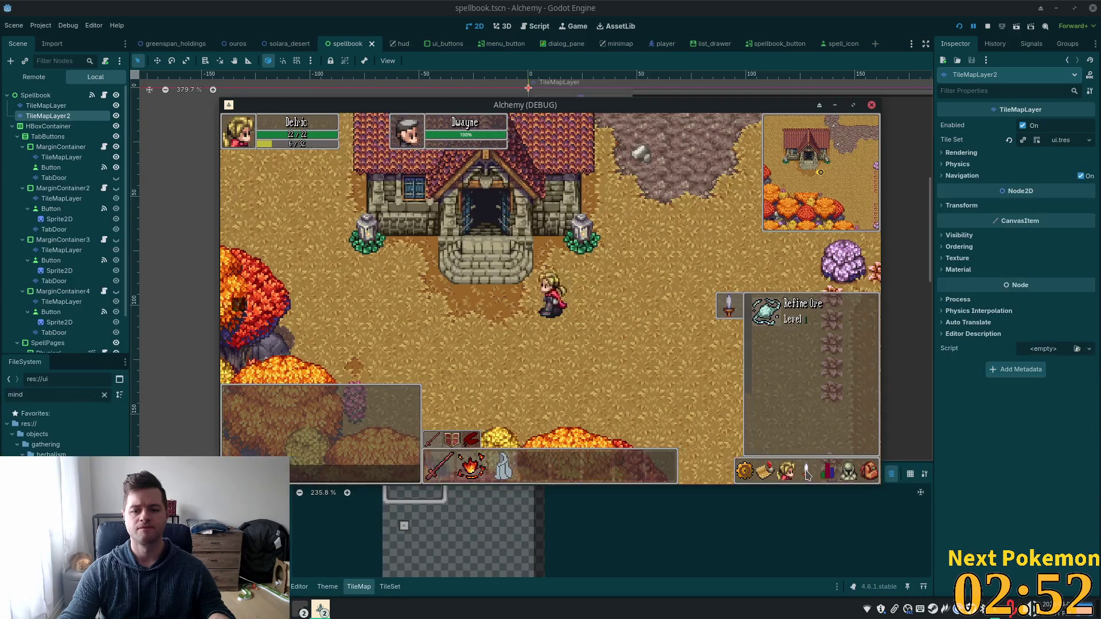
{"action": "mouse_move", "coordinate": [828, 462]}
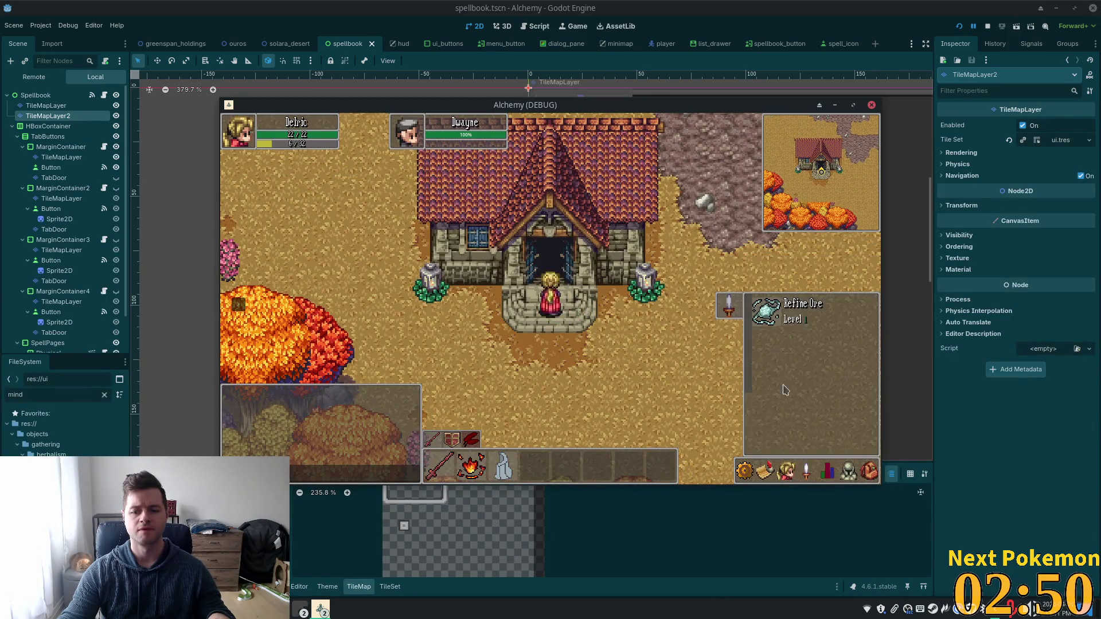
{"action": "left_click", "coordinate": [734, 312]}
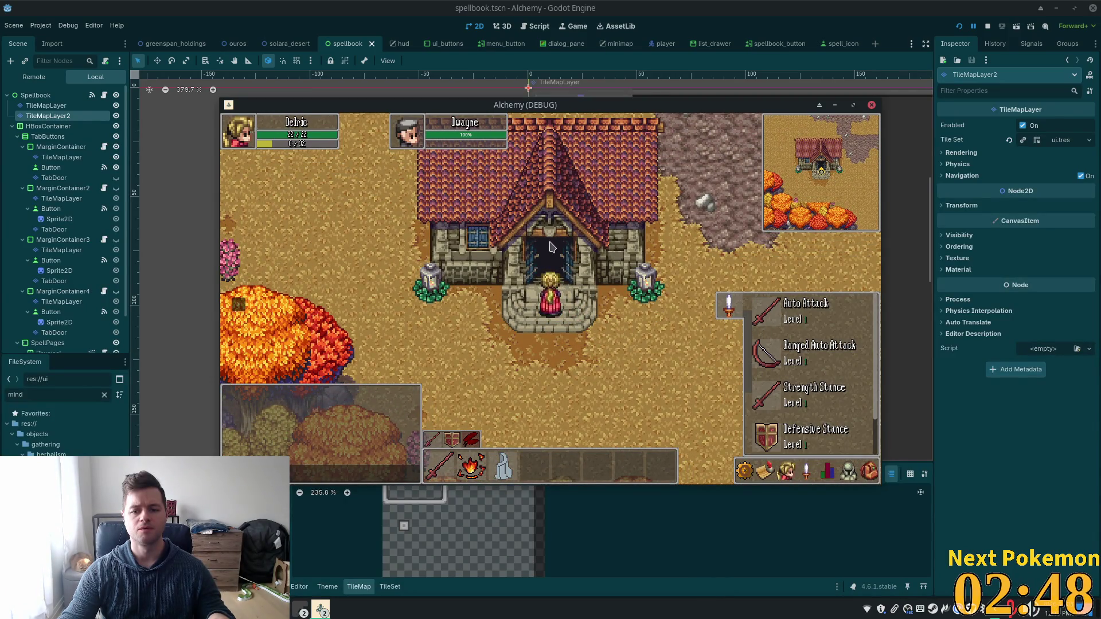
{"action": "left_click", "coordinate": [549, 244]}
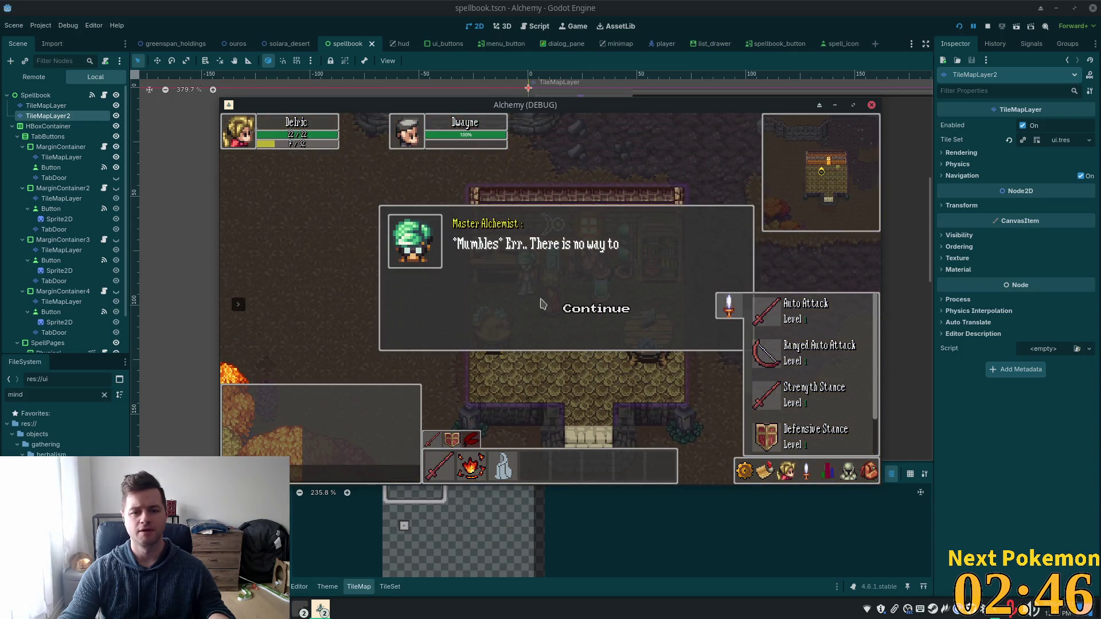
Step: Check the inventory, answer 'Actually, yes I do..' and hand the Master Alchemist the copper bar
{"action": "left_click", "coordinate": [593, 313]}
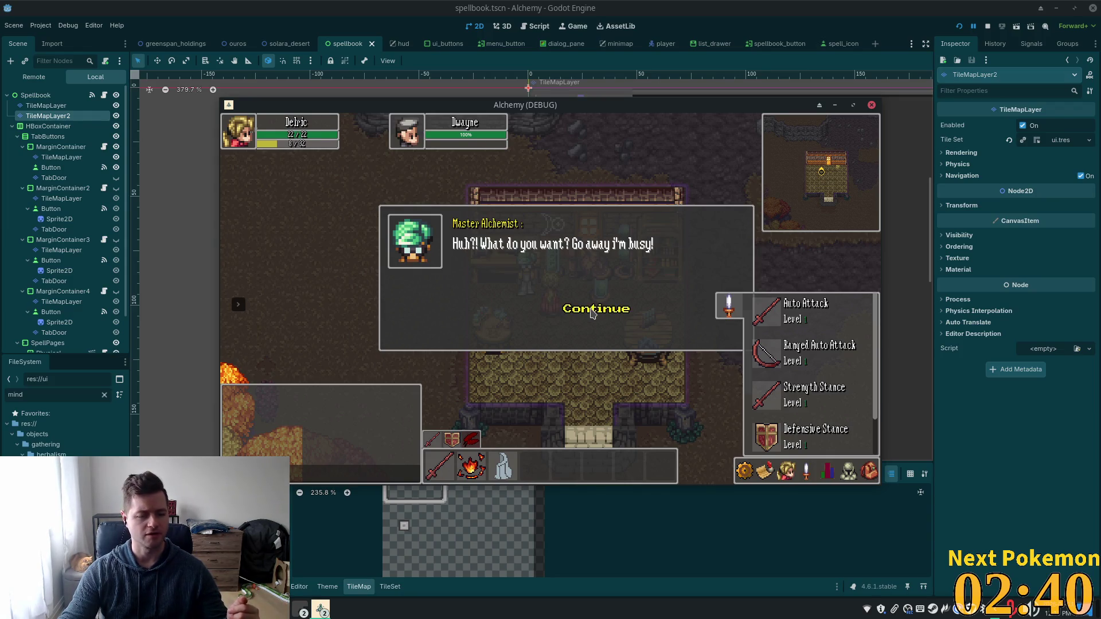
{"action": "left_click", "coordinate": [592, 313]}
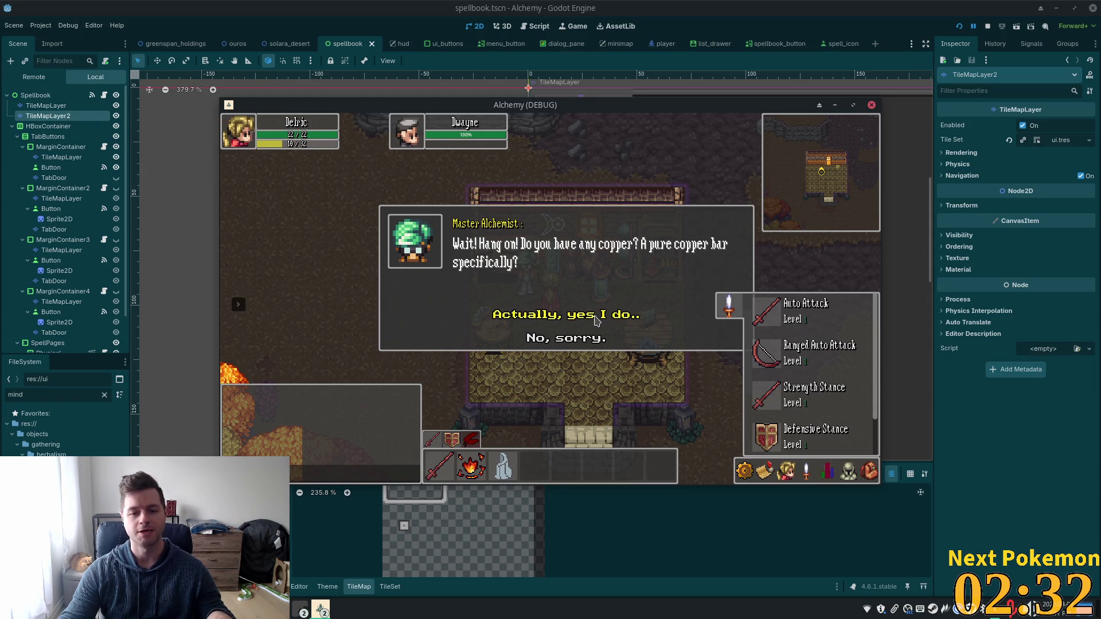
{"action": "left_click", "coordinate": [869, 471]}
{"action": "left_click", "coordinate": [869, 472]}
{"action": "left_click", "coordinate": [869, 471]}
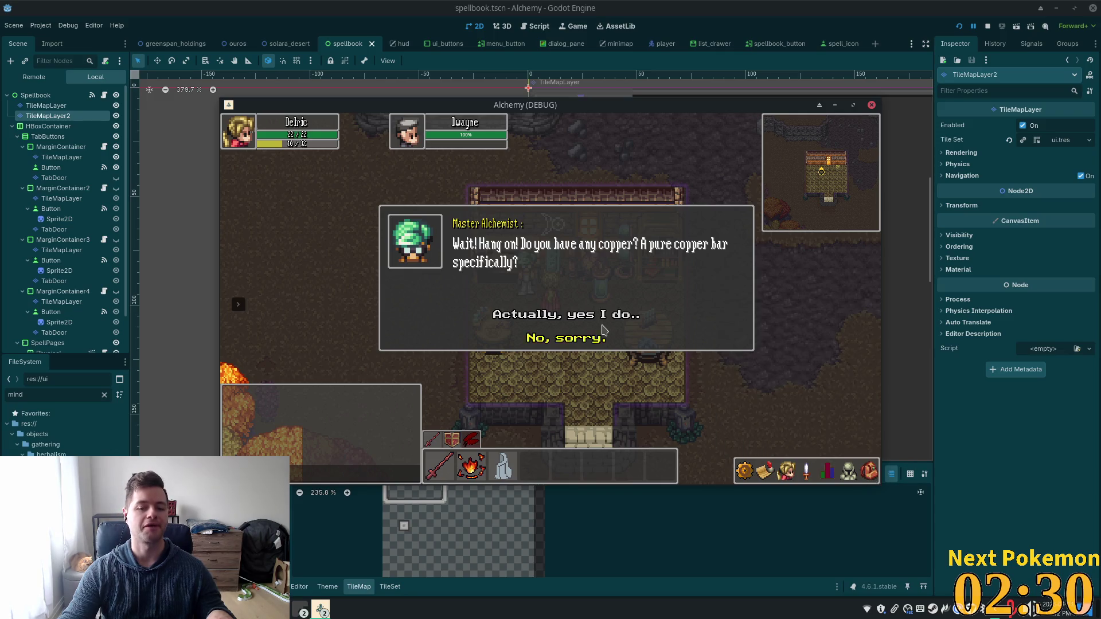
{"action": "left_click", "coordinate": [591, 316]}
{"action": "left_click", "coordinate": [594, 315]}
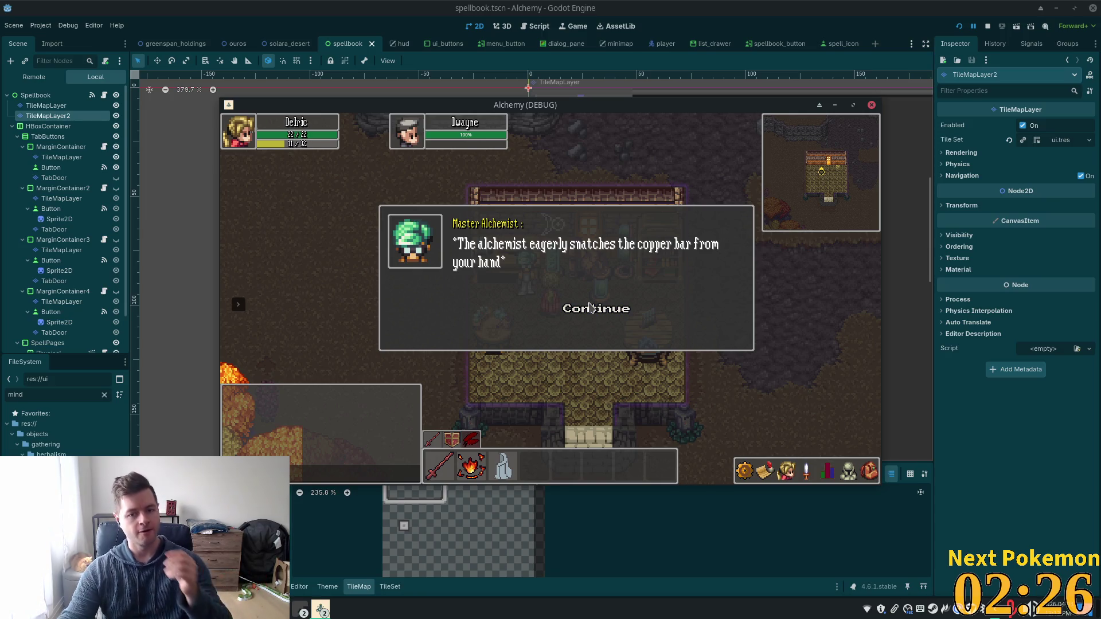
{"action": "left_click", "coordinate": [570, 315]}
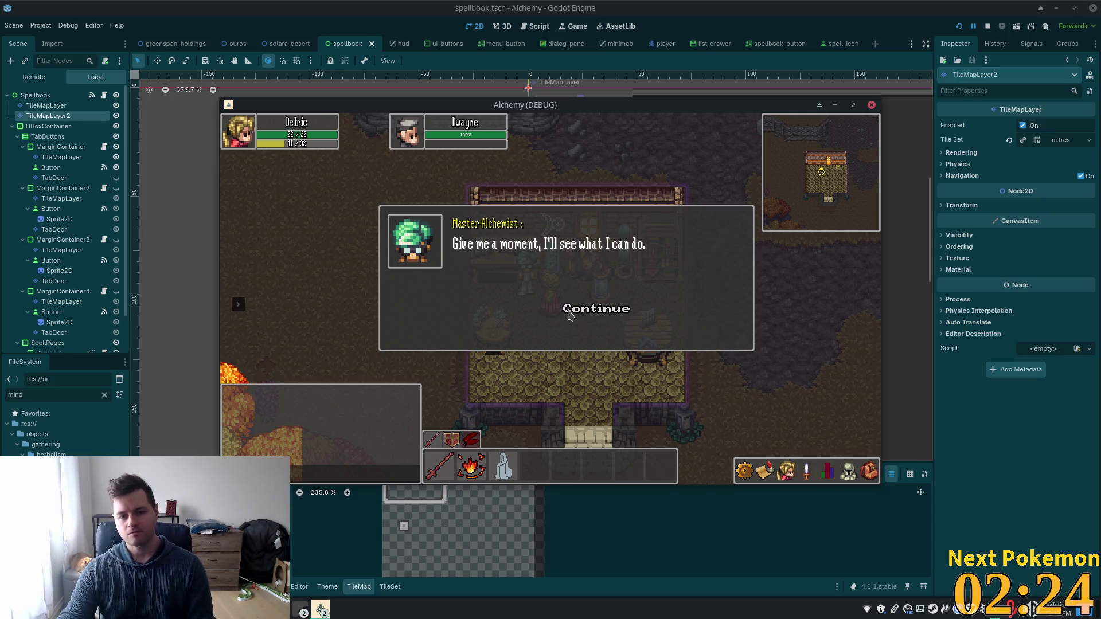
{"action": "left_click", "coordinate": [570, 315]}
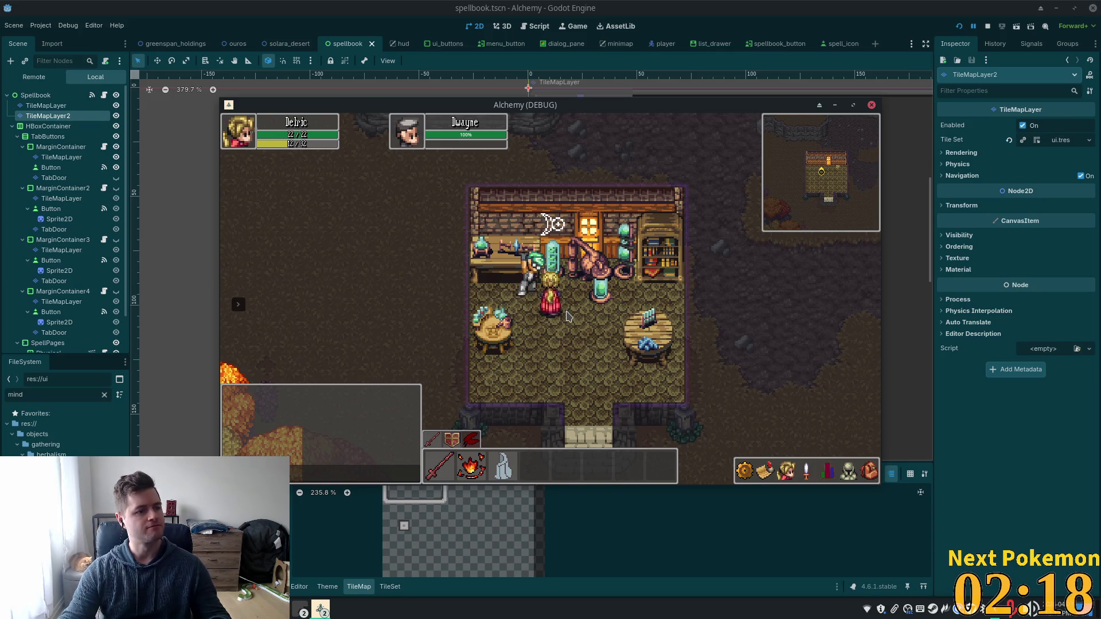
Step: Ask the Master Alchemist how to activate the substance and hear his leads: Indigo Bog, eastern desert, Amira
{"action": "left_click", "coordinate": [532, 285]}
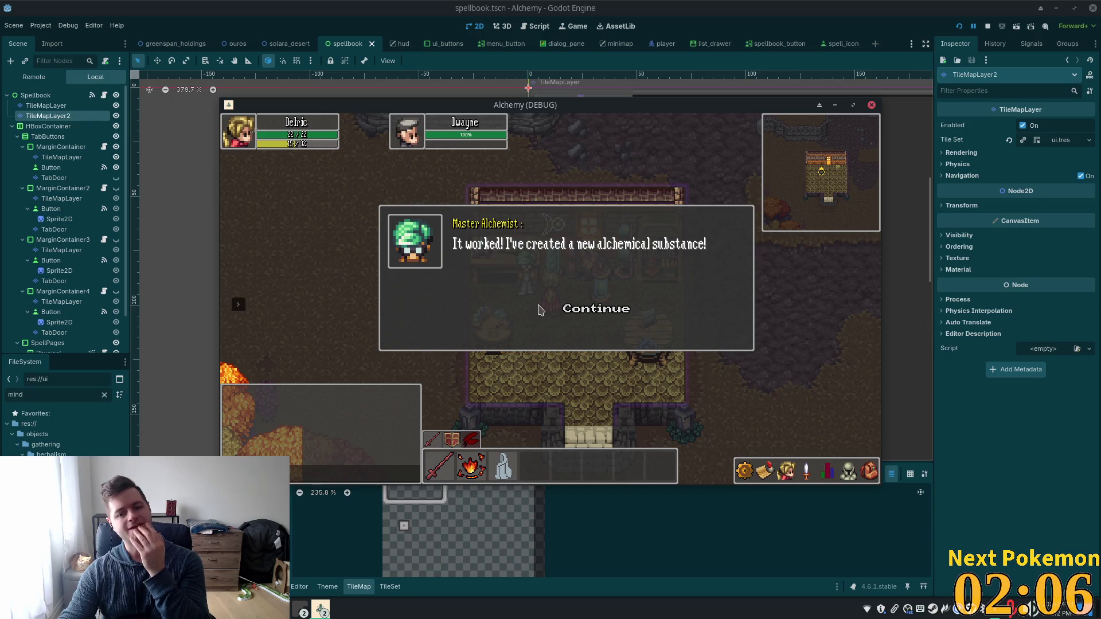
{"action": "left_click", "coordinate": [589, 312]}
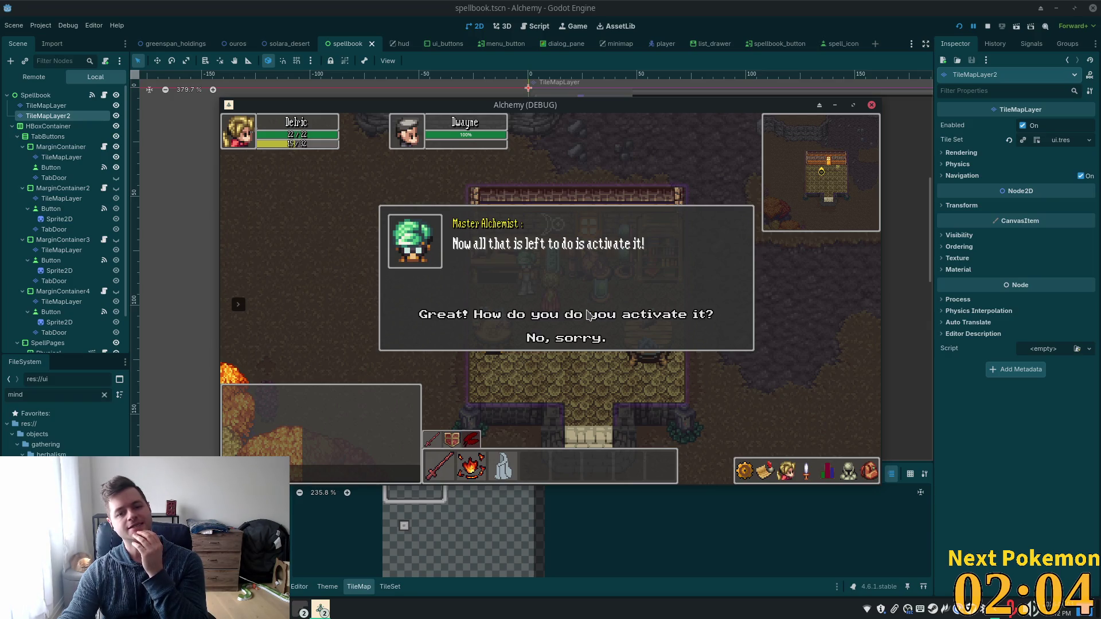
{"action": "left_click", "coordinate": [559, 318]}
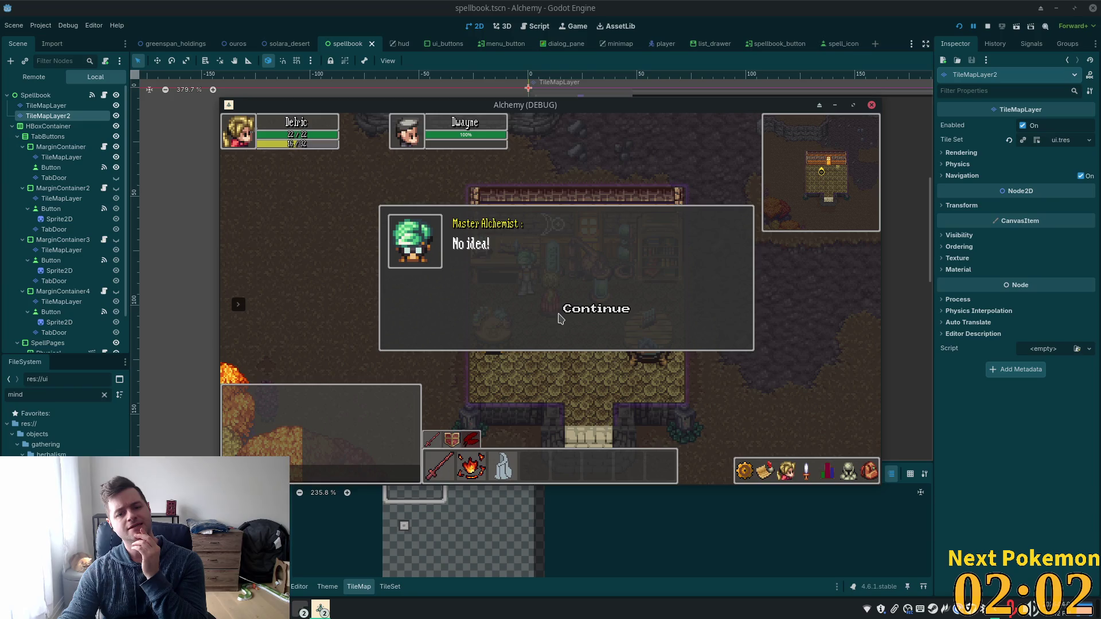
{"action": "left_click", "coordinate": [565, 312]}
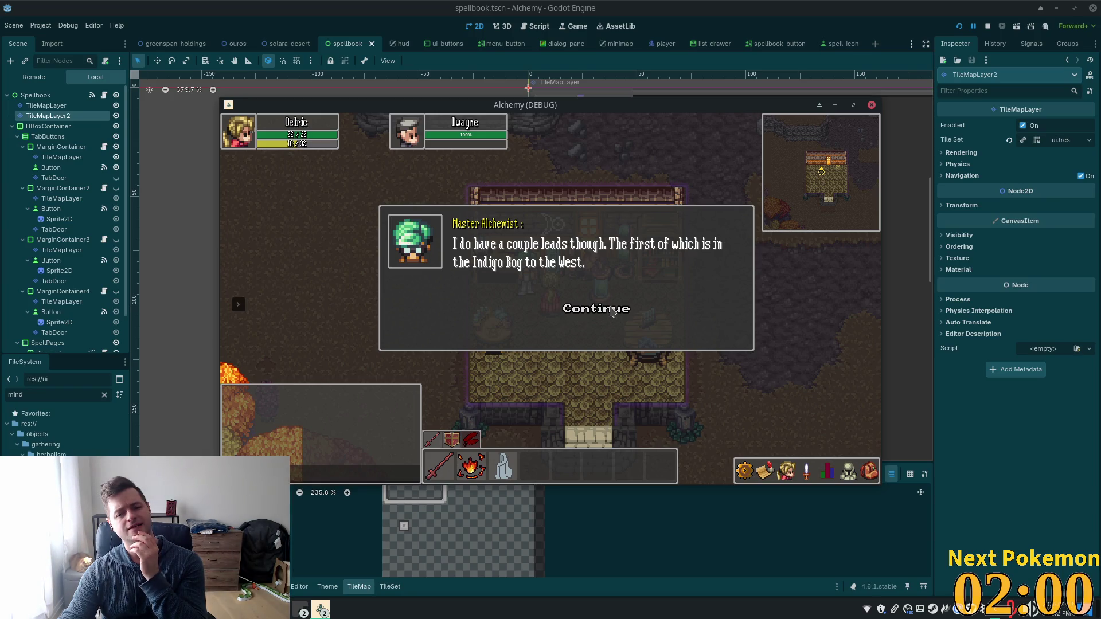
{"action": "left_click", "coordinate": [607, 319]}
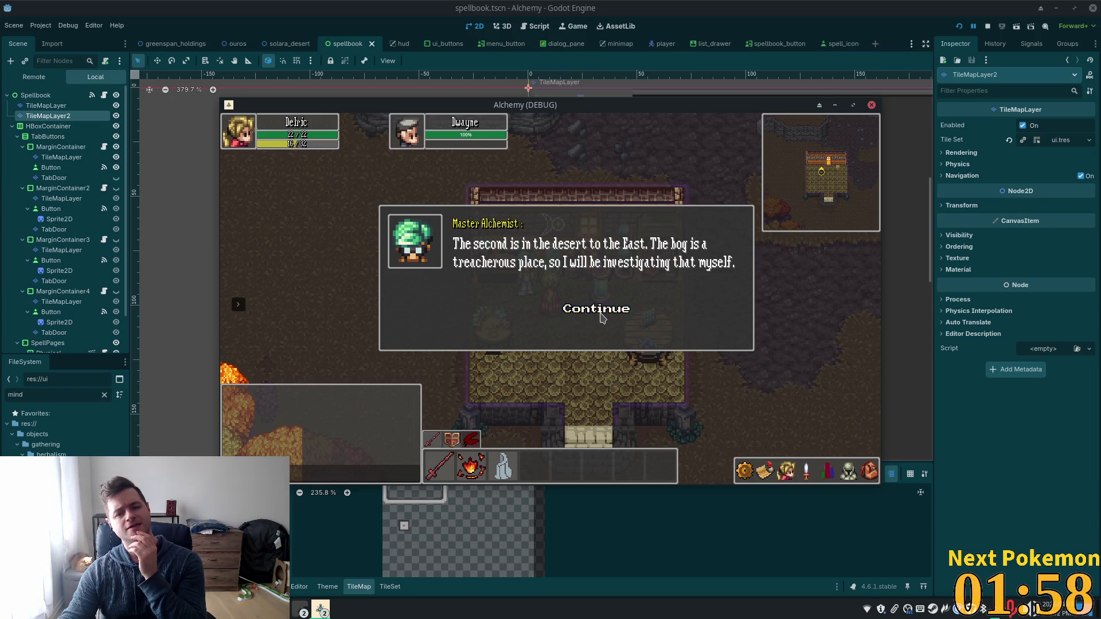
{"action": "left_click", "coordinate": [601, 317]}
{"action": "left_click", "coordinate": [601, 317]}
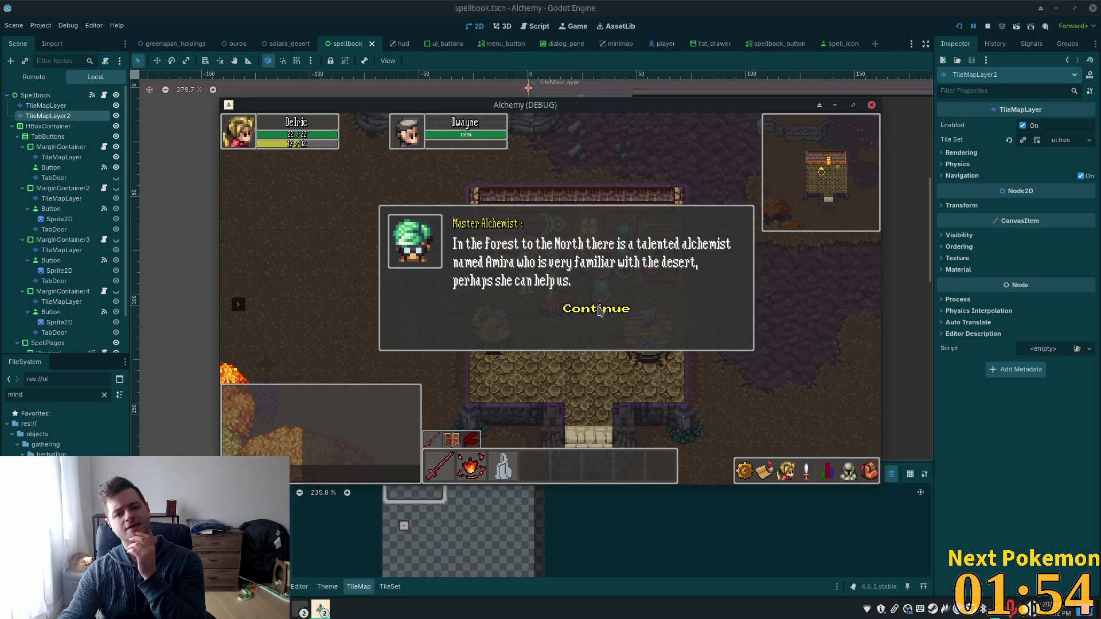
{"action": "left_click", "coordinate": [600, 311]}
{"action": "left_click", "coordinate": [603, 318]}
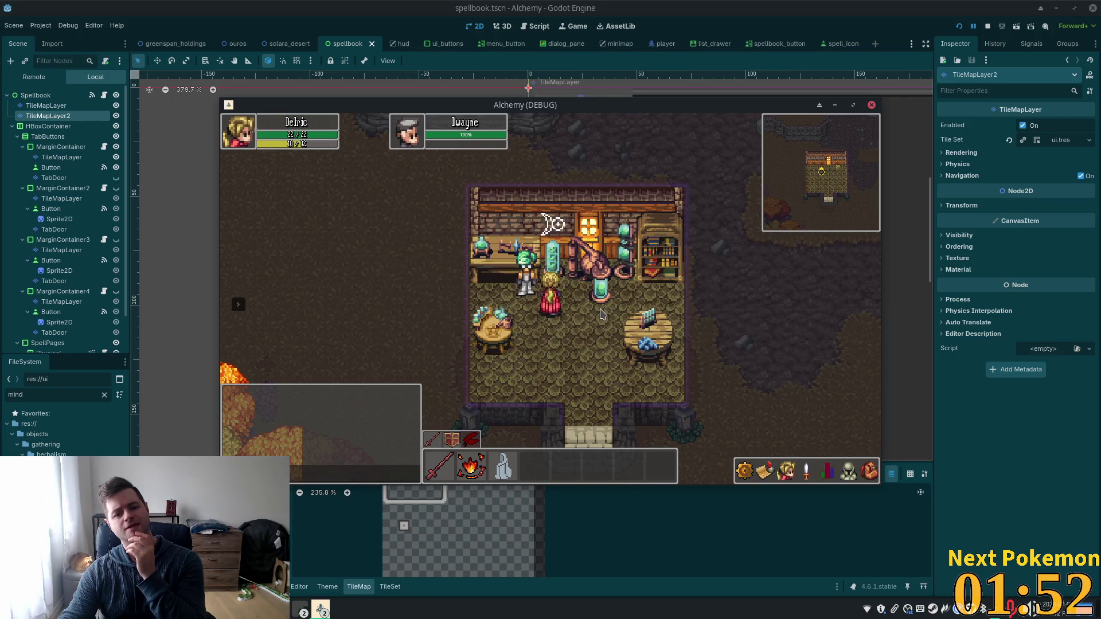
Step: Walk the hero out of the alchemist's house toward the bridge
{"action": "key", "text": "Down"}
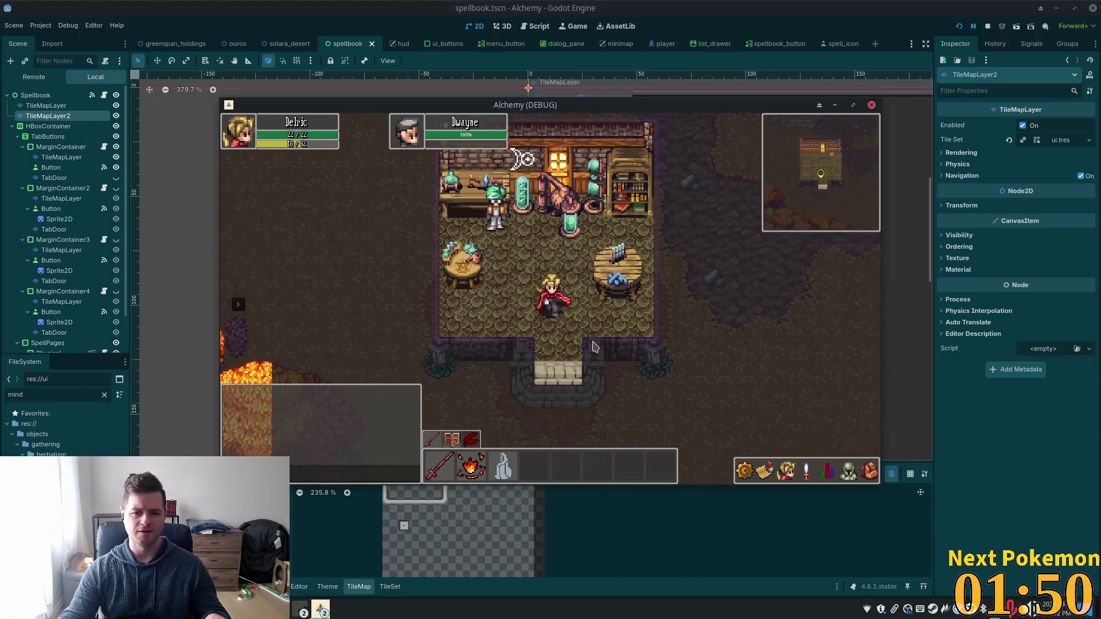
{"action": "key", "text": "Up"}
{"action": "key", "text": "Right"}
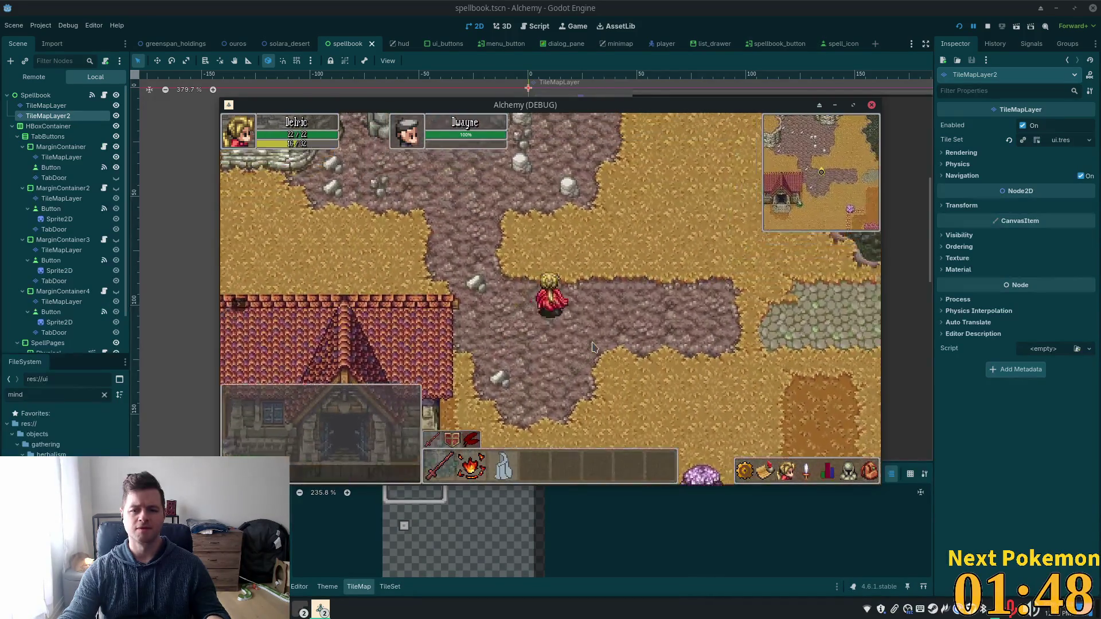
Step: Walk east across the stone bridge, along the road, and north up the town path to the autumn forest
{"action": "key", "text": "Right"}
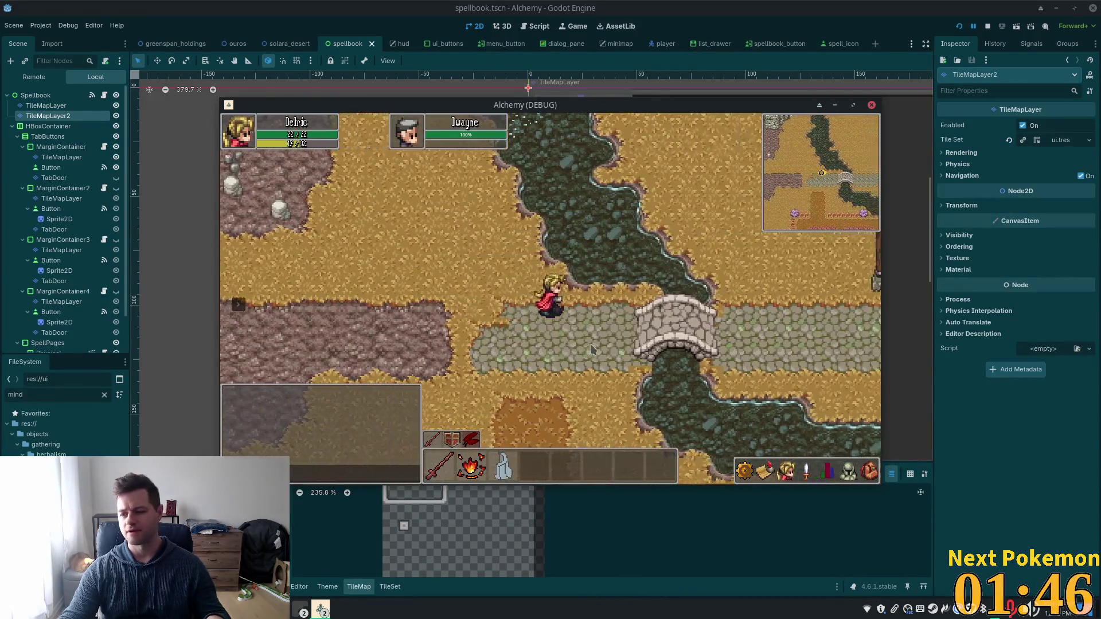
{"action": "key", "text": "Right"}
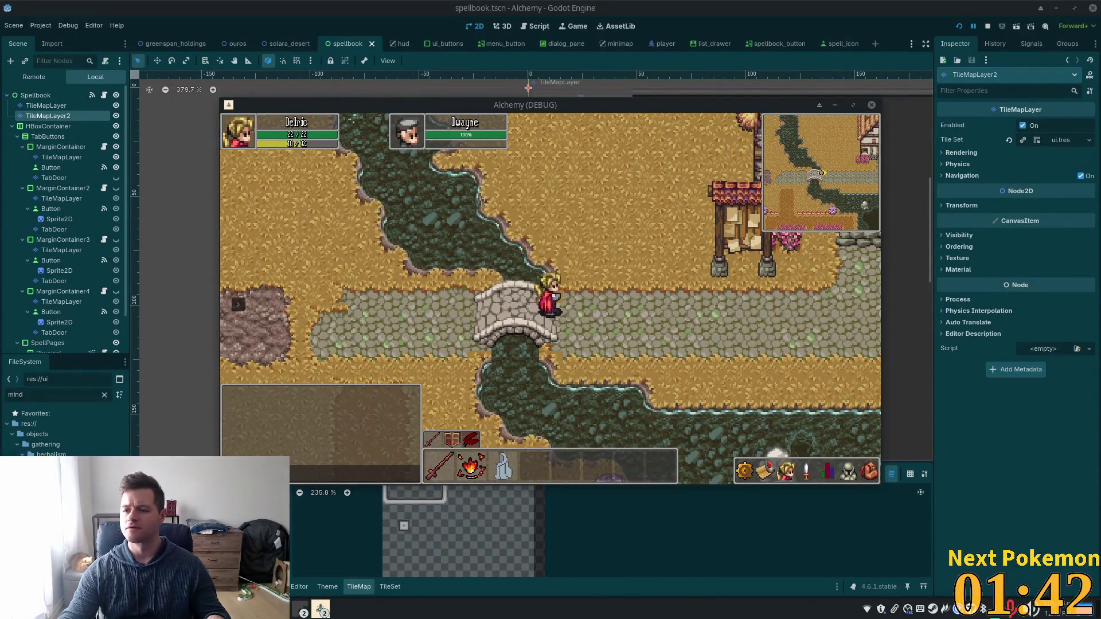
{"action": "key", "text": "Right"}
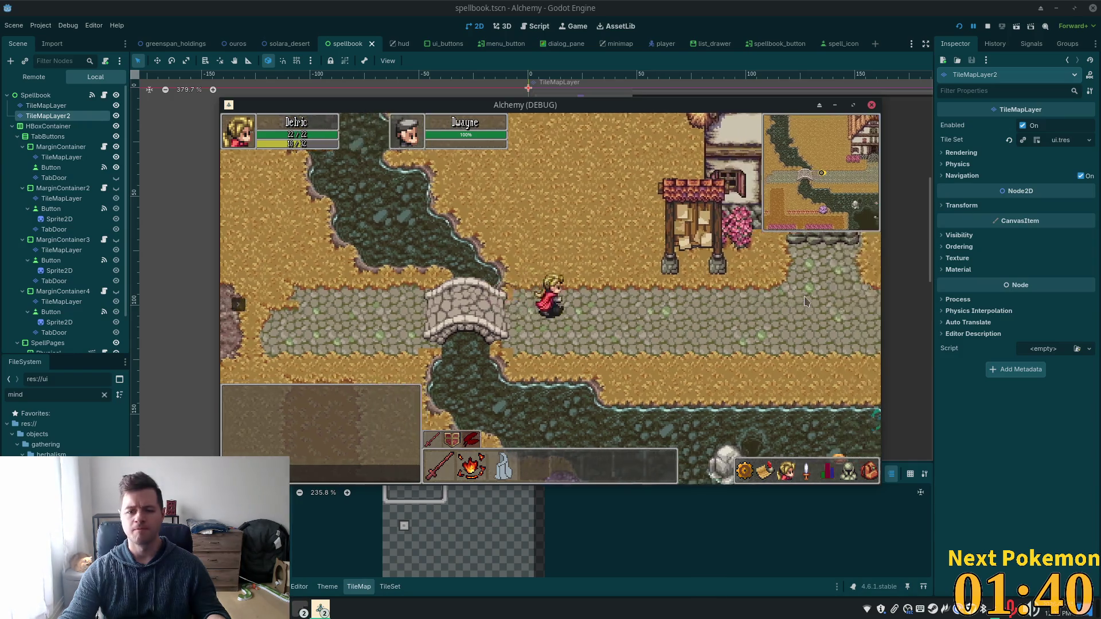
{"action": "key", "text": "Up"}
{"action": "key", "text": "Right"}
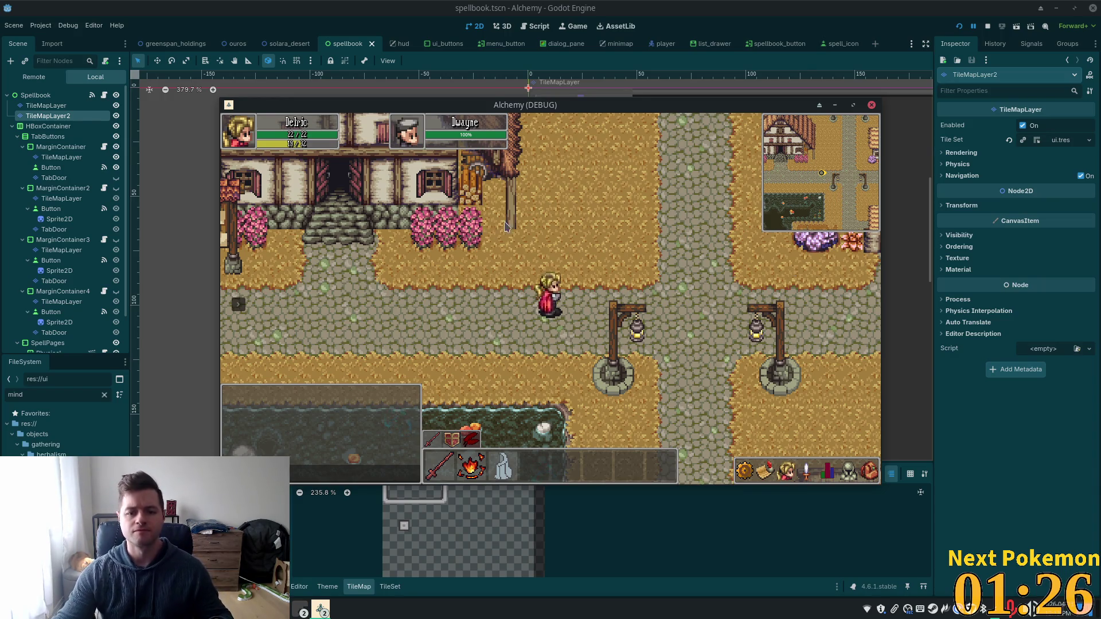
{"action": "key", "text": "Down"}
{"action": "key", "text": "Up"}
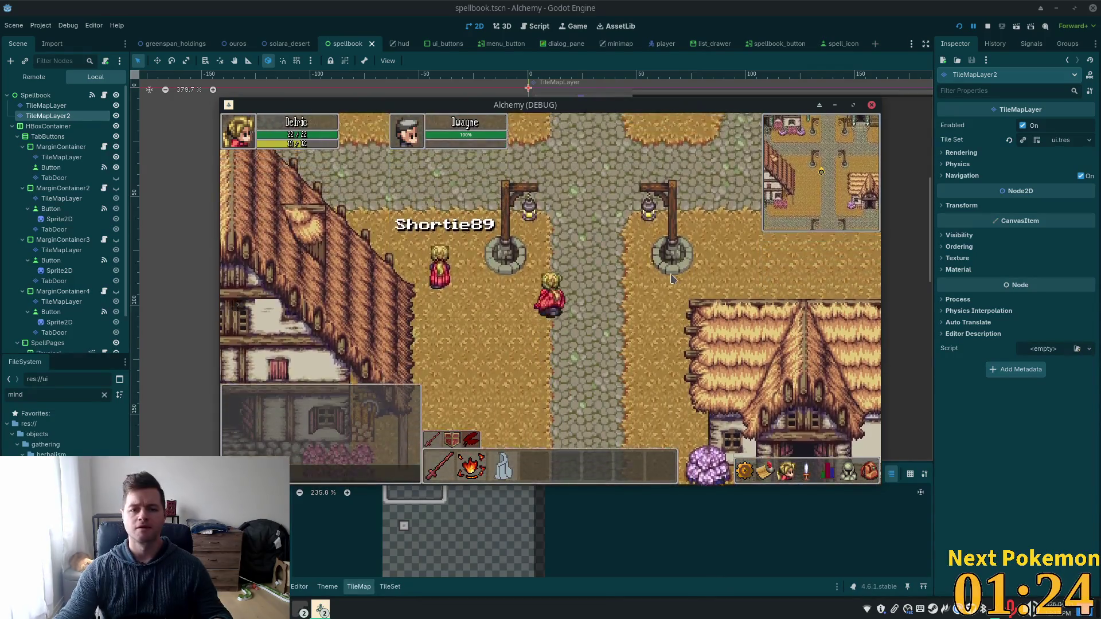
{"action": "key", "text": "Up"}
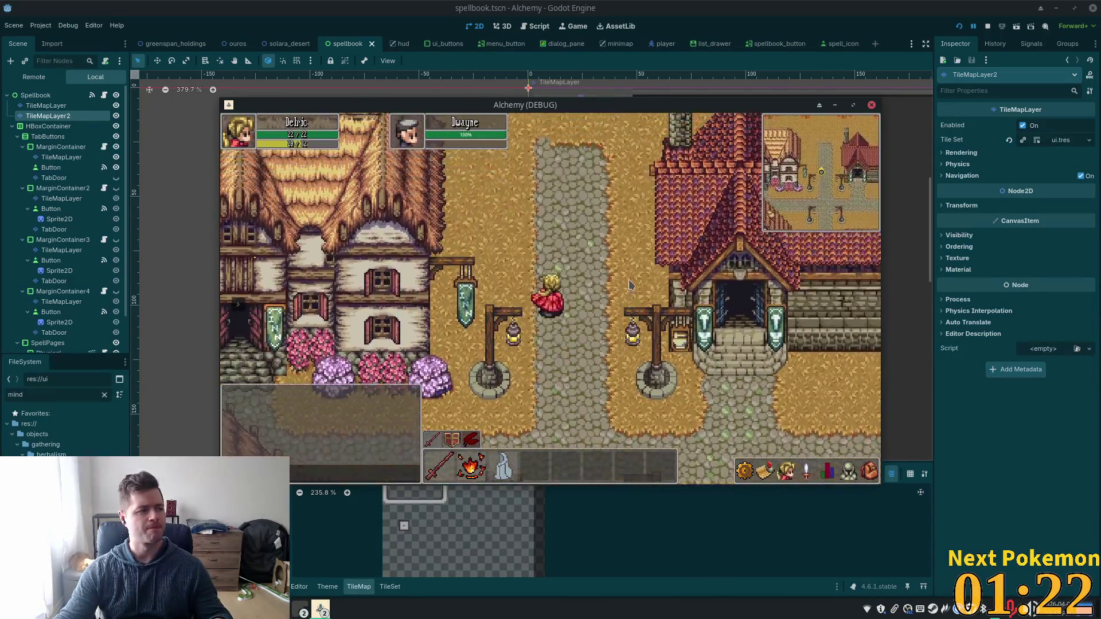
{"action": "key", "text": "Up"}
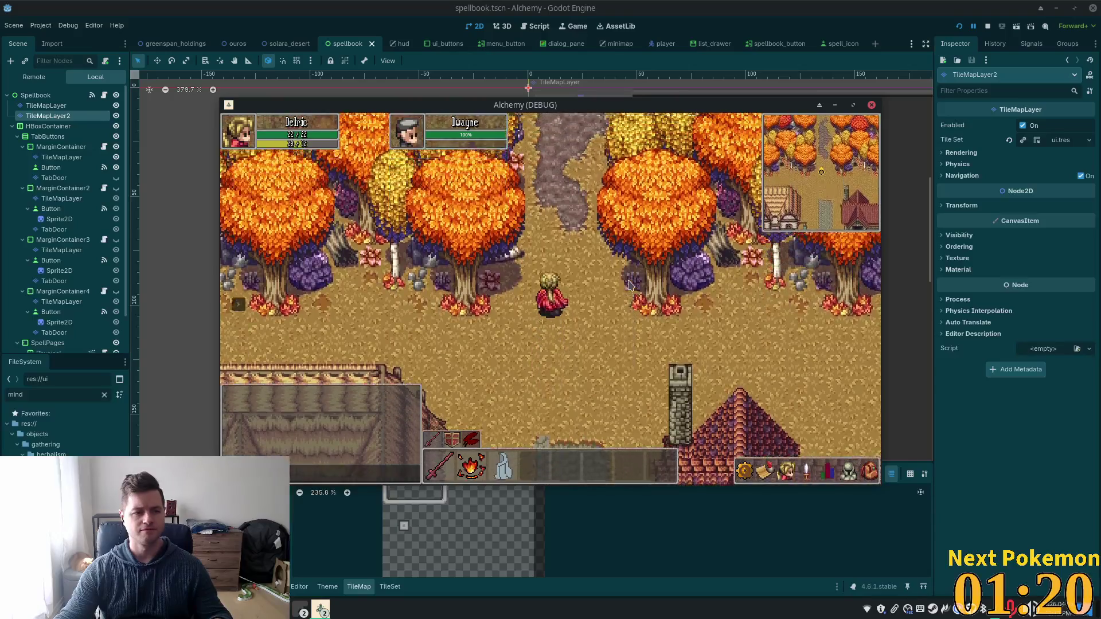
Step: Walk north, east and along the forest path to Amira's clearing and start talking with her
{"action": "key", "text": "Up"}
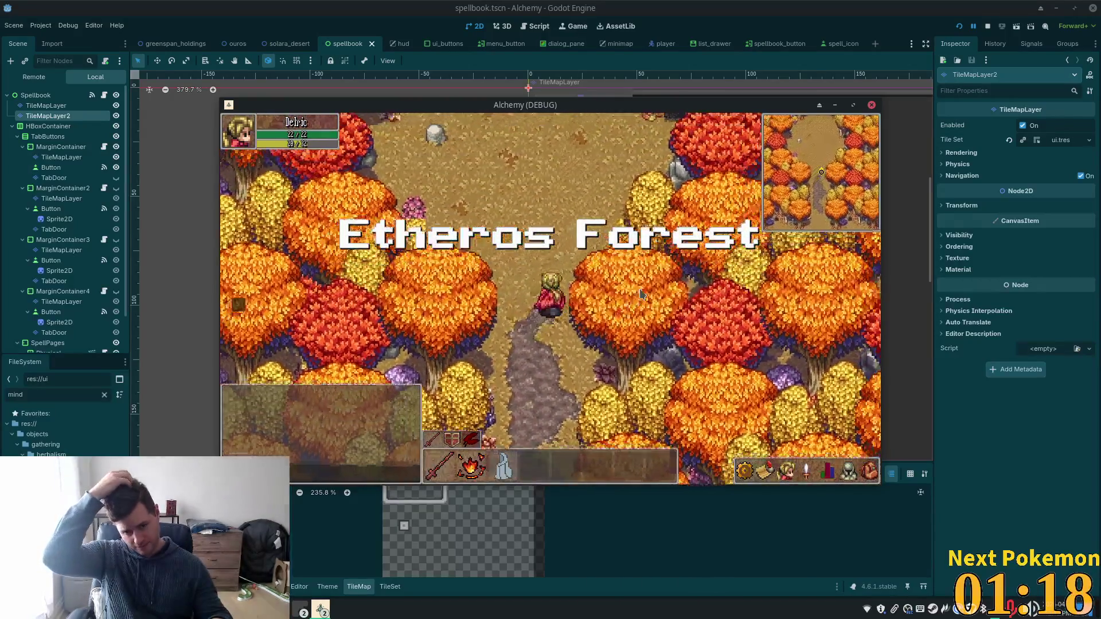
{"action": "key", "text": "Up"}
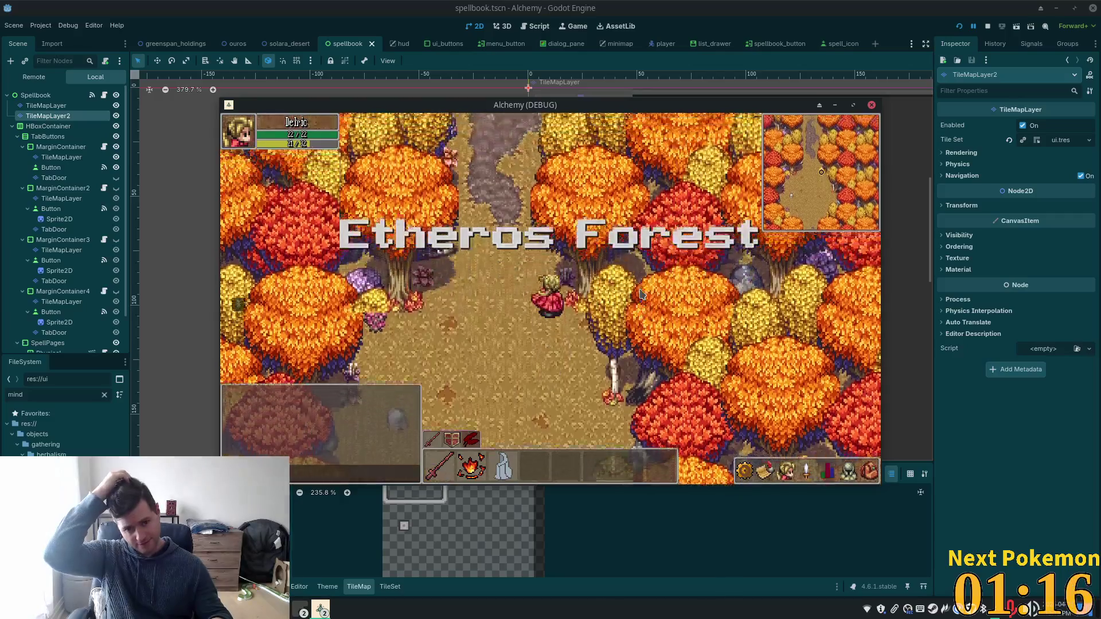
{"action": "key", "text": "Up"}
{"action": "key", "text": "Up"}
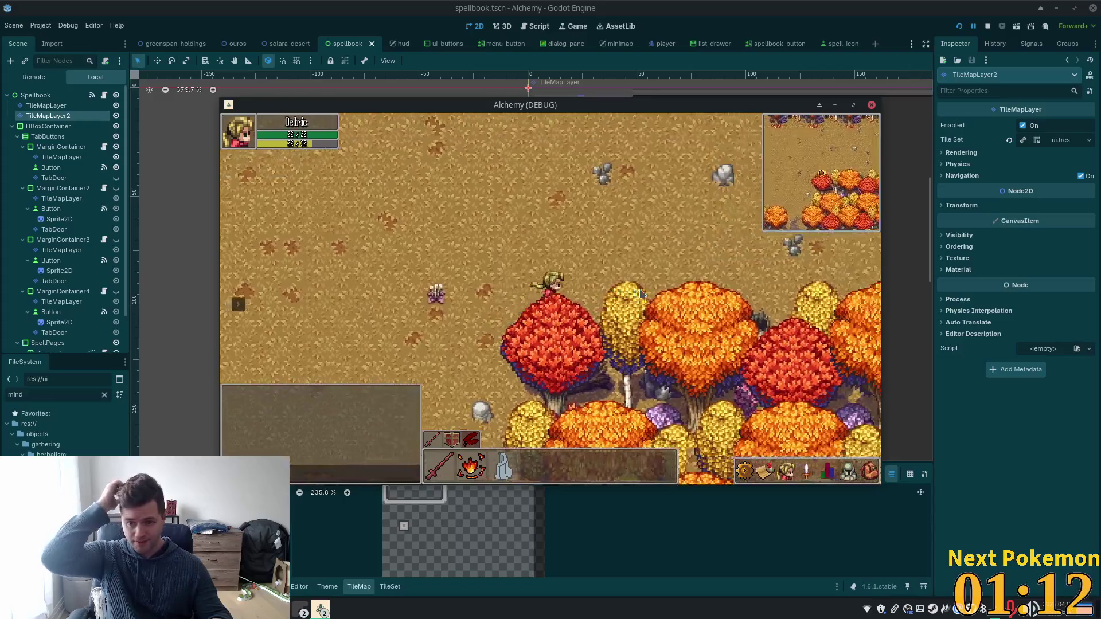
{"action": "key", "text": "Right"}
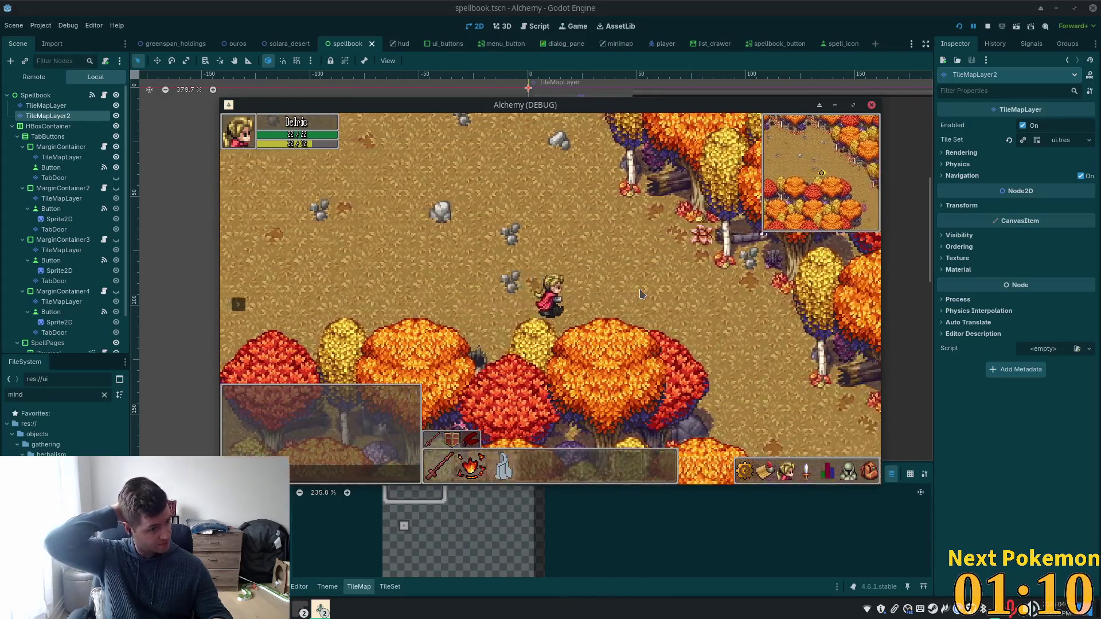
{"action": "key", "text": "Down"}
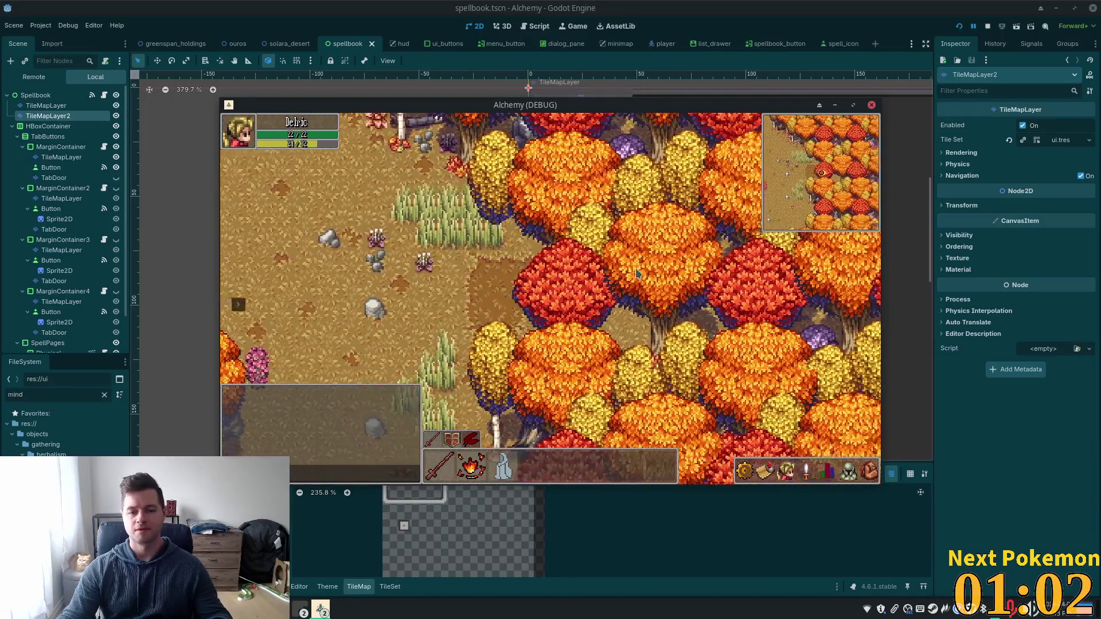
{"action": "key", "text": "Right"}
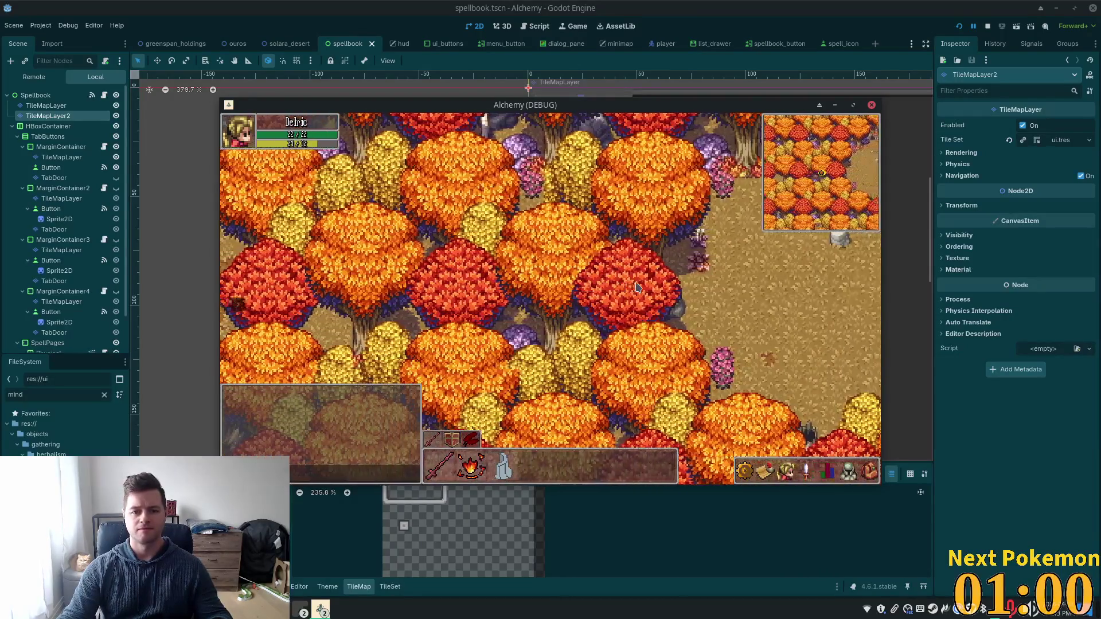
{"action": "key", "text": "Right"}
{"action": "key", "text": "Up"}
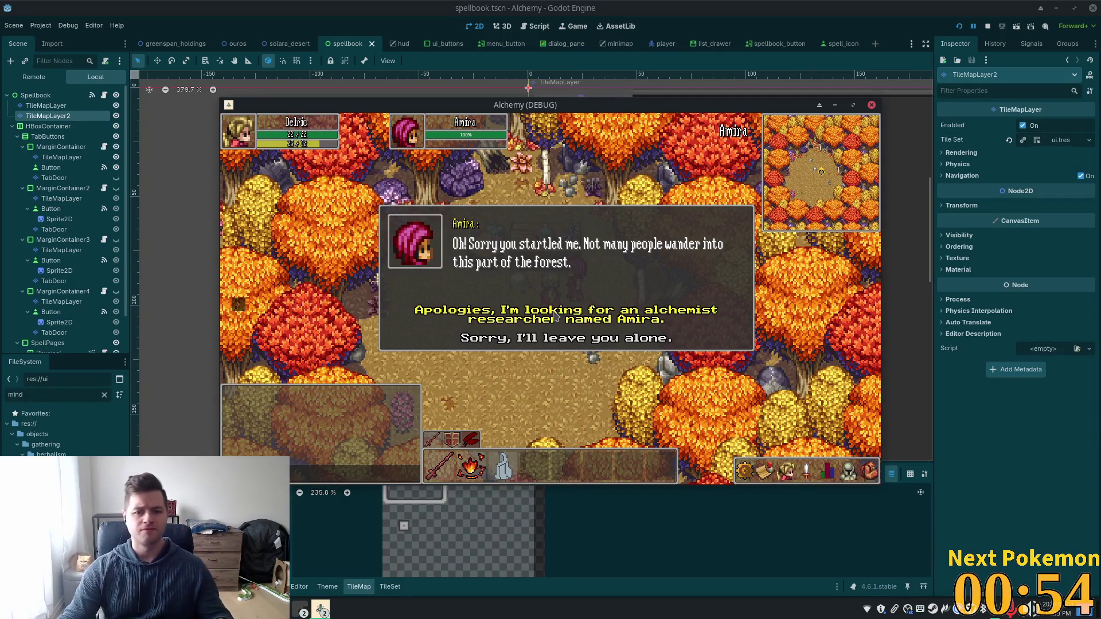
Step: Tell Amira the substance needs activating and hear her lead about texts in the caves below Ouros
{"action": "left_click", "coordinate": [556, 312]}
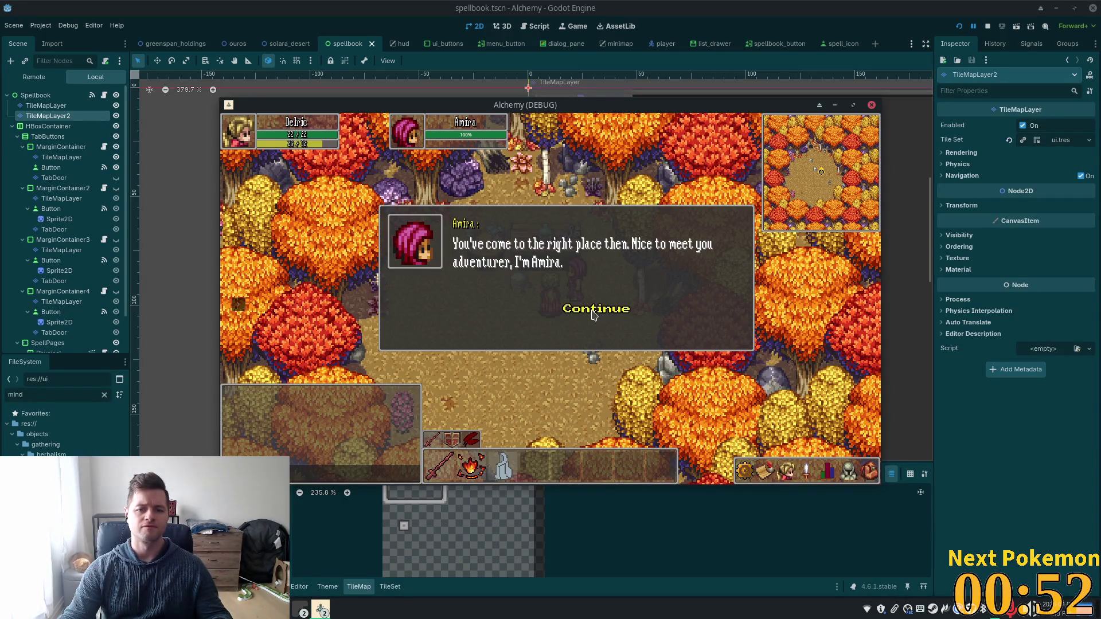
{"action": "left_click", "coordinate": [589, 313]}
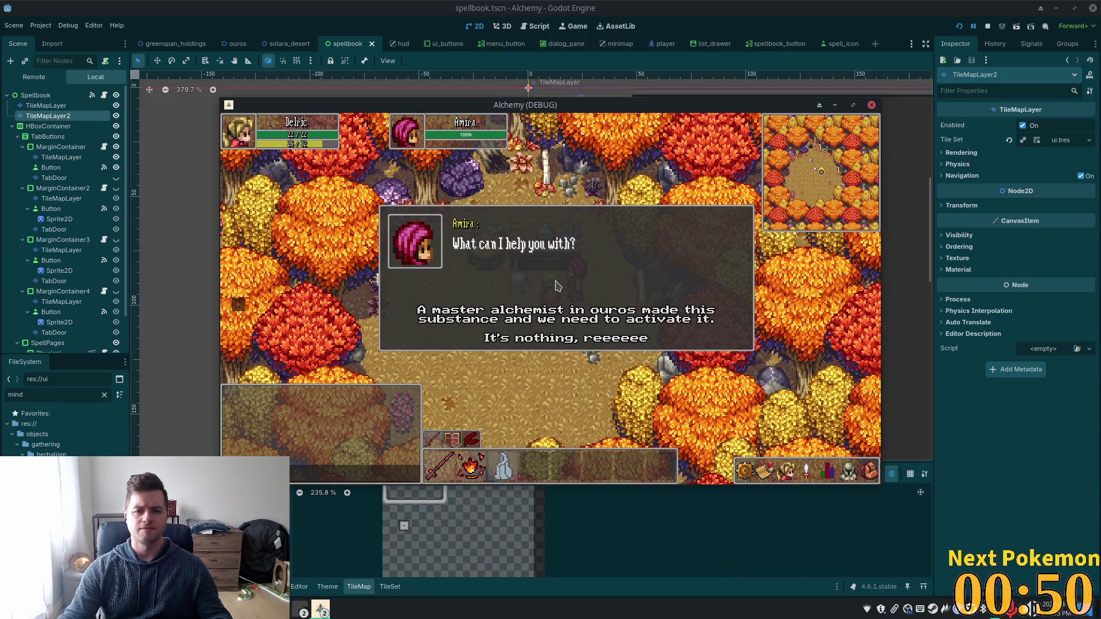
{"action": "left_click", "coordinate": [485, 316]}
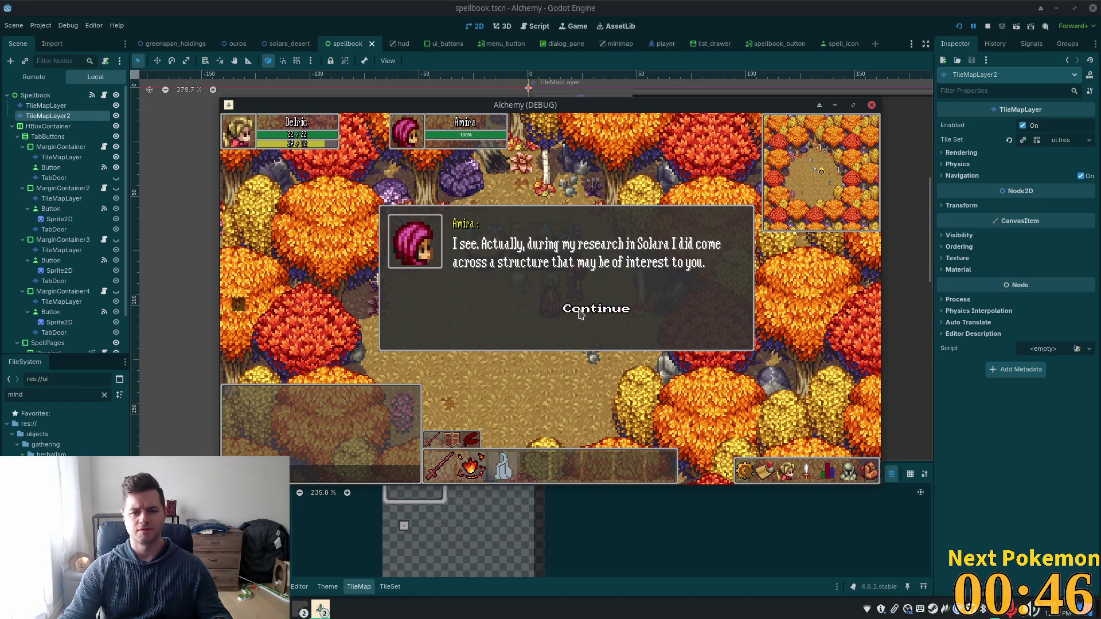
{"action": "left_click", "coordinate": [579, 313]}
{"action": "left_click", "coordinate": [582, 312]}
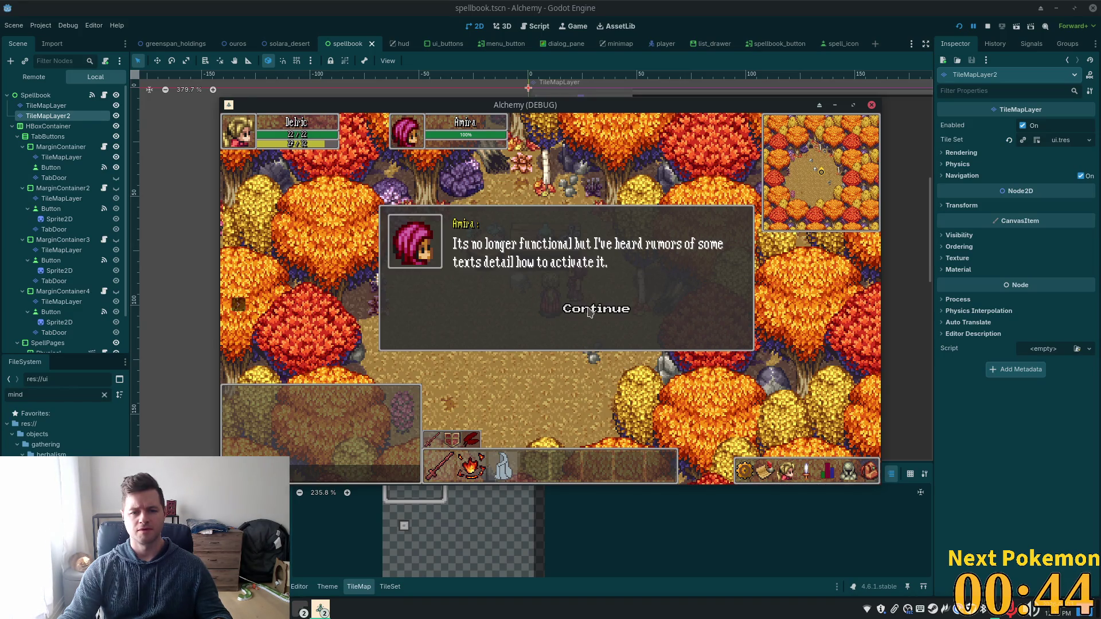
{"action": "left_click", "coordinate": [591, 317]}
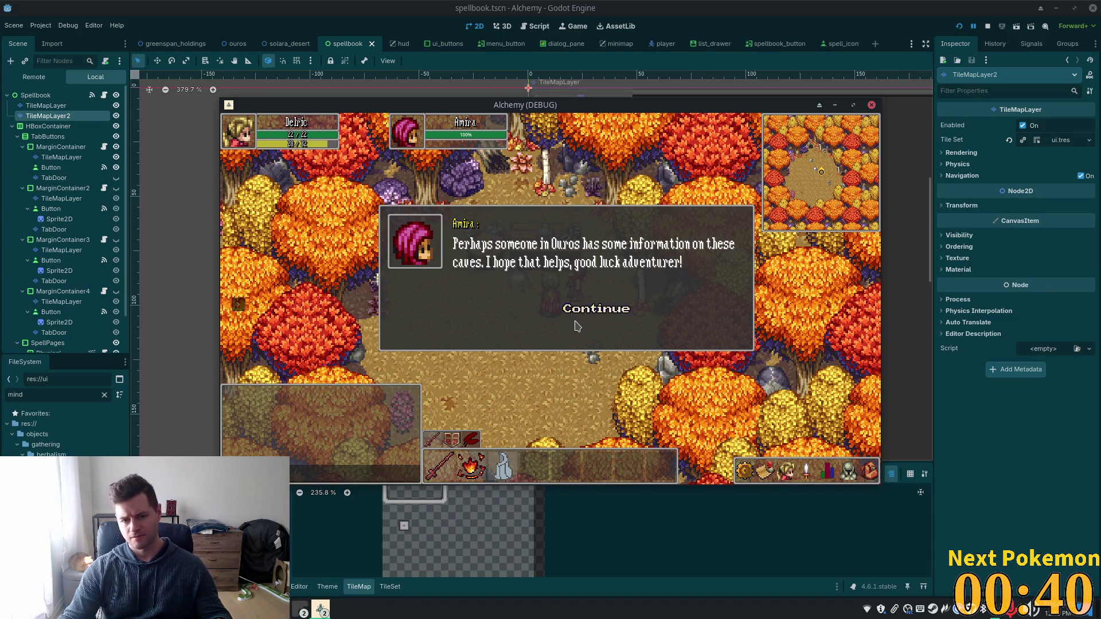
{"action": "left_click", "coordinate": [580, 316]}
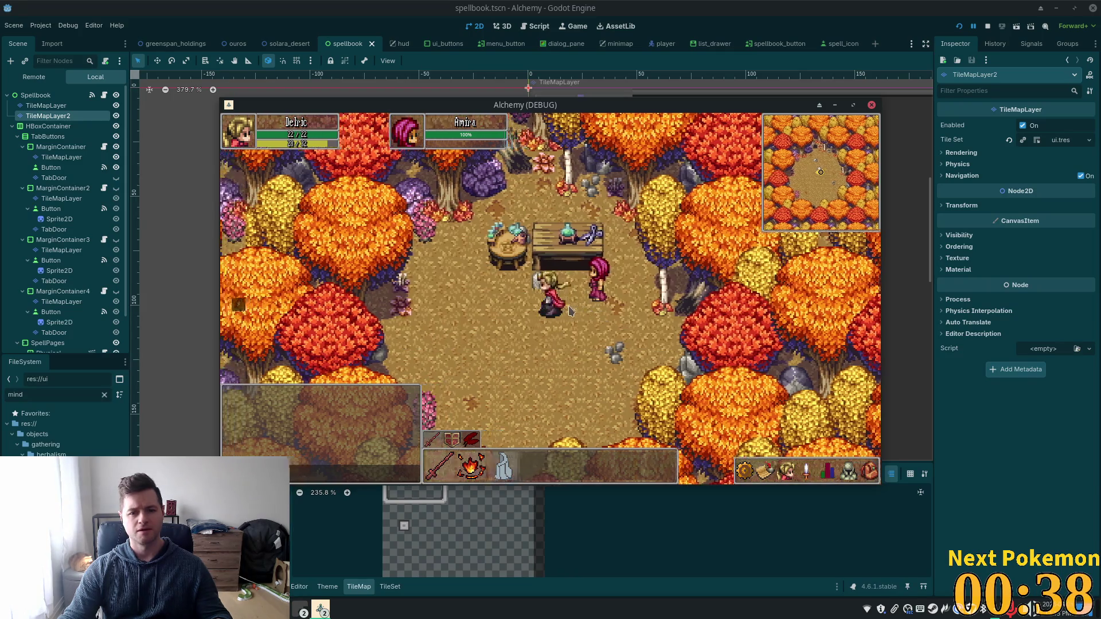
{"action": "key", "text": "Left"}
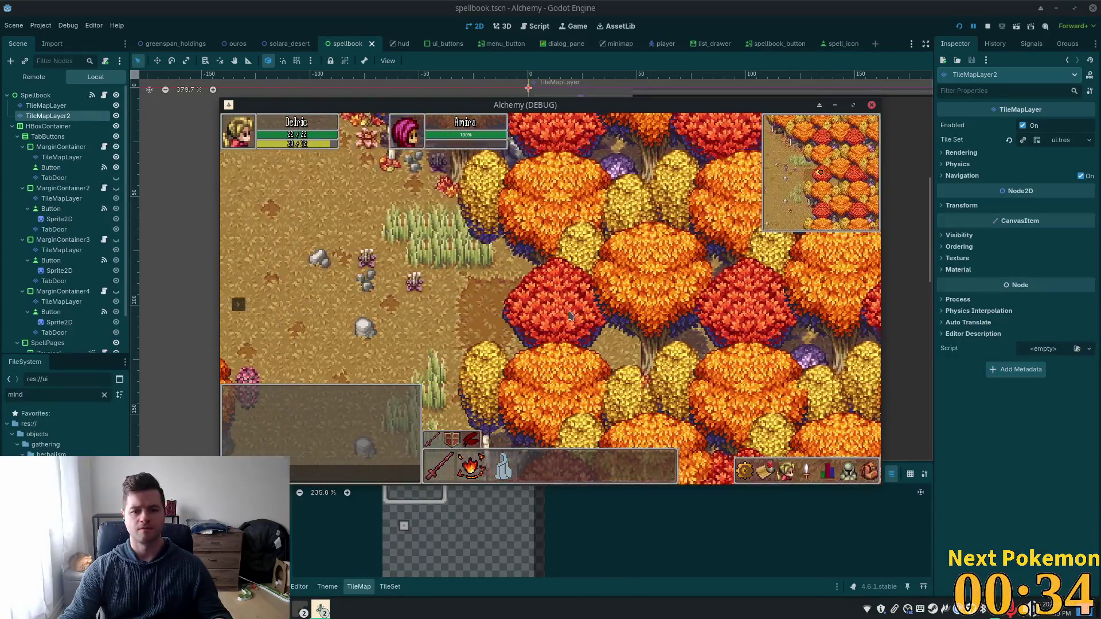
Step: Walk west across the forest clearing and south along the dirt path out of the forest
{"action": "key", "text": "Down"}
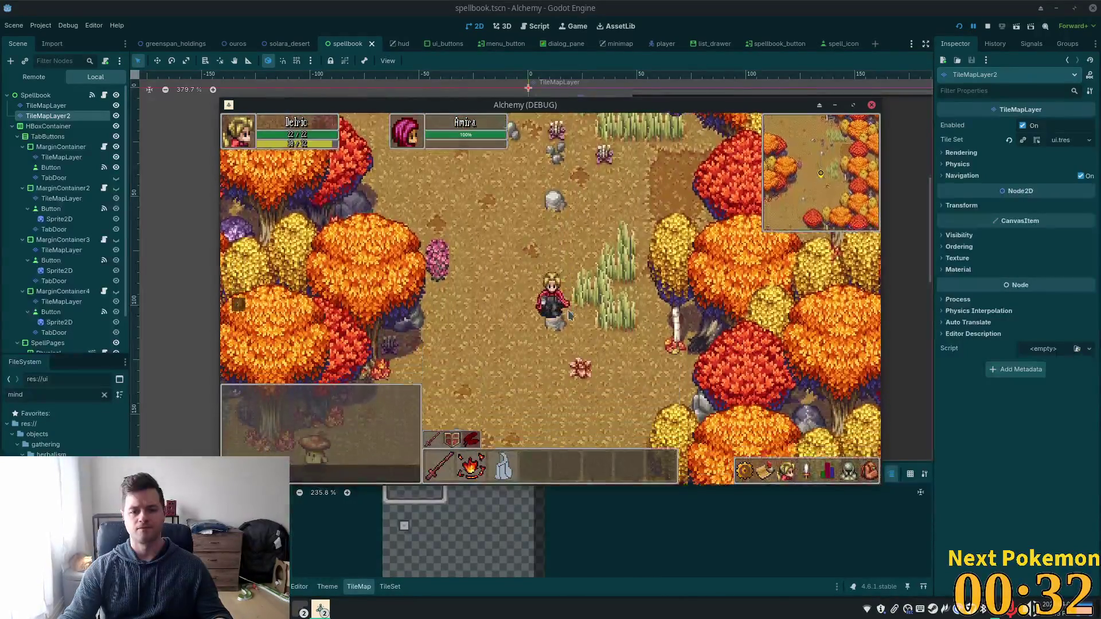
{"action": "key", "text": "Left"}
{"action": "key", "text": "Left"}
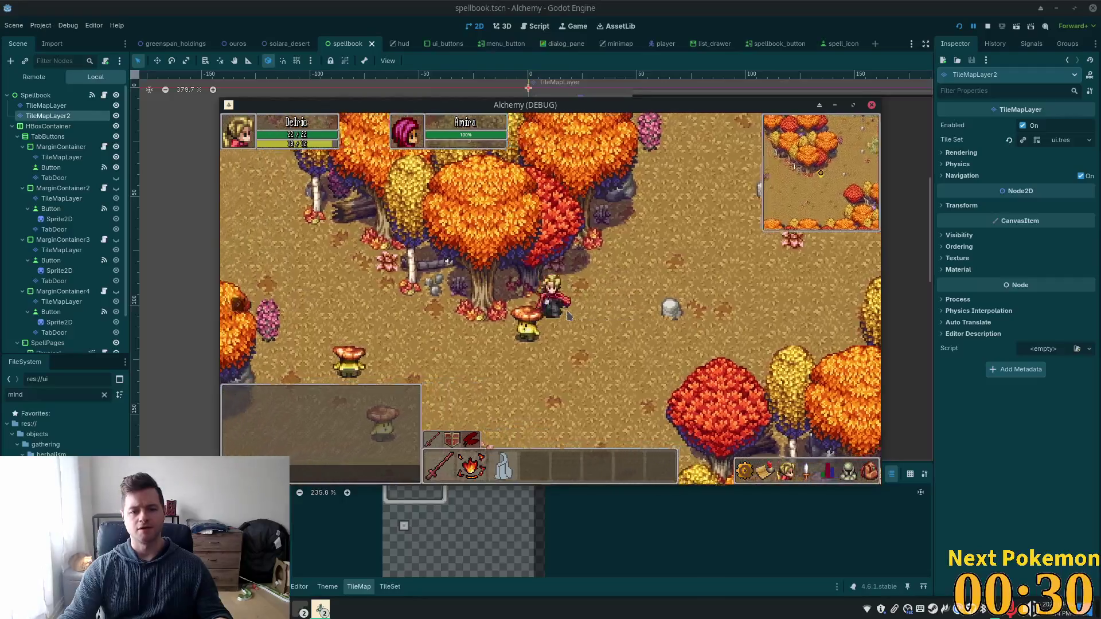
{"action": "key", "text": "Up"}
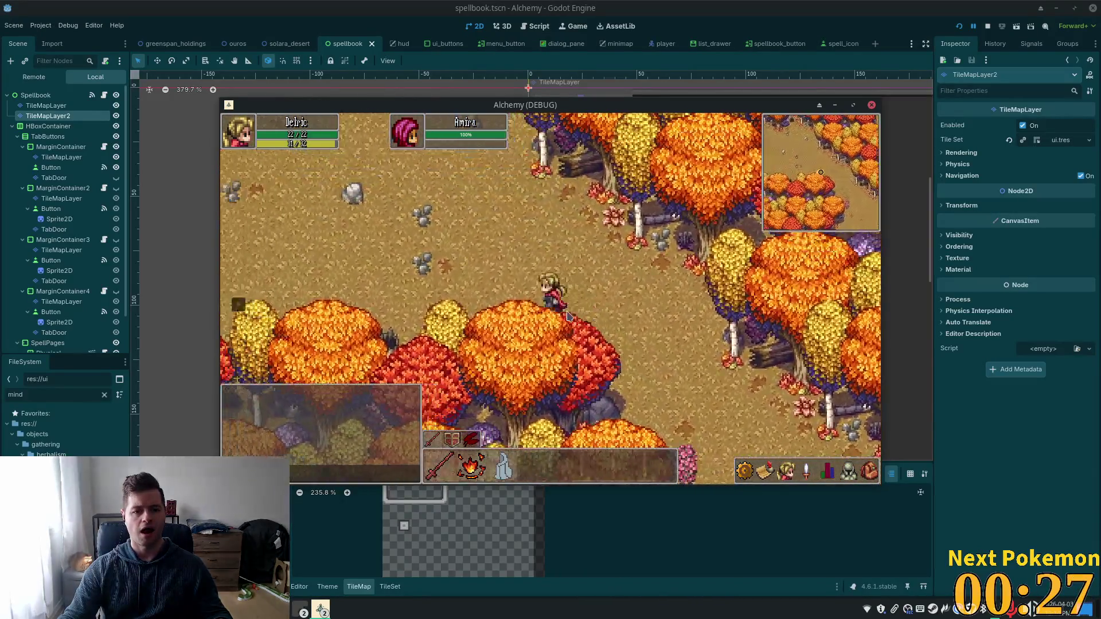
{"action": "key", "text": "Left"}
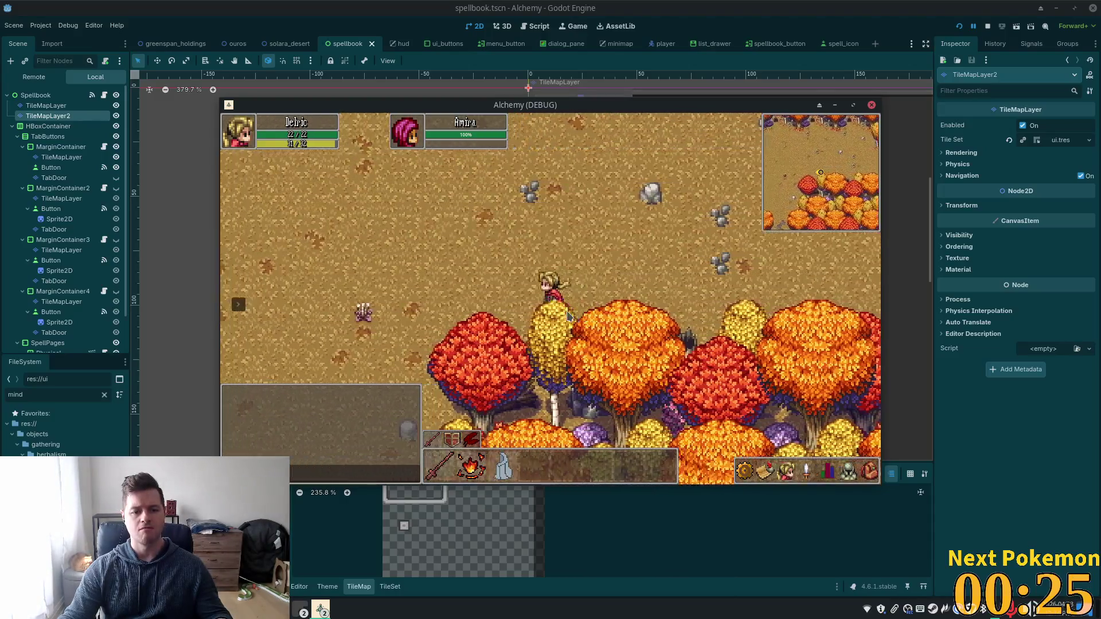
{"action": "key", "text": "Left"}
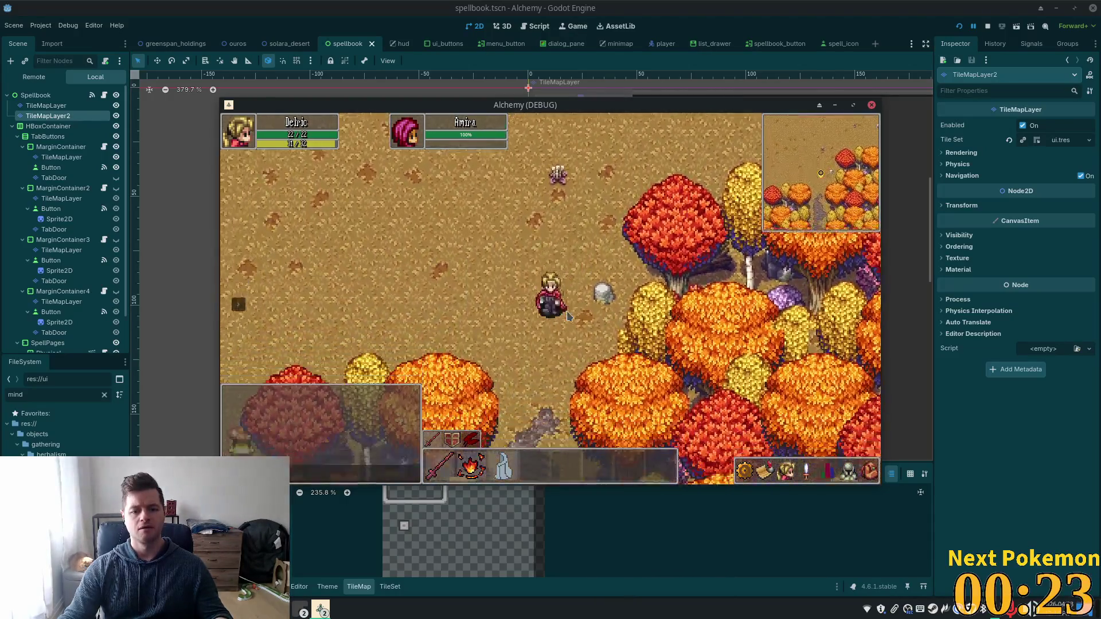
{"action": "key", "text": "Left"}
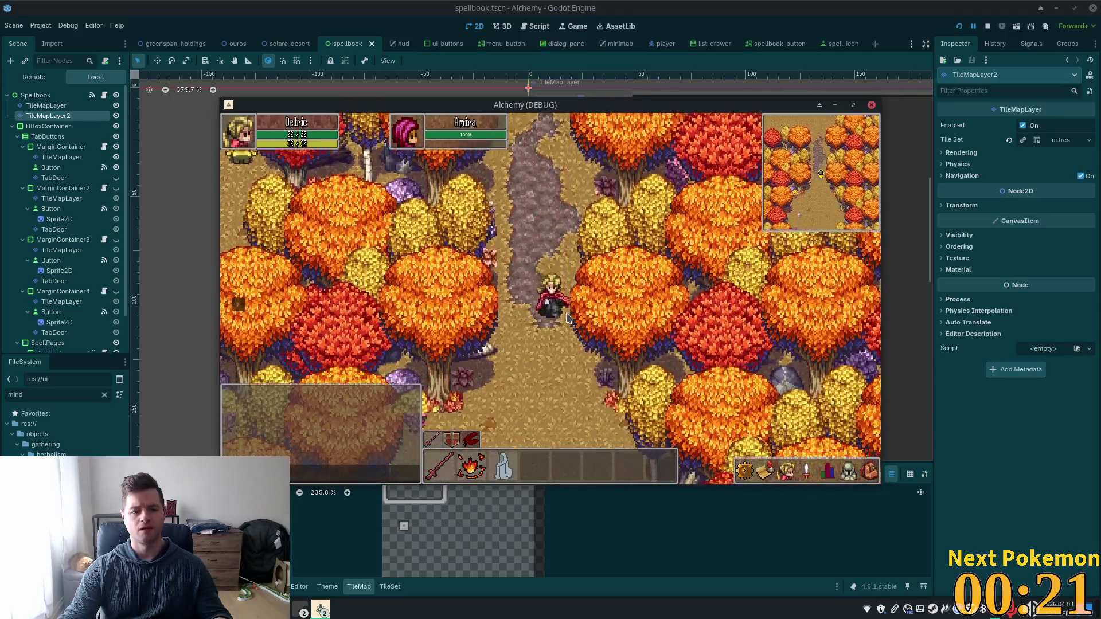
{"action": "key", "text": "Down"}
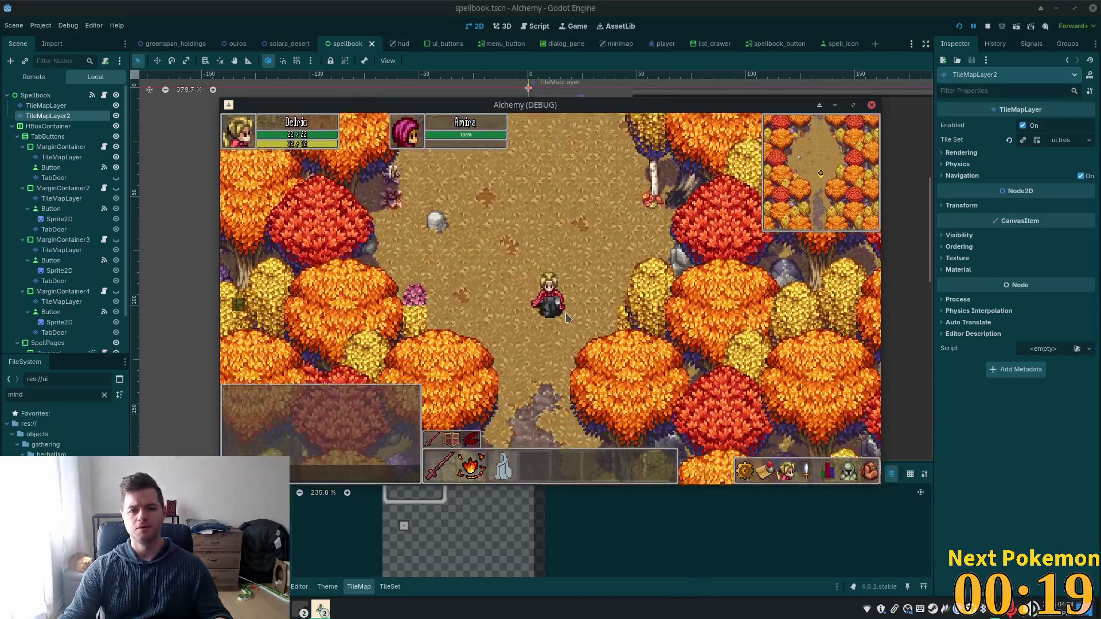
{"action": "key", "text": "Down"}
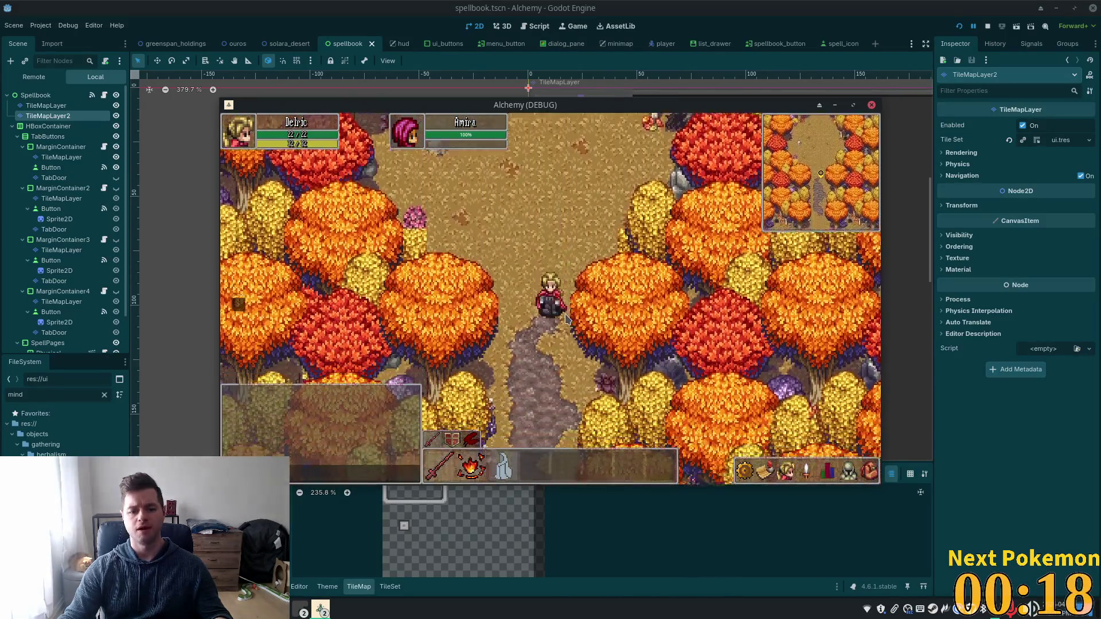
Step: Continue south through Ouros past the lamp posts to the bench and talk to the Old Man
{"action": "key", "text": "Down"}
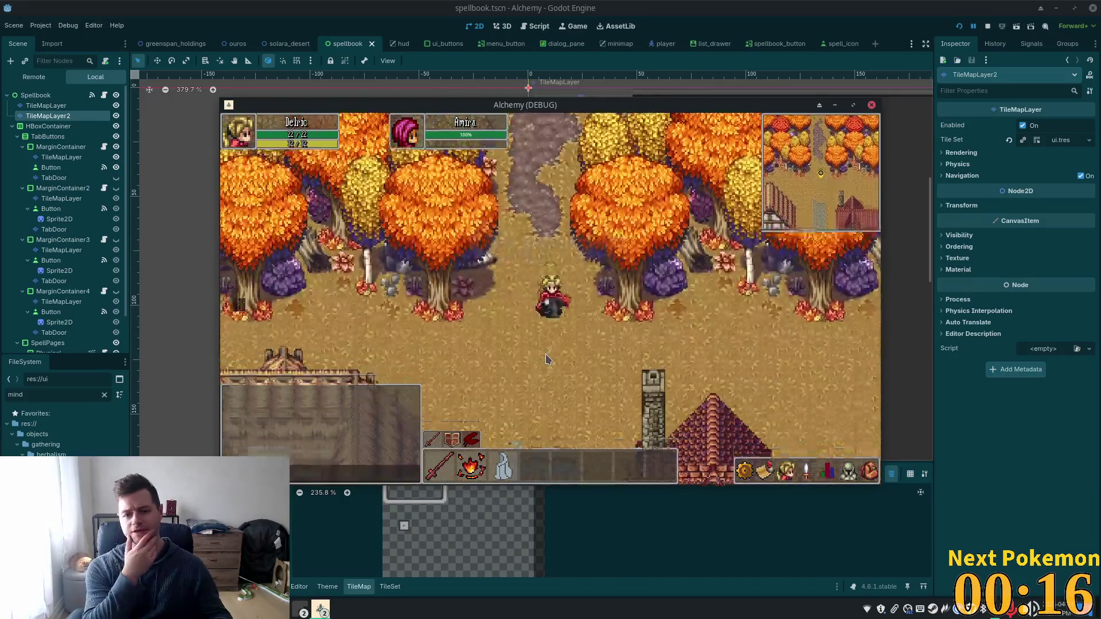
{"action": "key", "text": "Down"}
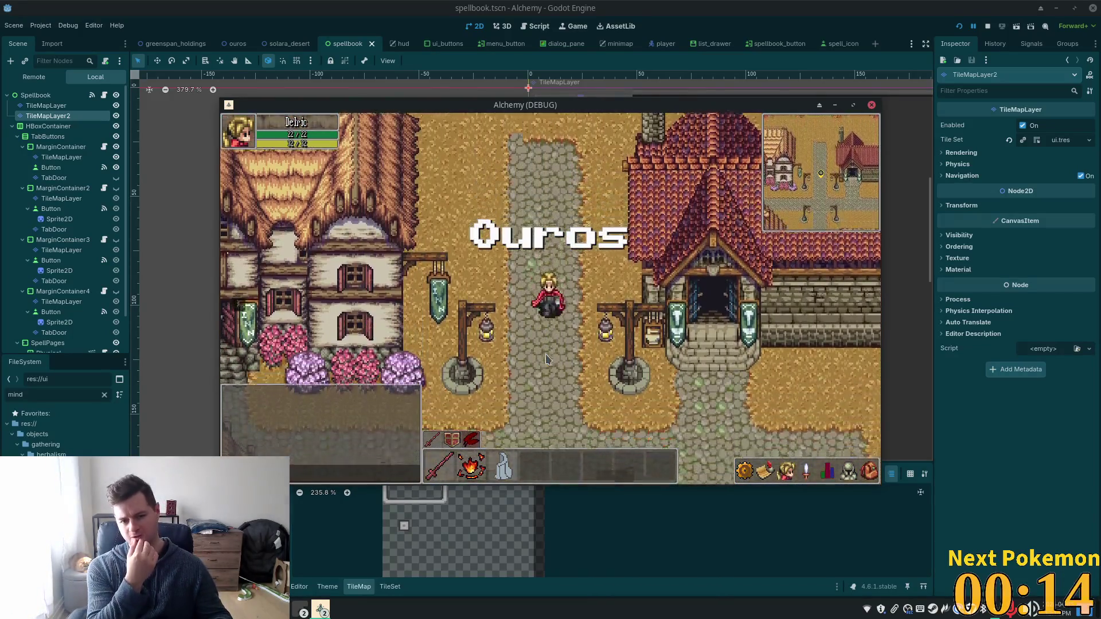
{"action": "key", "text": "Up"}
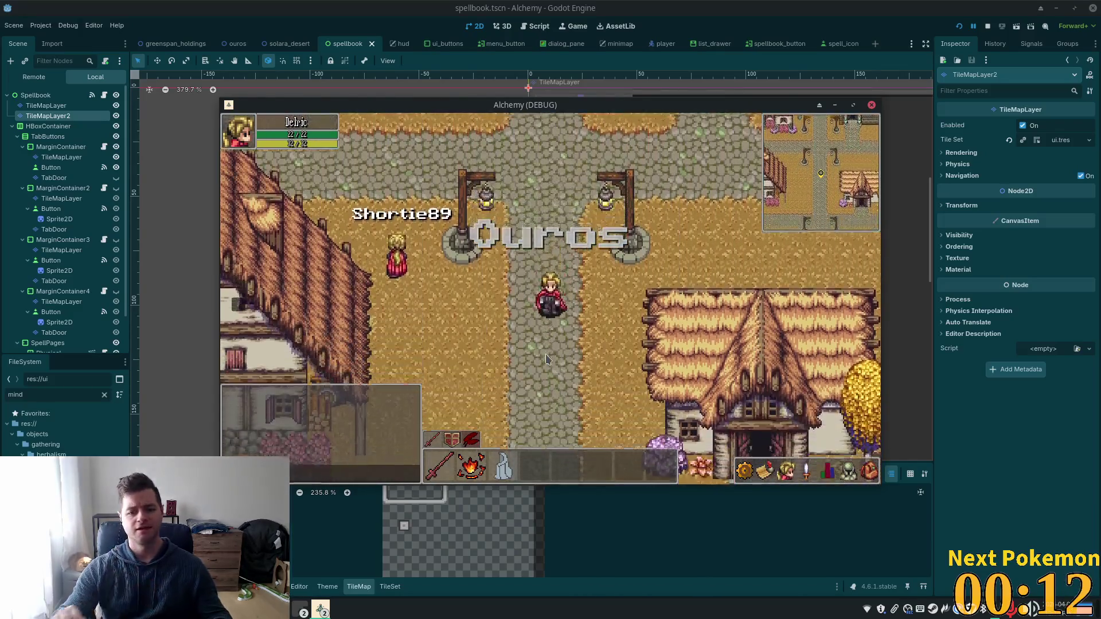
{"action": "key", "text": "Down"}
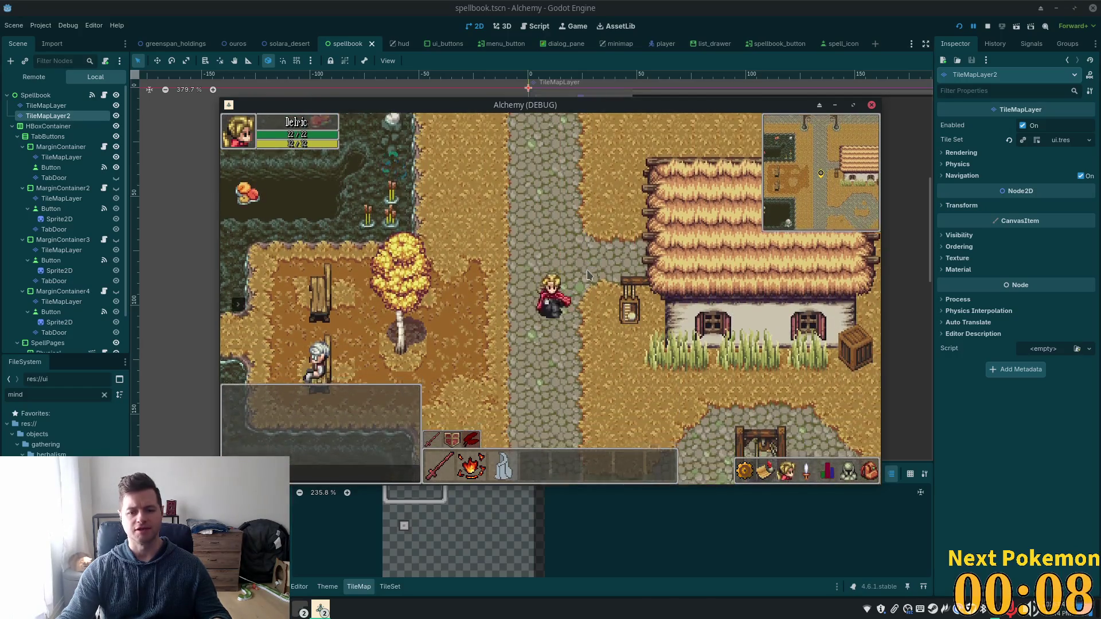
{"action": "key", "text": "Down"}
{"action": "key", "text": "Left"}
{"action": "key", "text": "Left"}
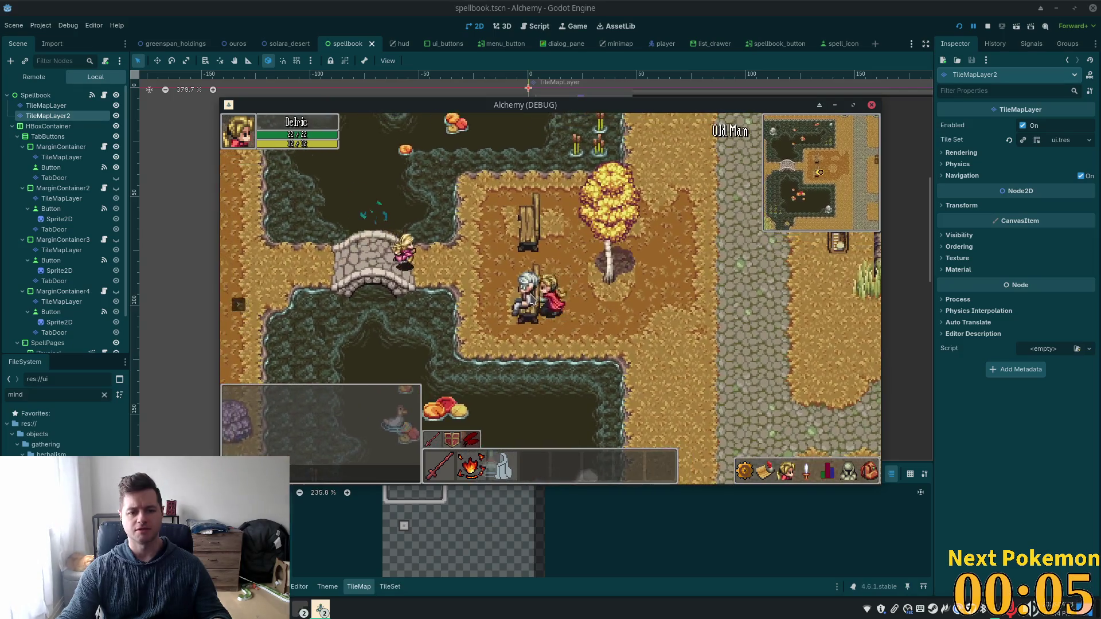
{"action": "left_click", "coordinate": [531, 297]}
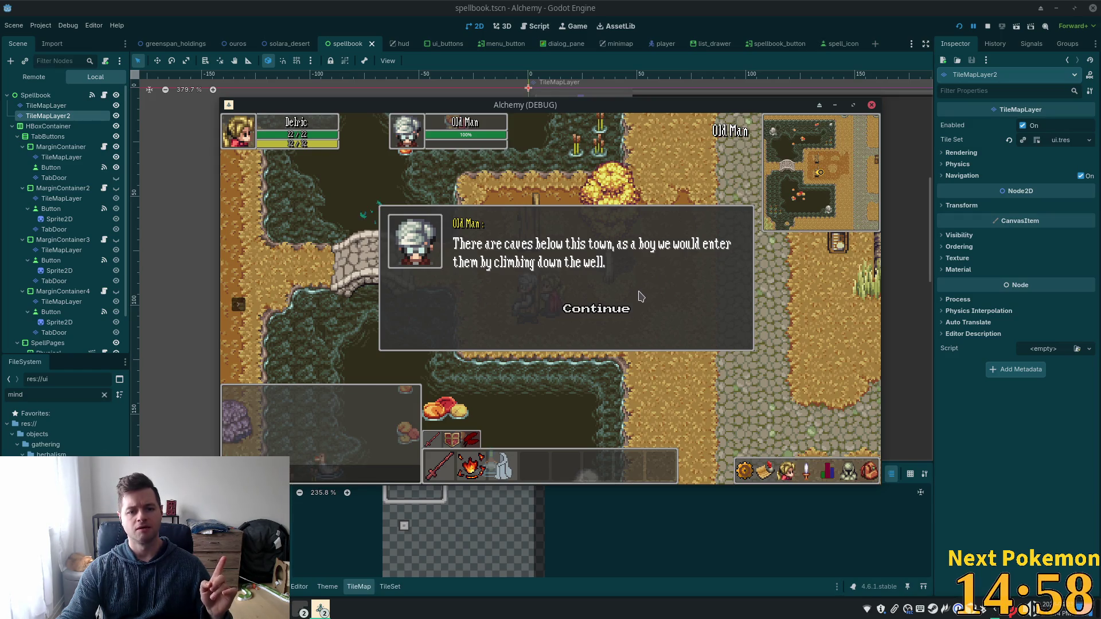
Step: Read the Old Man's warning about the cave creatures, end the conversation, and head toward the well
{"action": "left_click", "coordinate": [626, 315]}
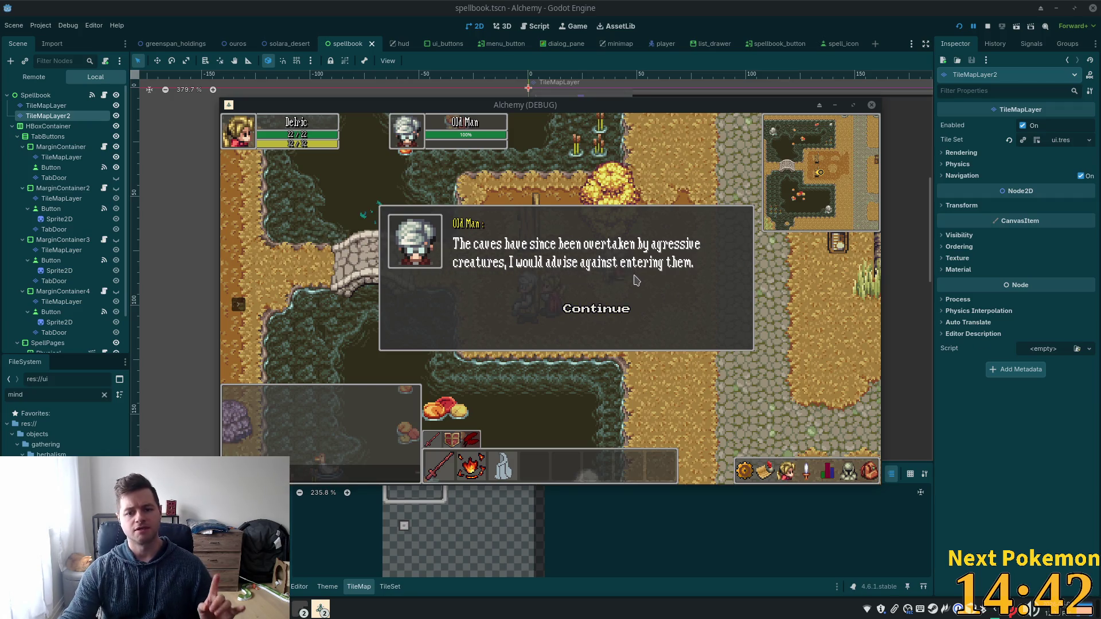
{"action": "left_click", "coordinate": [601, 330]}
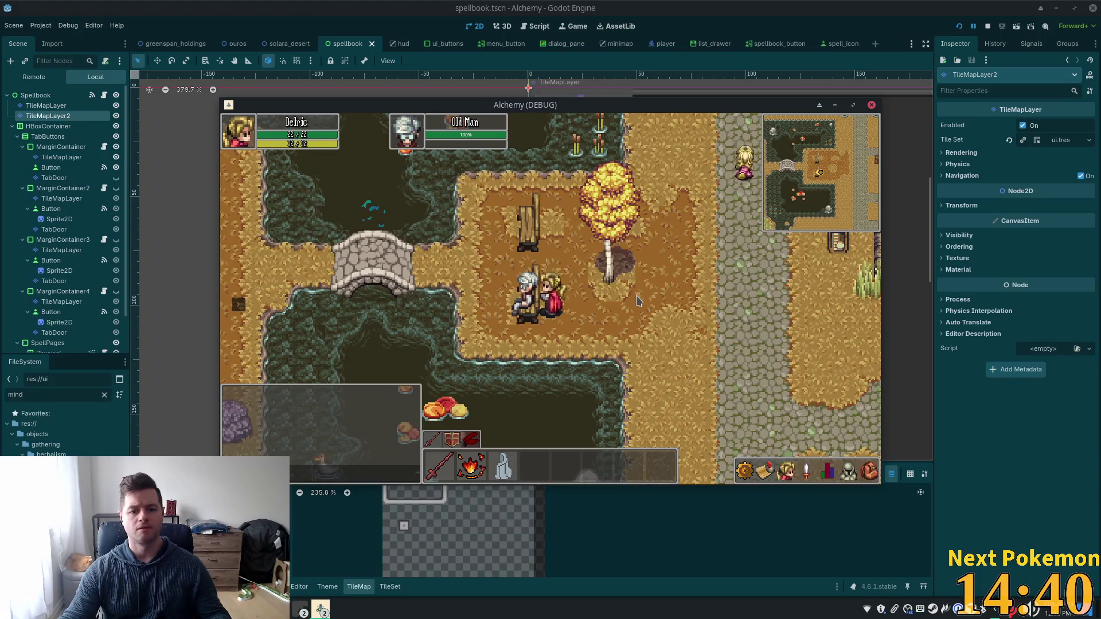
{"action": "key", "text": "Right"}
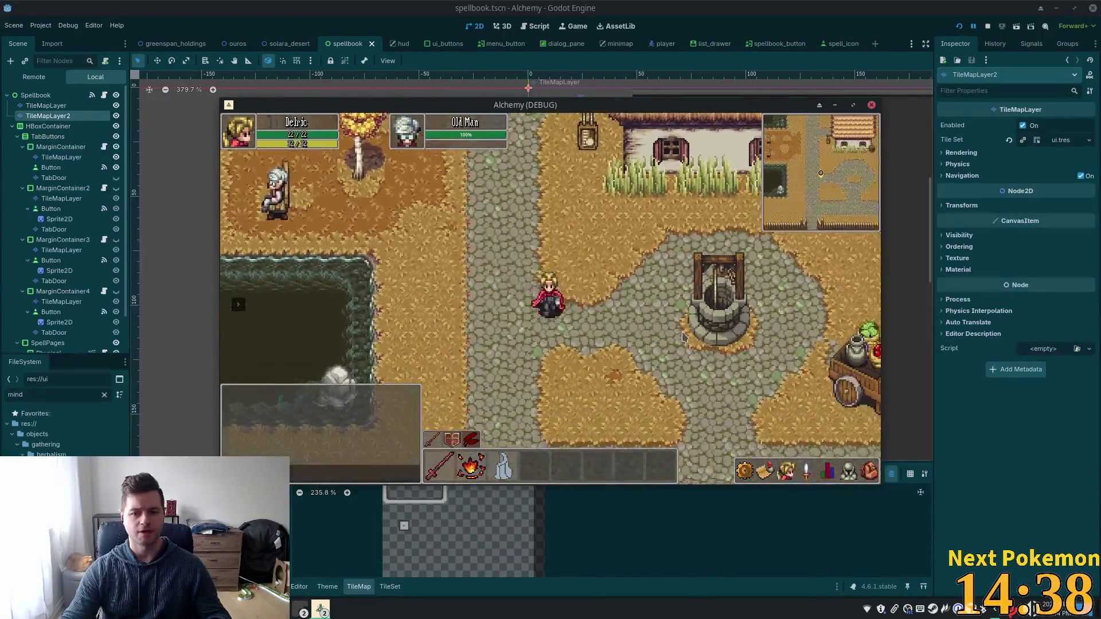
Step: Climb down the town well and cross Ouros Well north into Ouros Caves
{"action": "key", "text": "Right"}
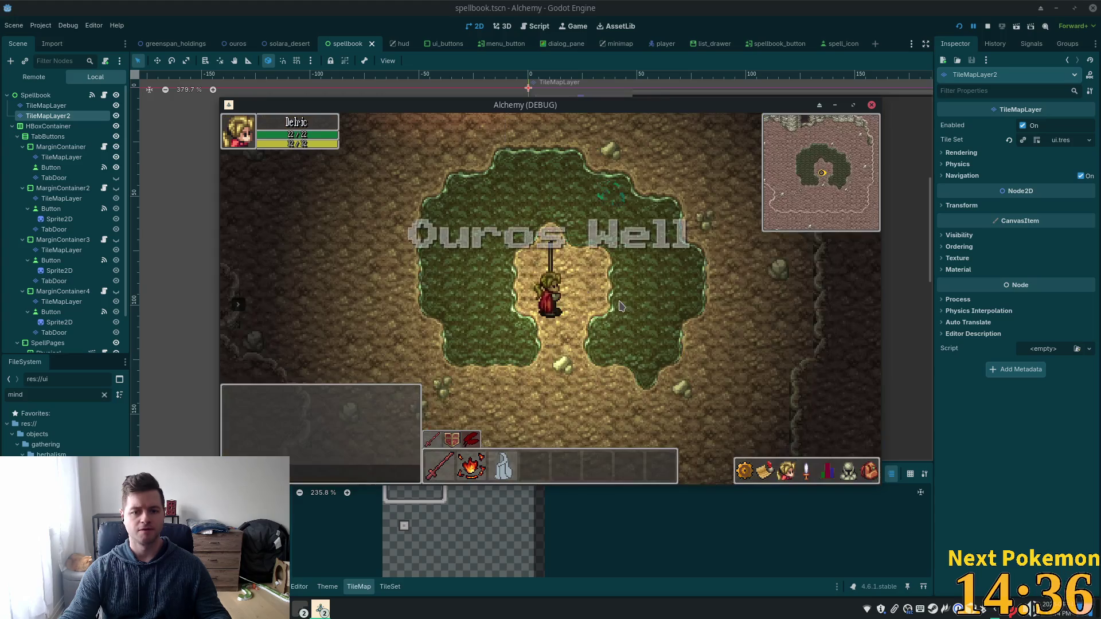
{"action": "key", "text": "Left"}
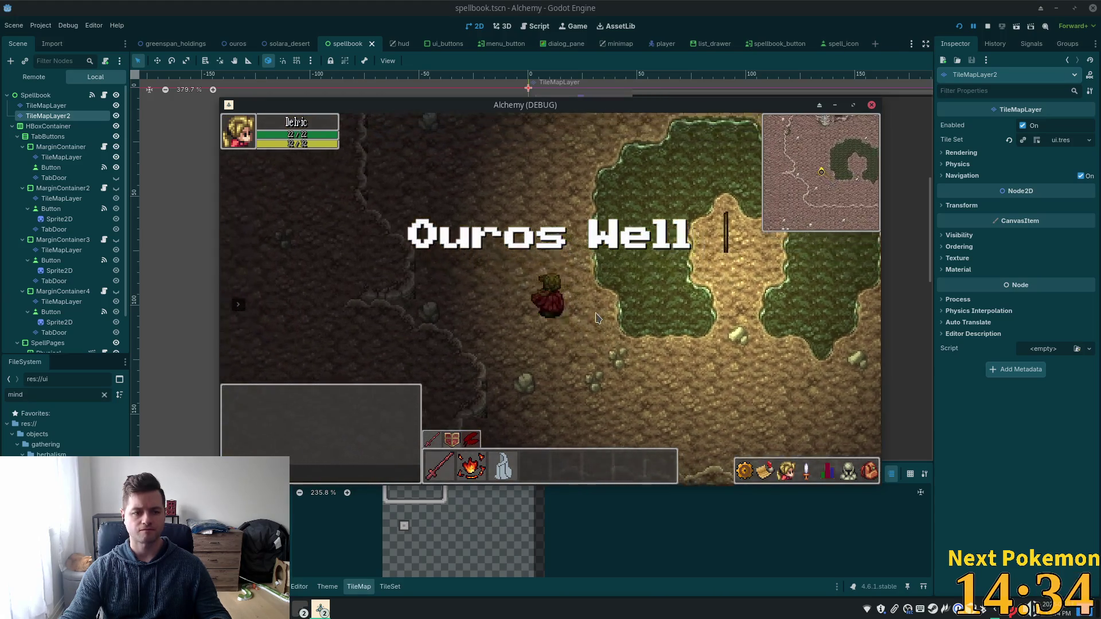
{"action": "key", "text": "Up"}
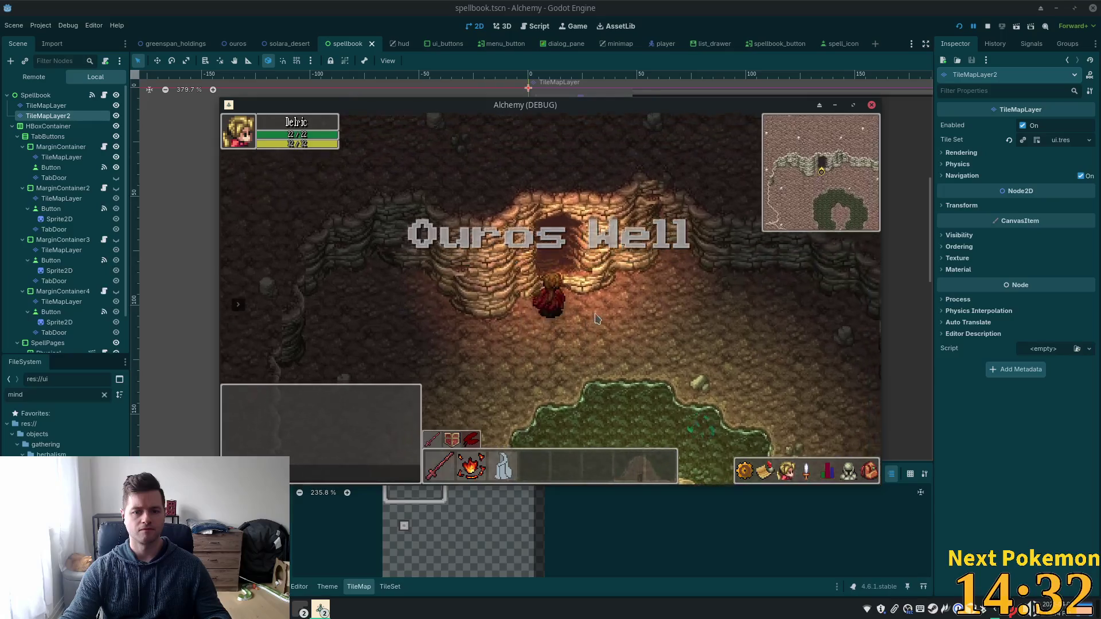
{"action": "key", "text": "Up"}
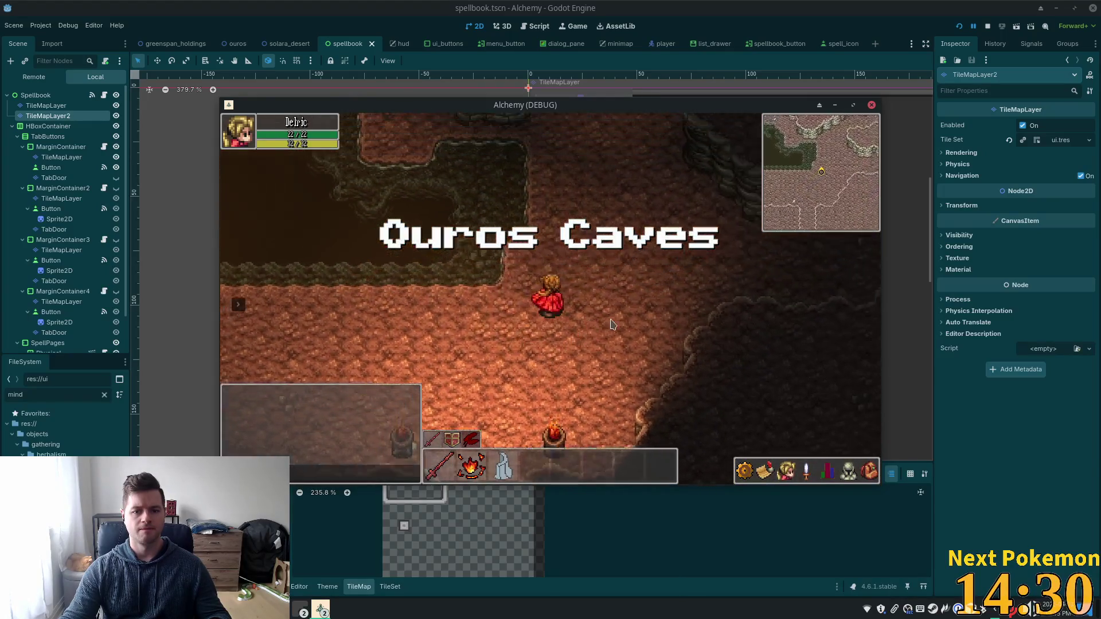
{"action": "key", "text": "Up"}
Step: Wind north and east through Ouros Caves to the cavern with the cows
{"action": "key", "text": "Right"}
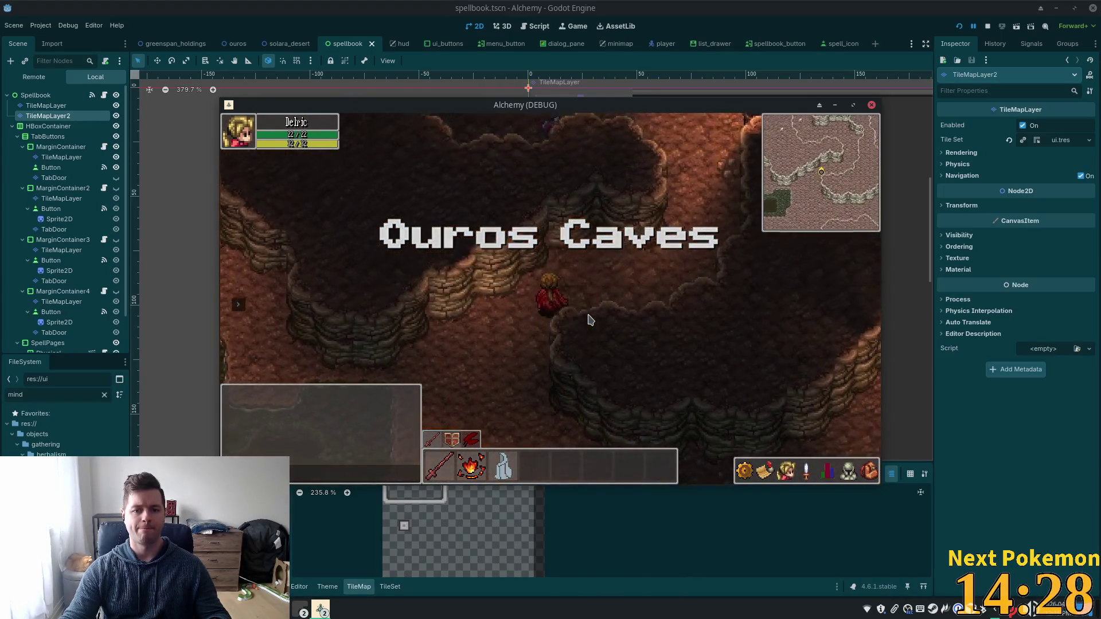
{"action": "key", "text": "Down"}
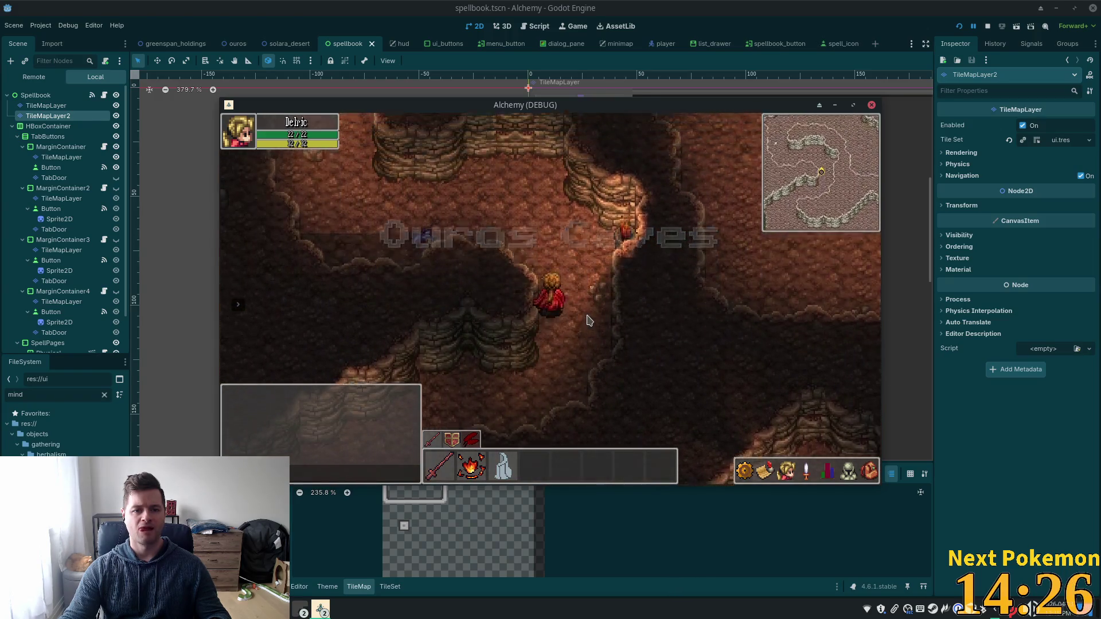
{"action": "key", "text": "Left"}
{"action": "key", "text": "Up"}
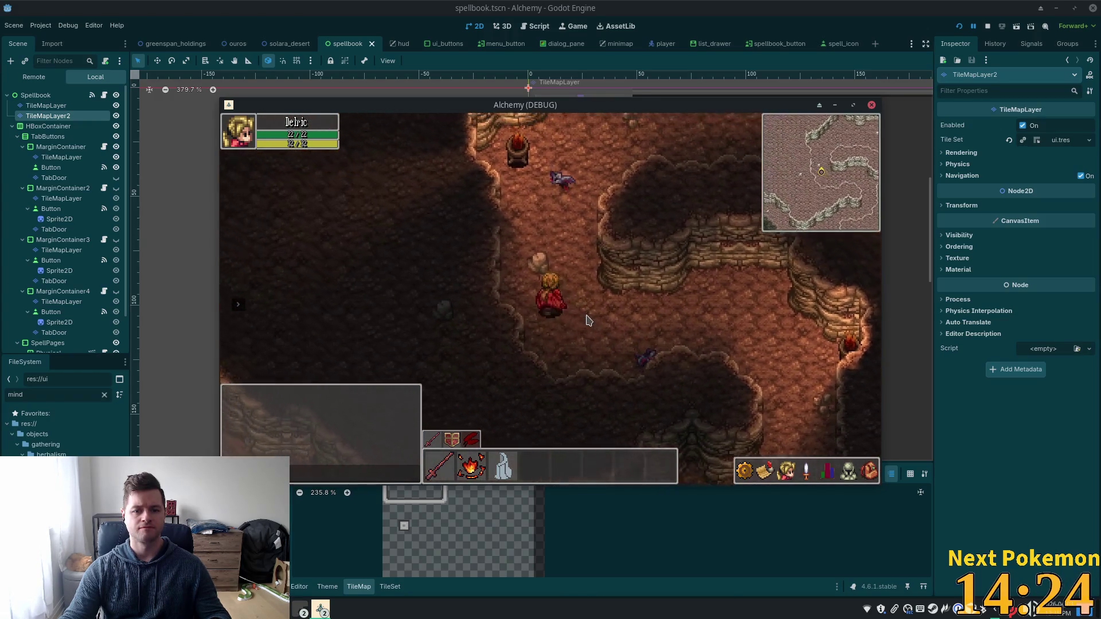
{"action": "key", "text": "Up"}
{"action": "key", "text": "Right"}
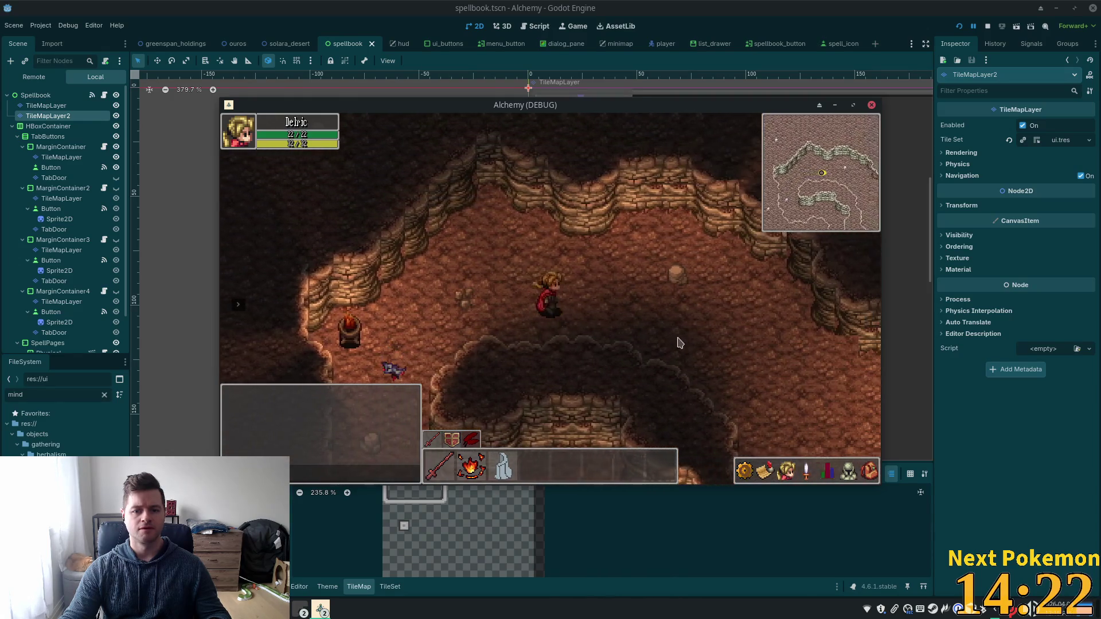
{"action": "key", "text": "Down"}
{"action": "key", "text": "Right"}
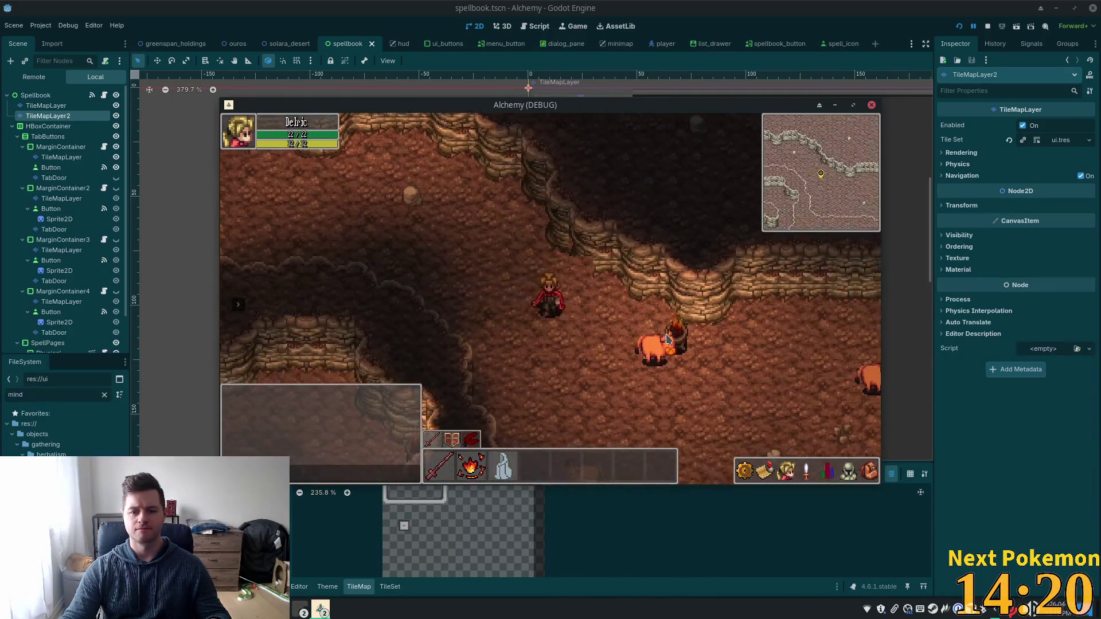
{"action": "key", "text": "Down"}
{"action": "key", "text": "Right"}
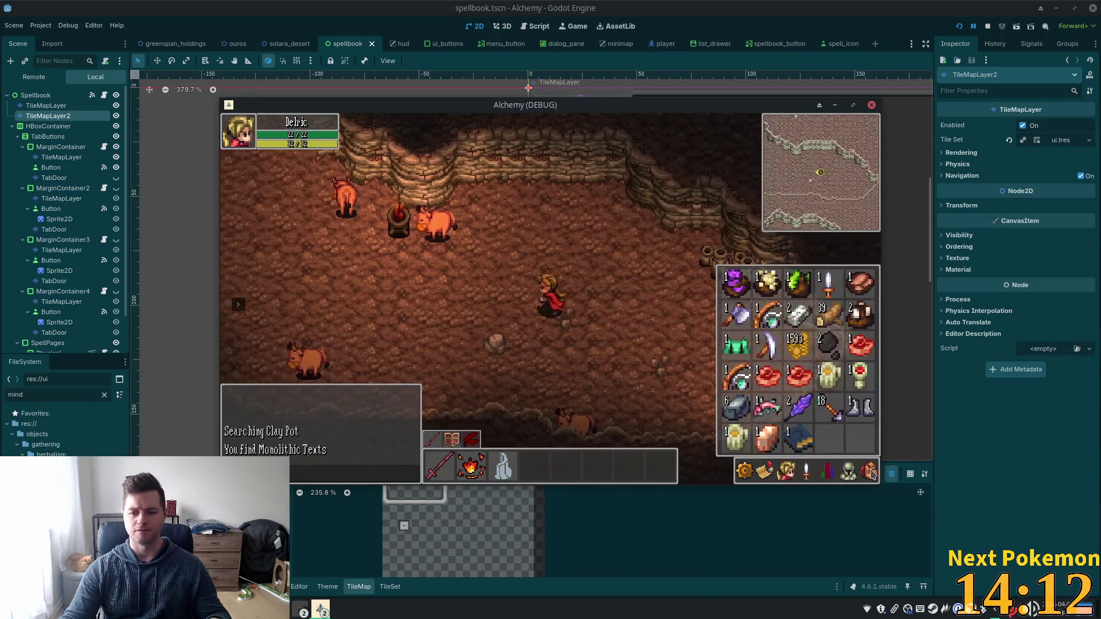
Step: Walk the hero up, left, down and right, deeper into the cave
{"action": "key", "text": "Up"}
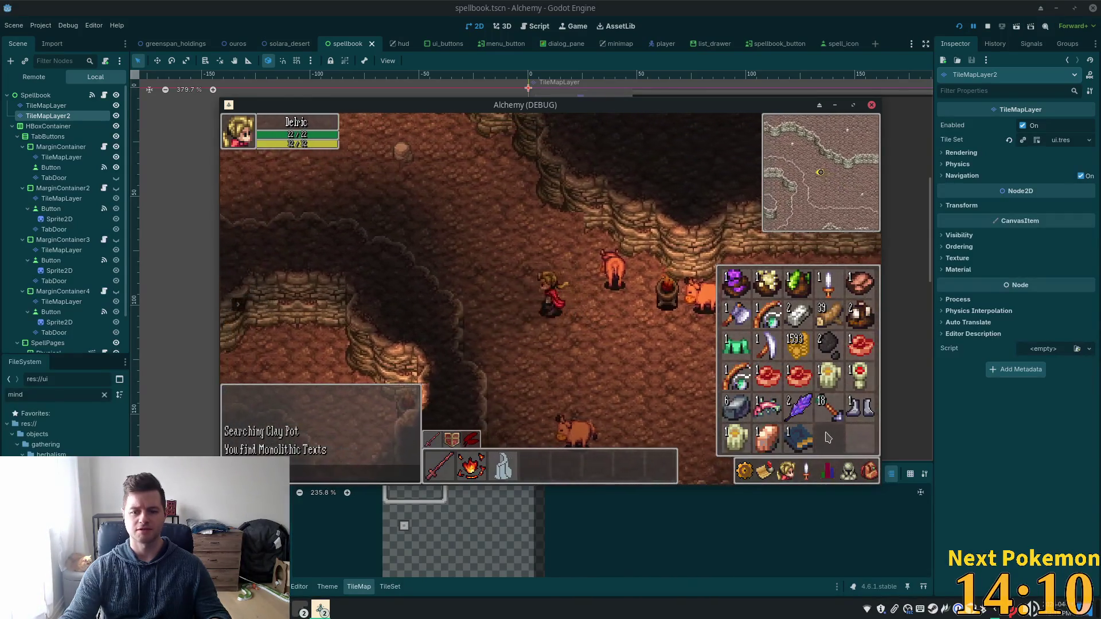
{"action": "key", "text": "Up"}
{"action": "key", "text": "Left"}
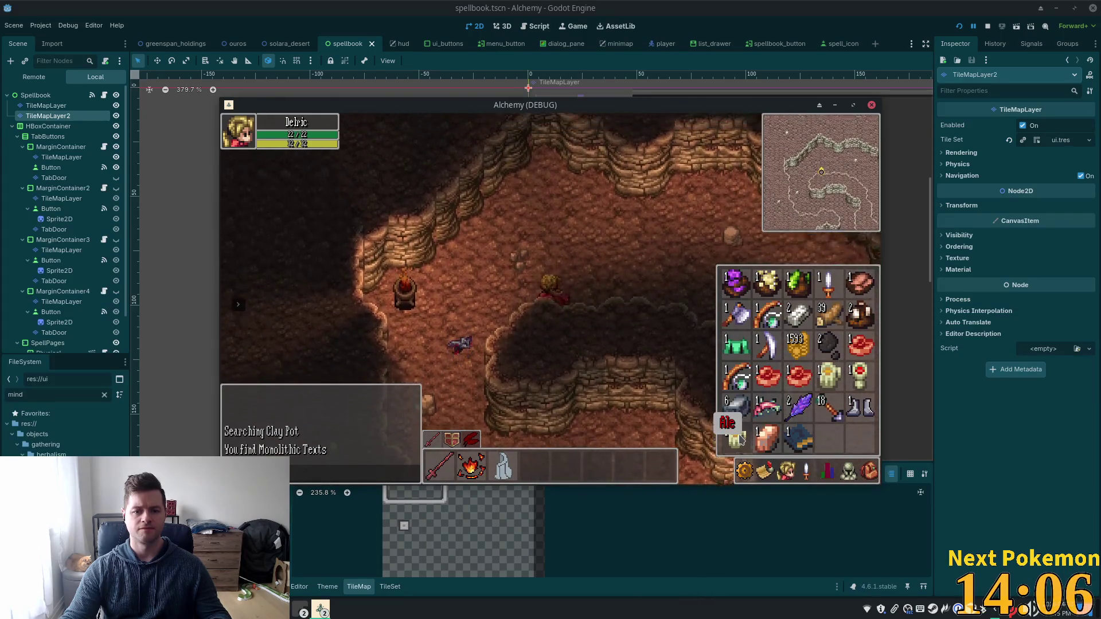
{"action": "key", "text": "Down"}
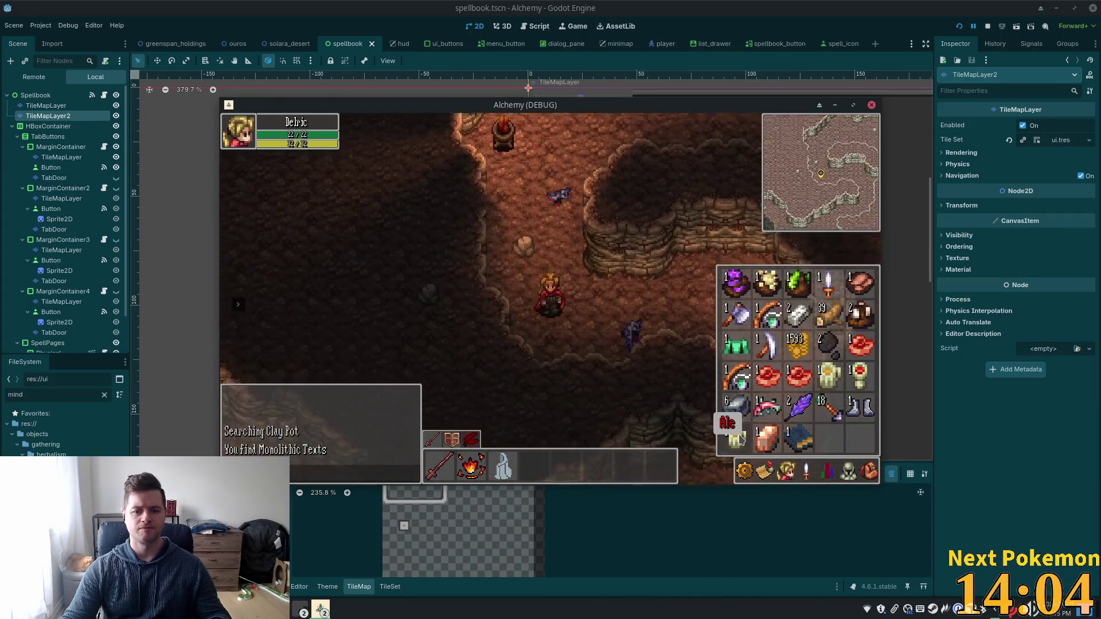
{"action": "key", "text": "Right"}
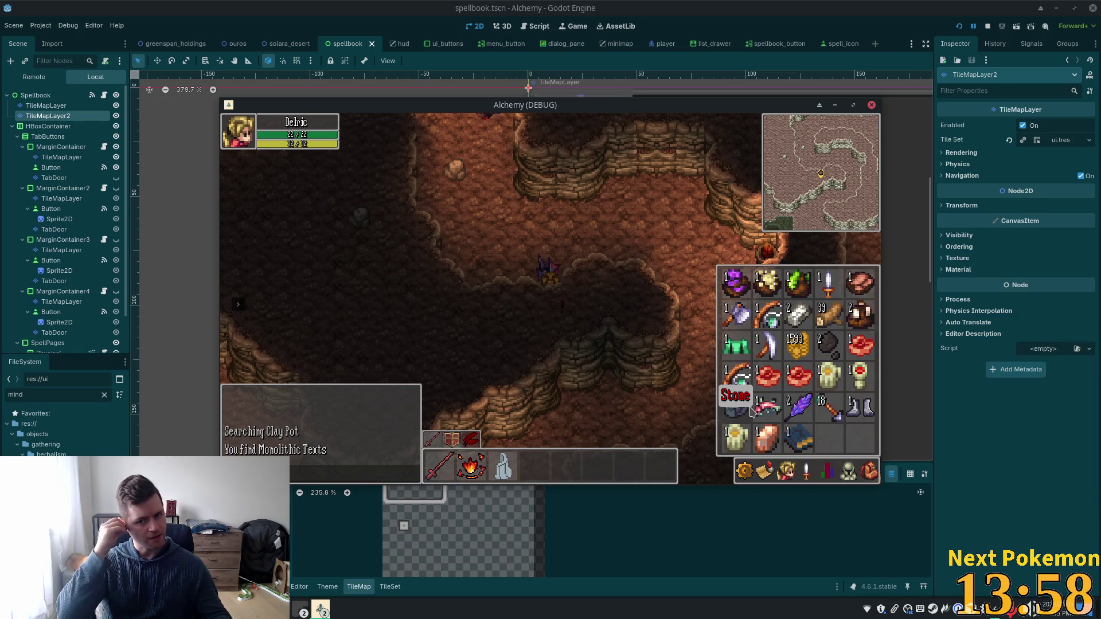
{"action": "key", "text": "Up"}
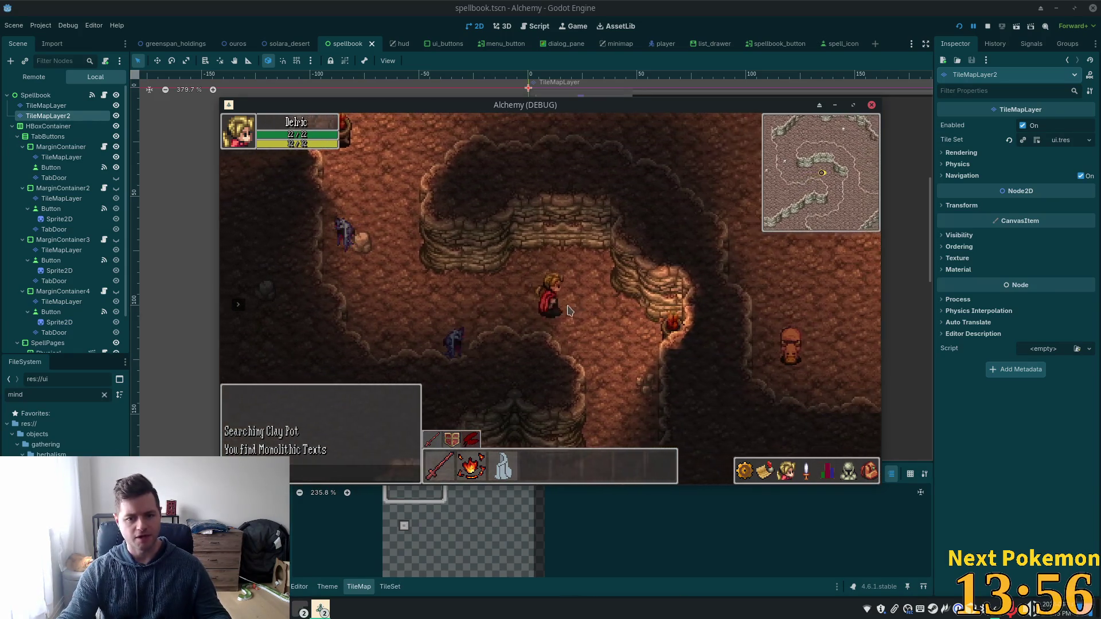
Step: Walk the hero back through the cave and up past Ouros Well to the surface
{"action": "key", "text": "Right"}
{"action": "key", "text": "Down"}
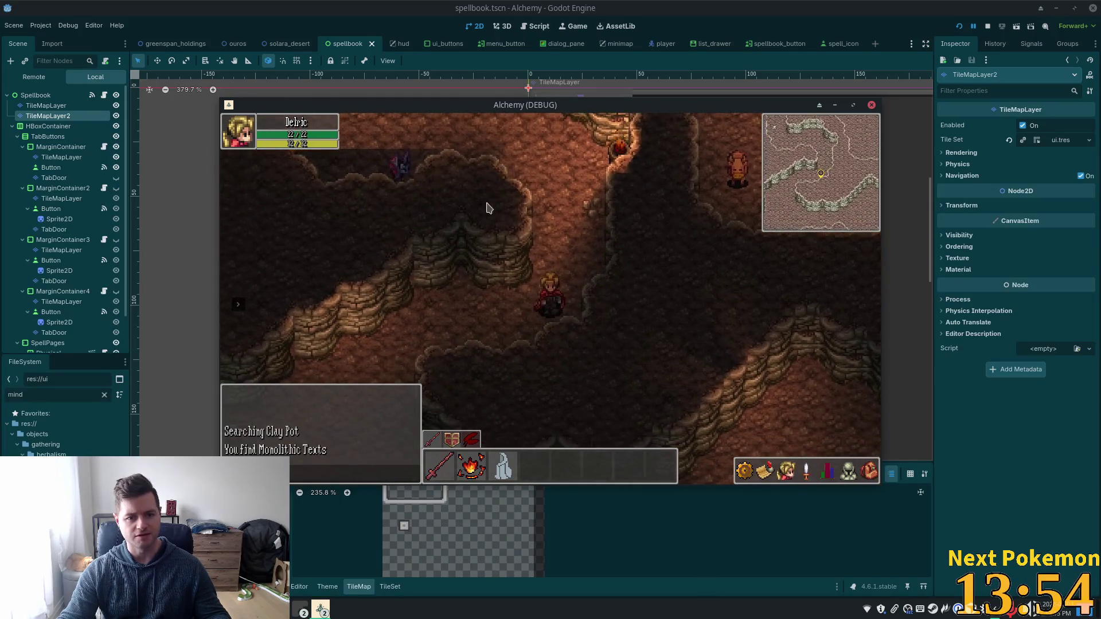
{"action": "key", "text": "Left"}
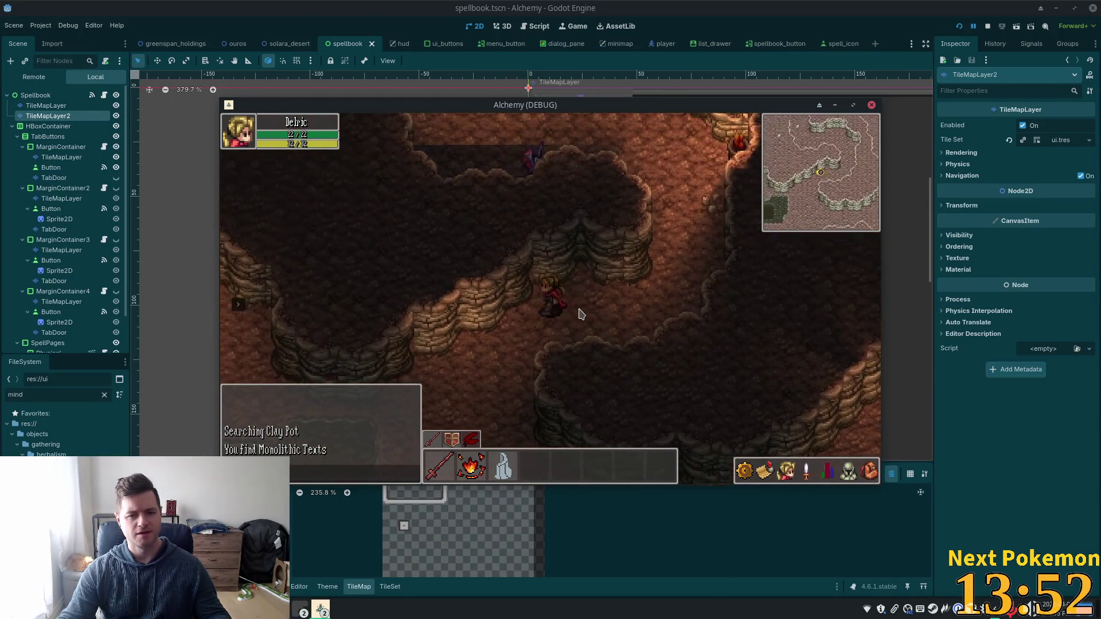
{"action": "key", "text": "Right"}
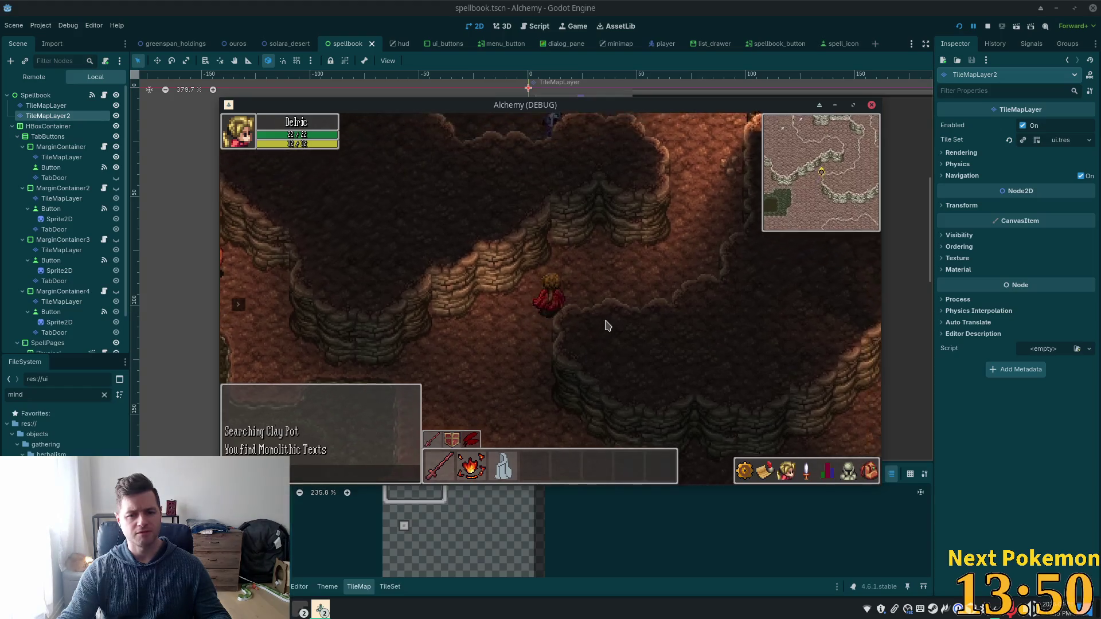
{"action": "key", "text": "Down"}
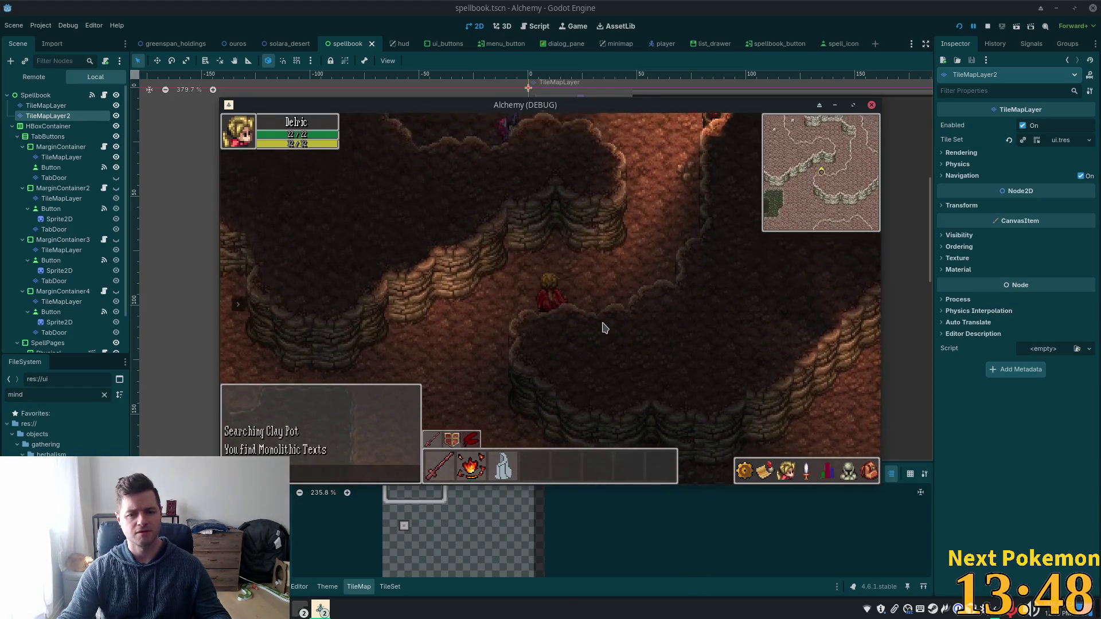
{"action": "key", "text": "Down"}
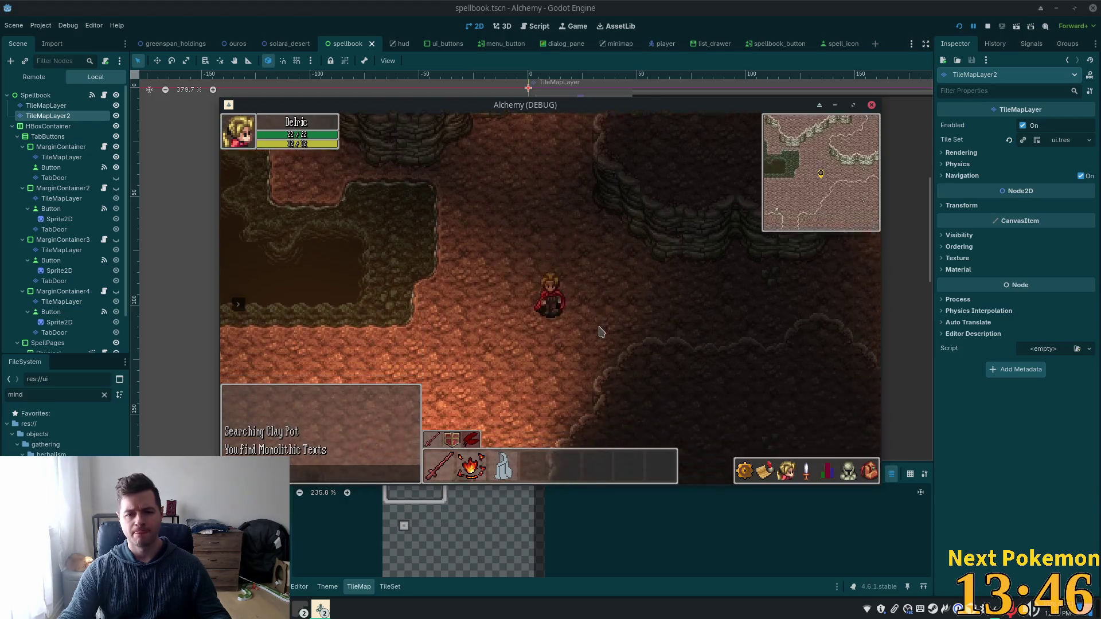
{"action": "key", "text": "Down"}
{"action": "key", "text": "Left"}
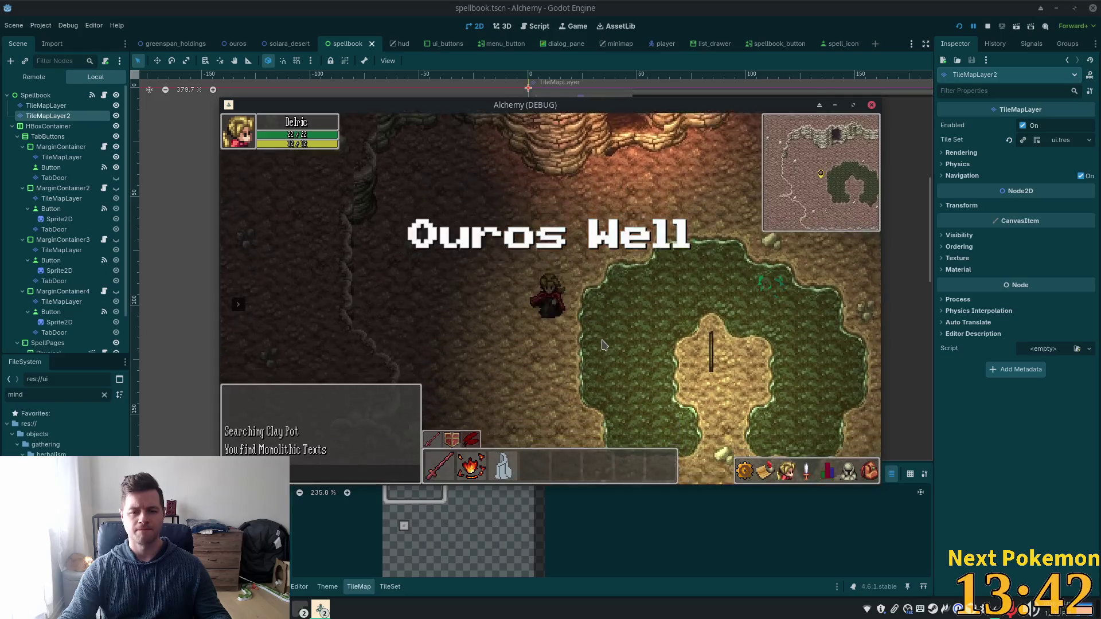
{"action": "key", "text": "Right"}
{"action": "key", "text": "Up"}
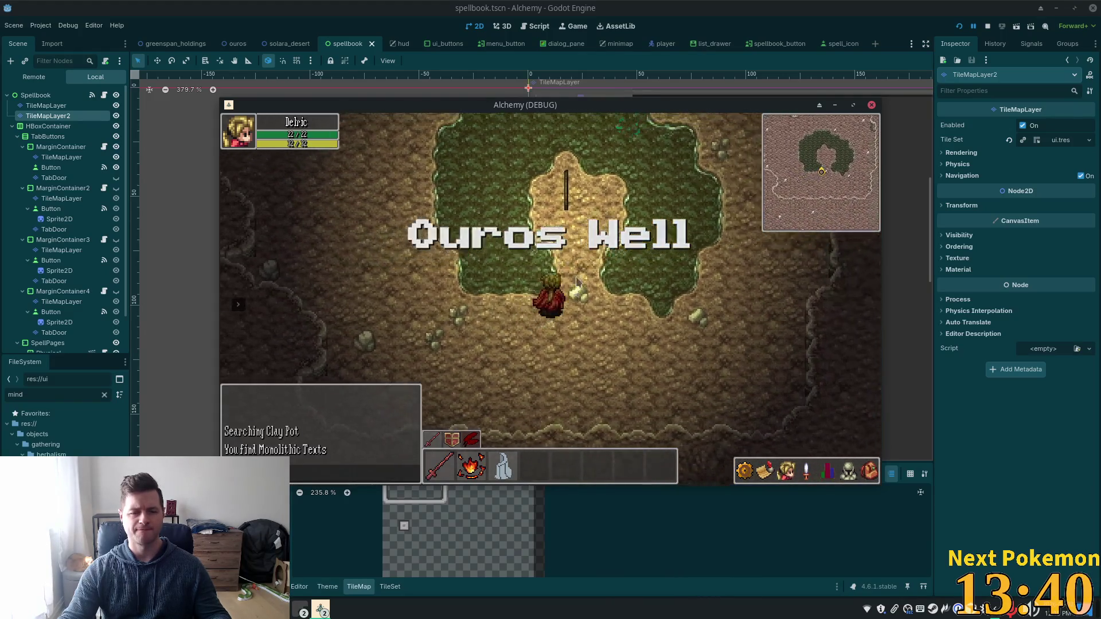
{"action": "key", "text": "Up"}
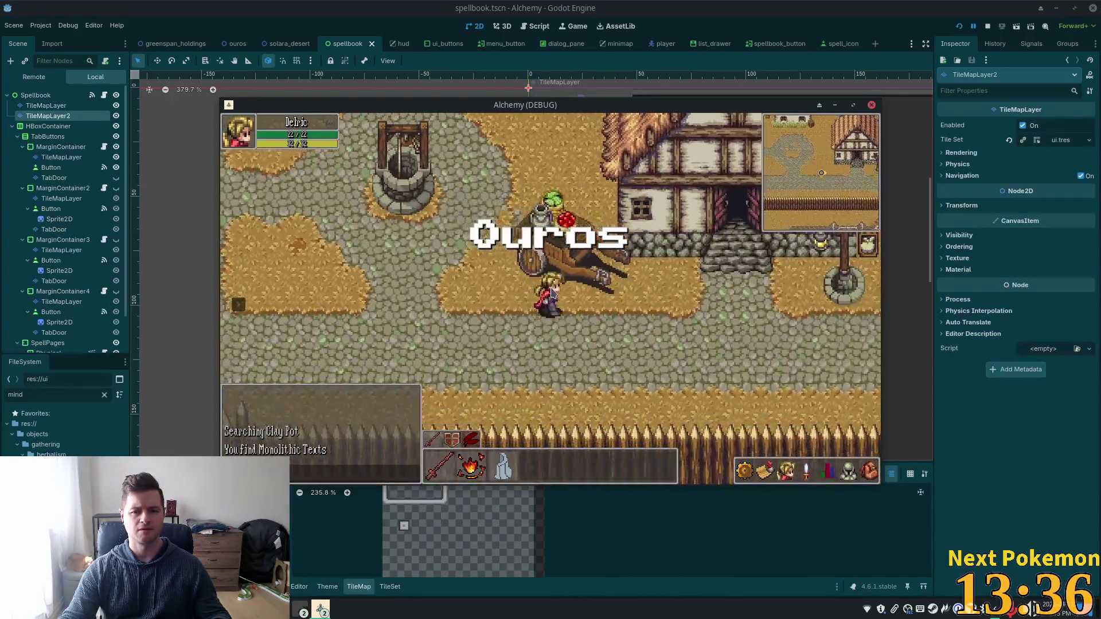
Step: Walk east through Ouros town past the crop field into the Fields of Ouros
{"action": "key", "text": "Right"}
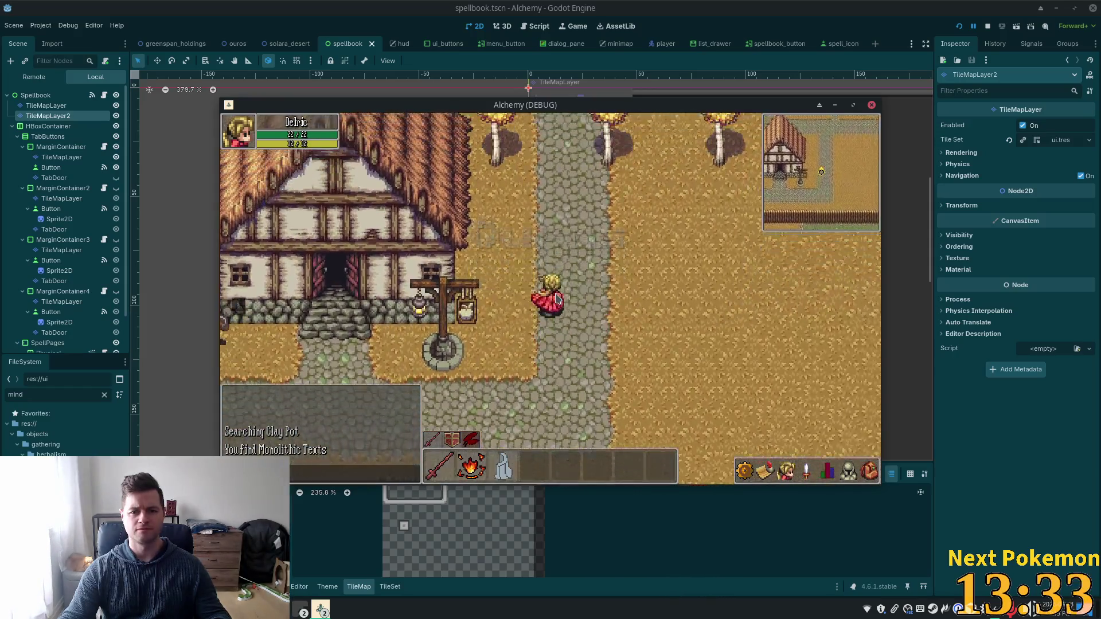
{"action": "key", "text": "Up"}
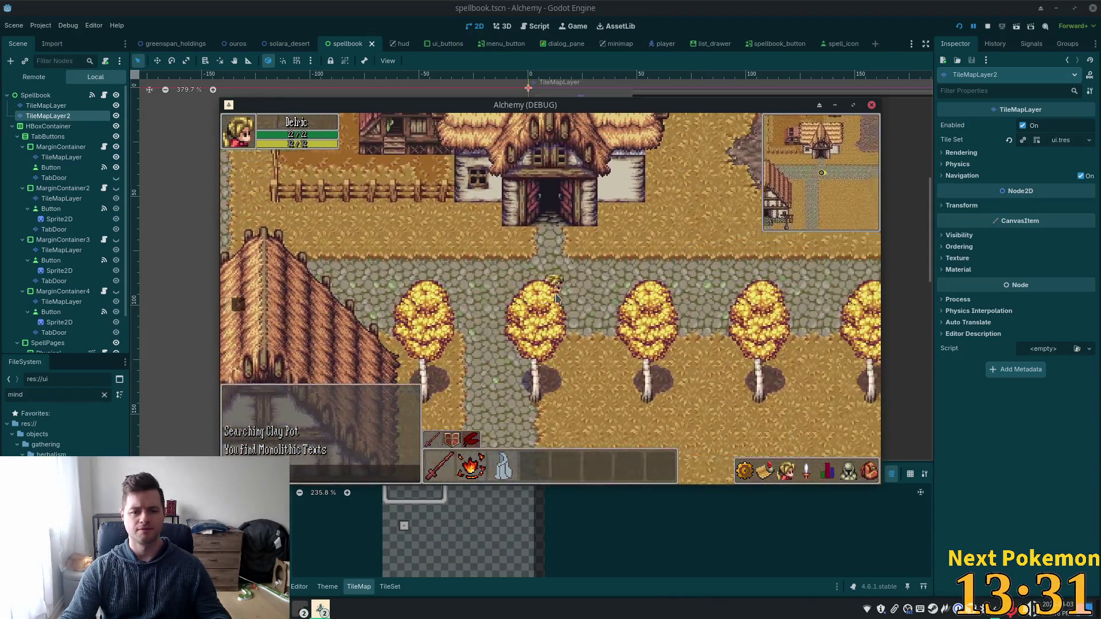
{"action": "key", "text": "Right"}
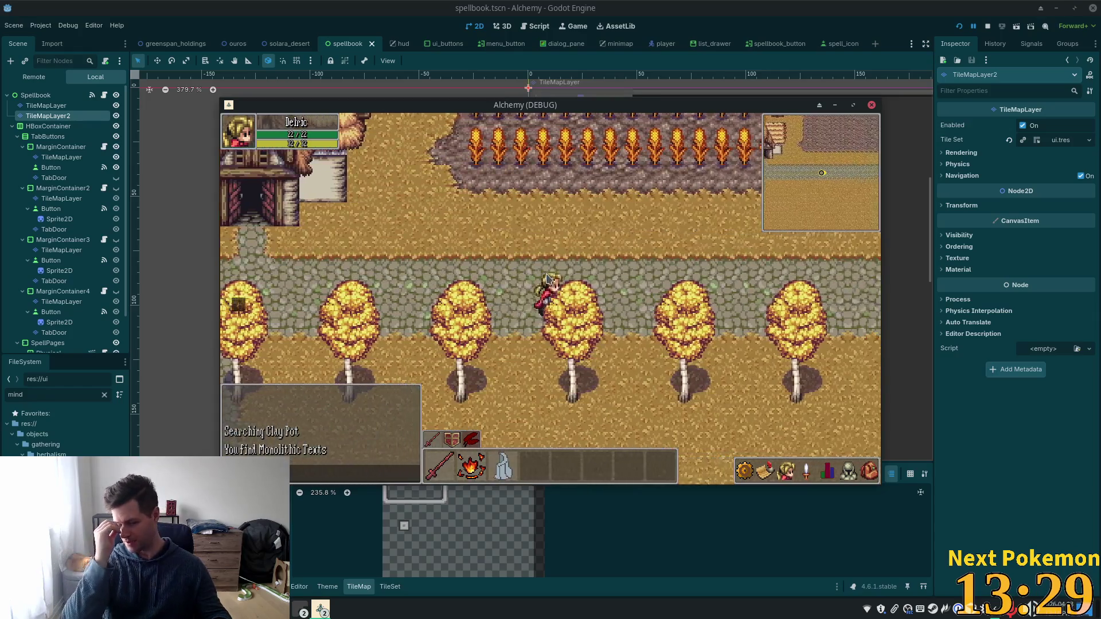
{"action": "key", "text": "Right"}
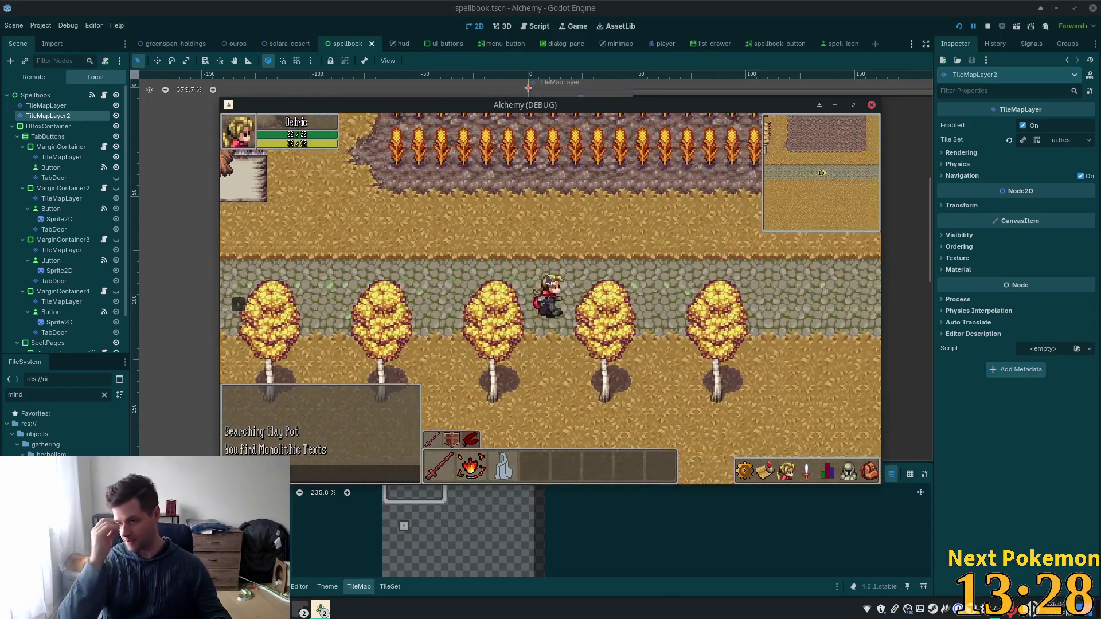
{"action": "key", "text": "Right"}
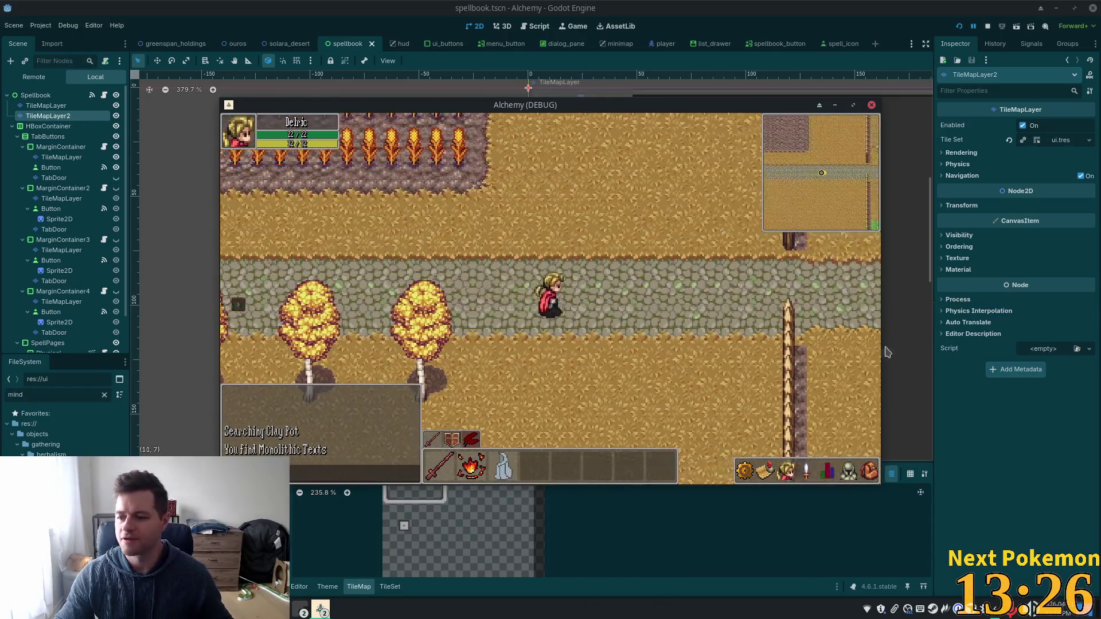
{"action": "key", "text": "Right"}
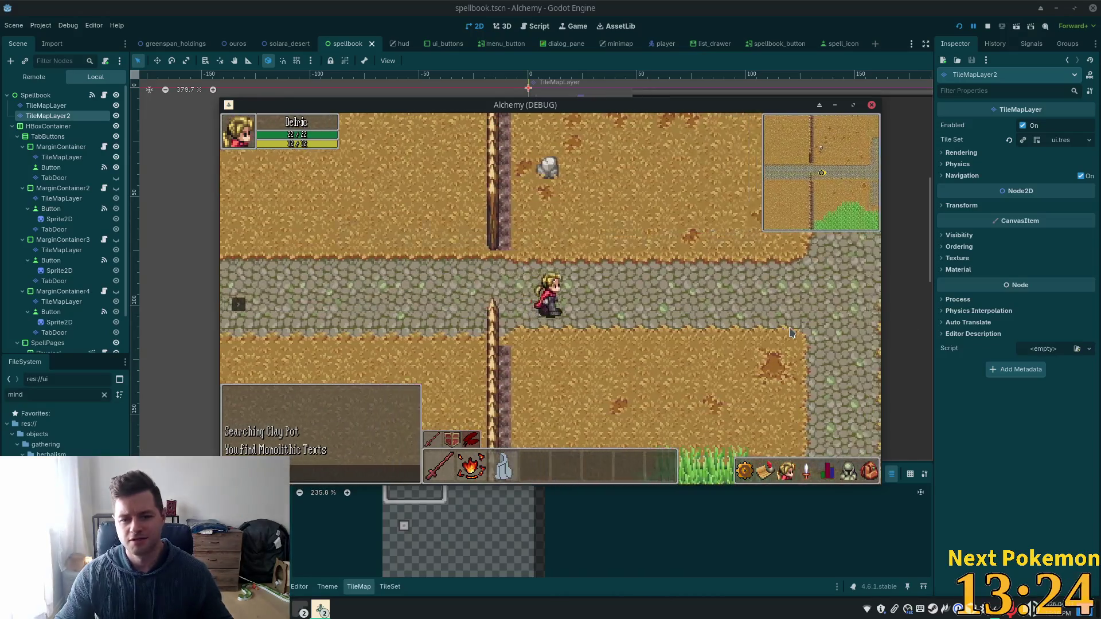
{"action": "key", "text": "Right"}
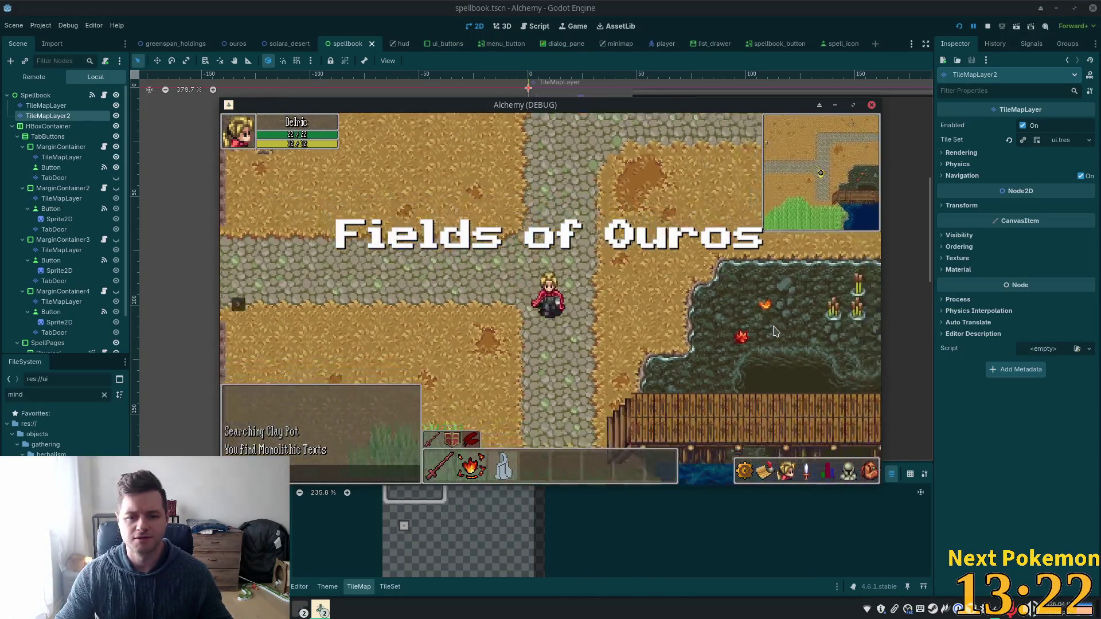
Step: Cross the bridge past the ducks and walk east into Solara Desert
{"action": "key", "text": "Right"}
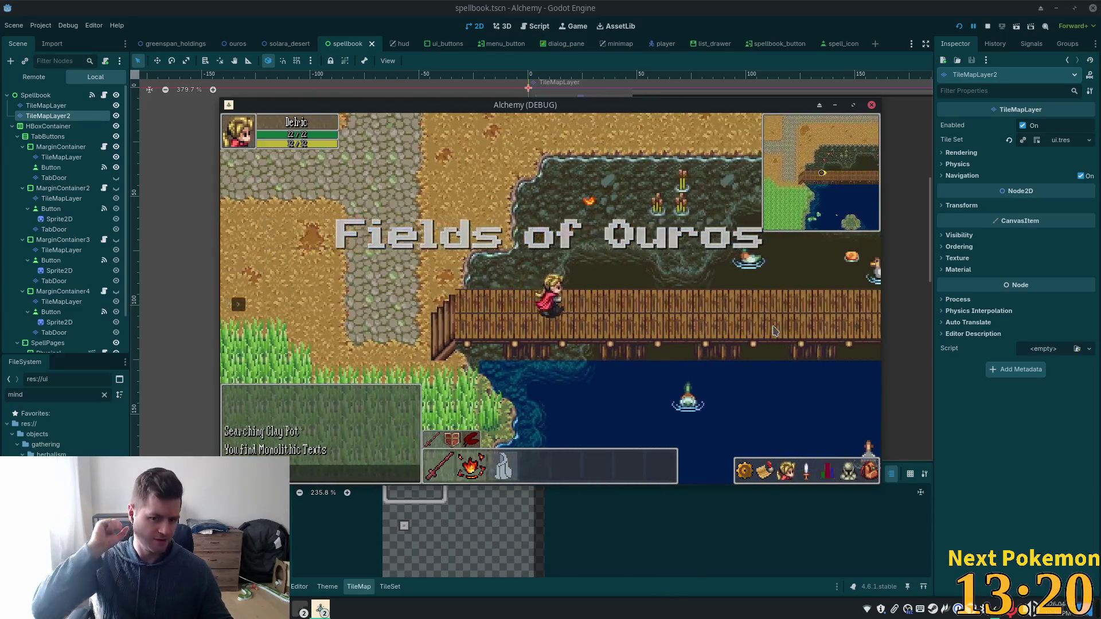
{"action": "key", "text": "Right"}
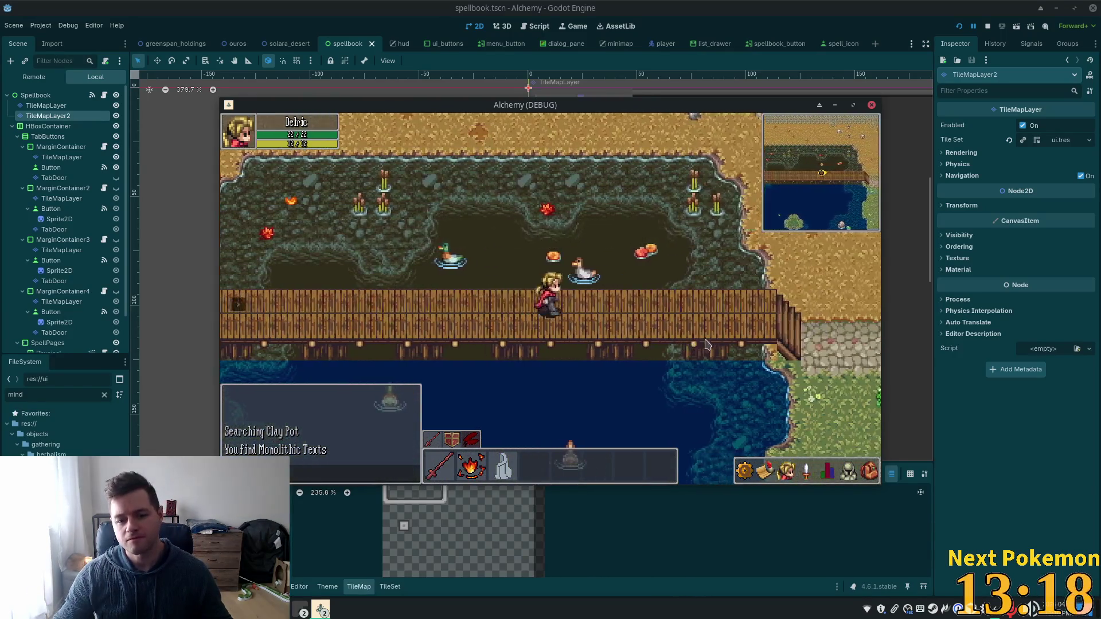
{"action": "key", "text": "Right"}
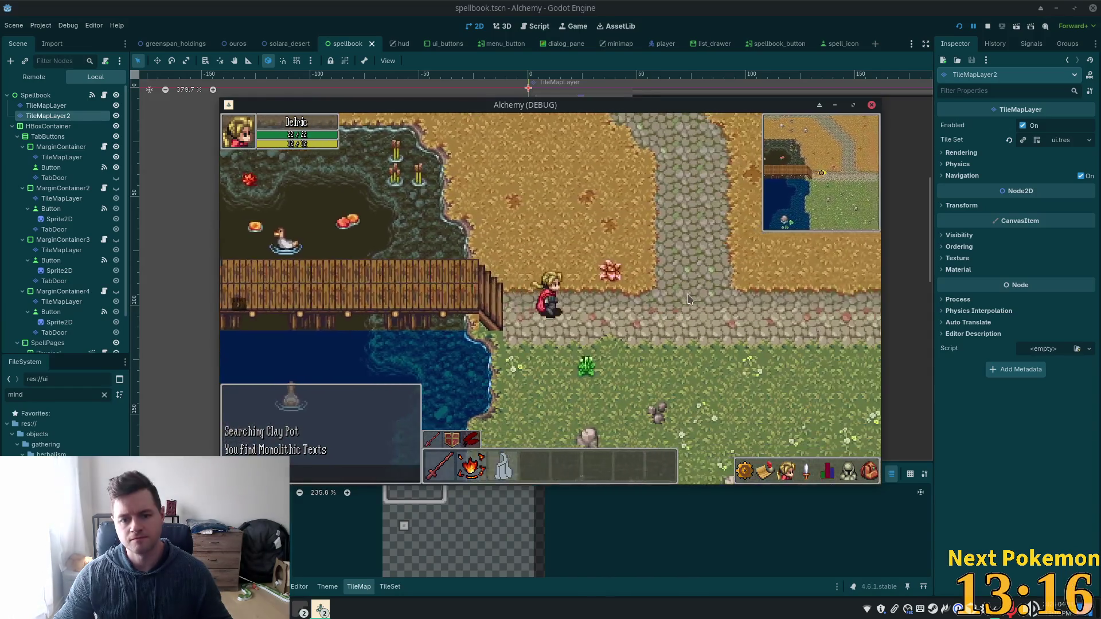
{"action": "key", "text": "Right"}
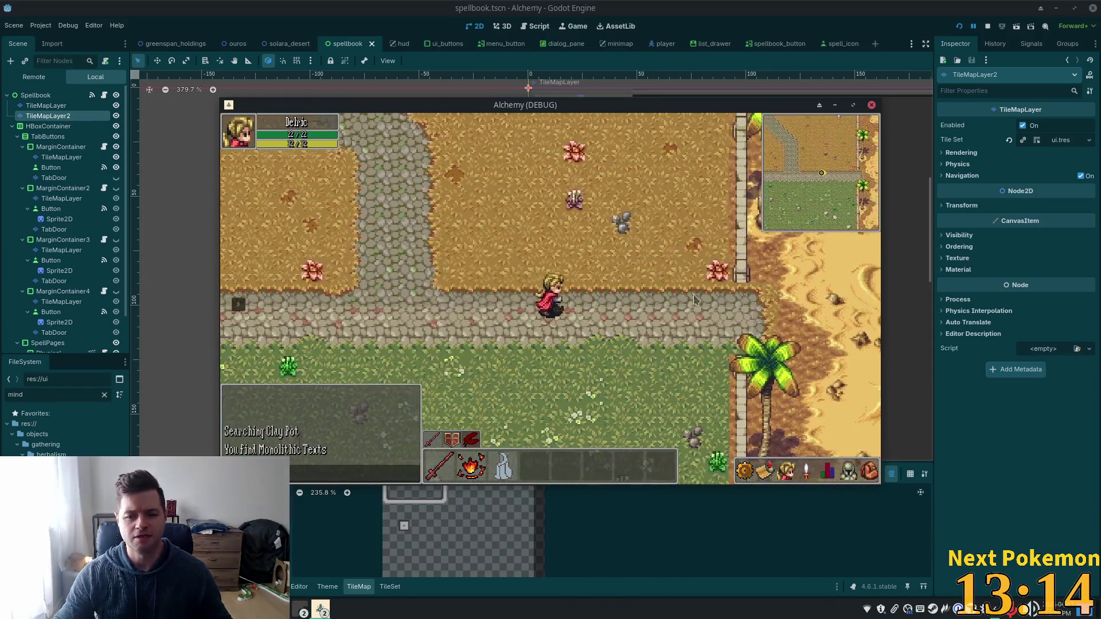
{"action": "key", "text": "Right"}
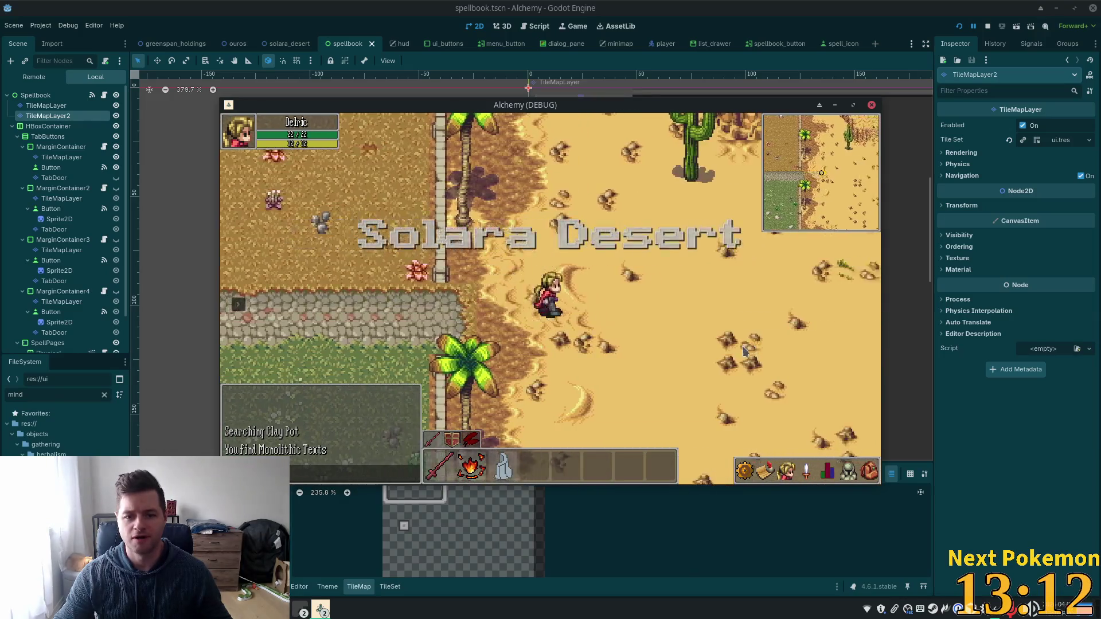
Step: Head southeast past the oasis and south to the stone monoliths
{"action": "key", "text": "Right"}
{"action": "key", "text": "Down"}
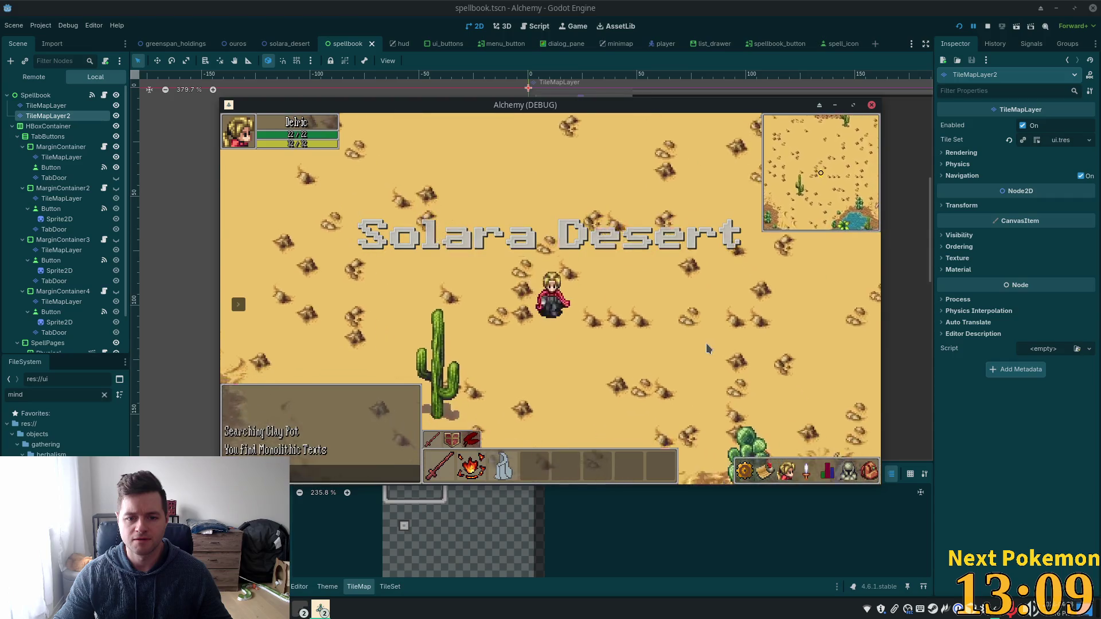
{"action": "key", "text": "Right"}
{"action": "key", "text": "Down"}
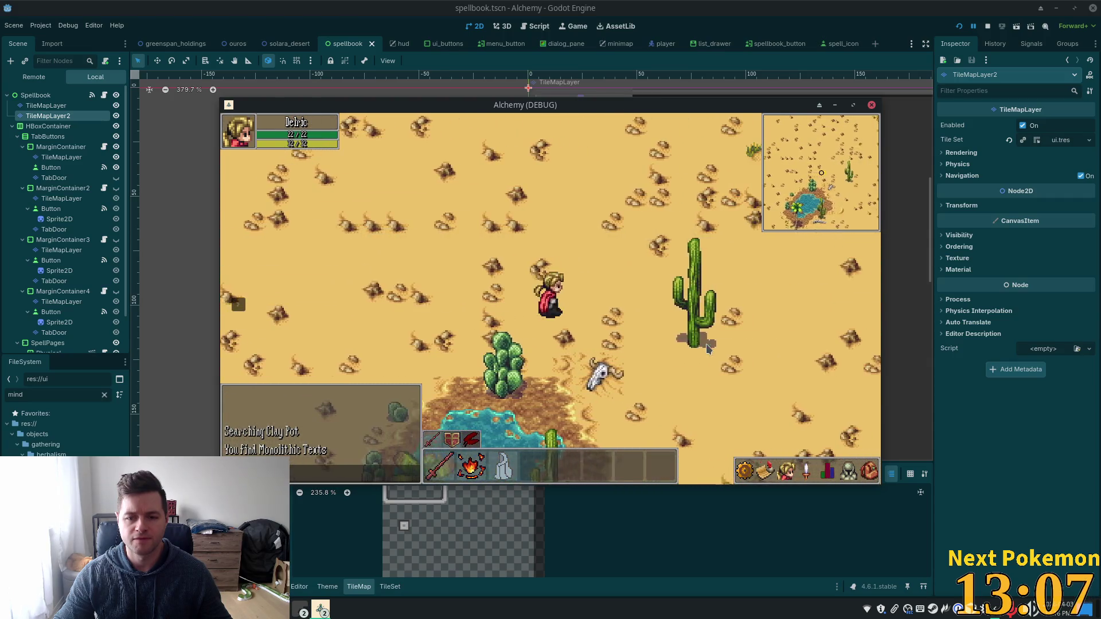
{"action": "key", "text": "Right"}
{"action": "key", "text": "Down"}
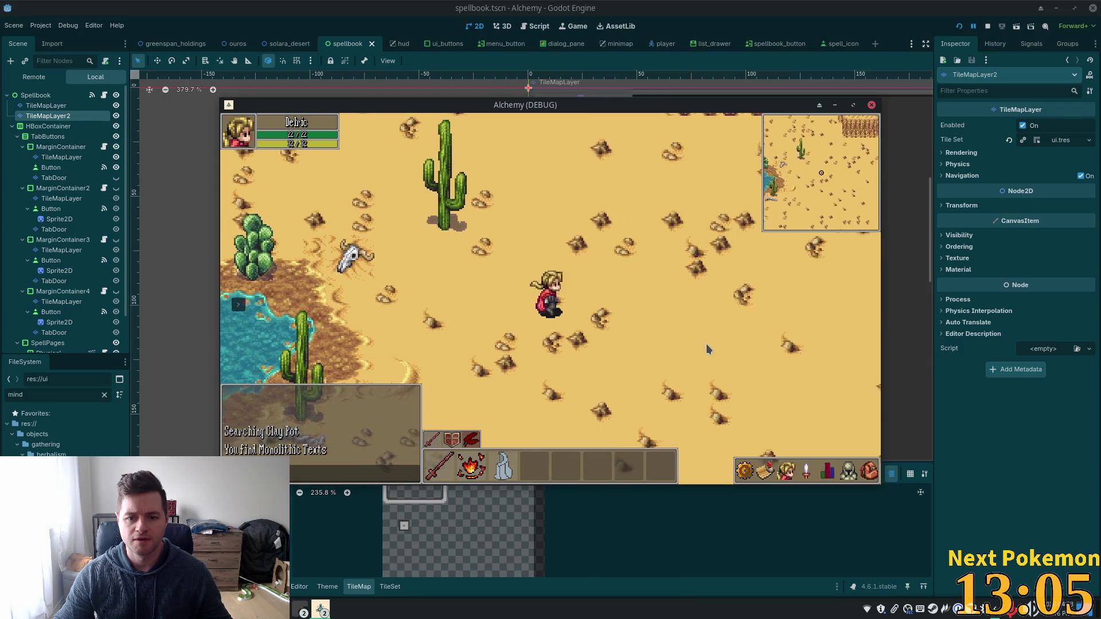
{"action": "key", "text": "Right"}
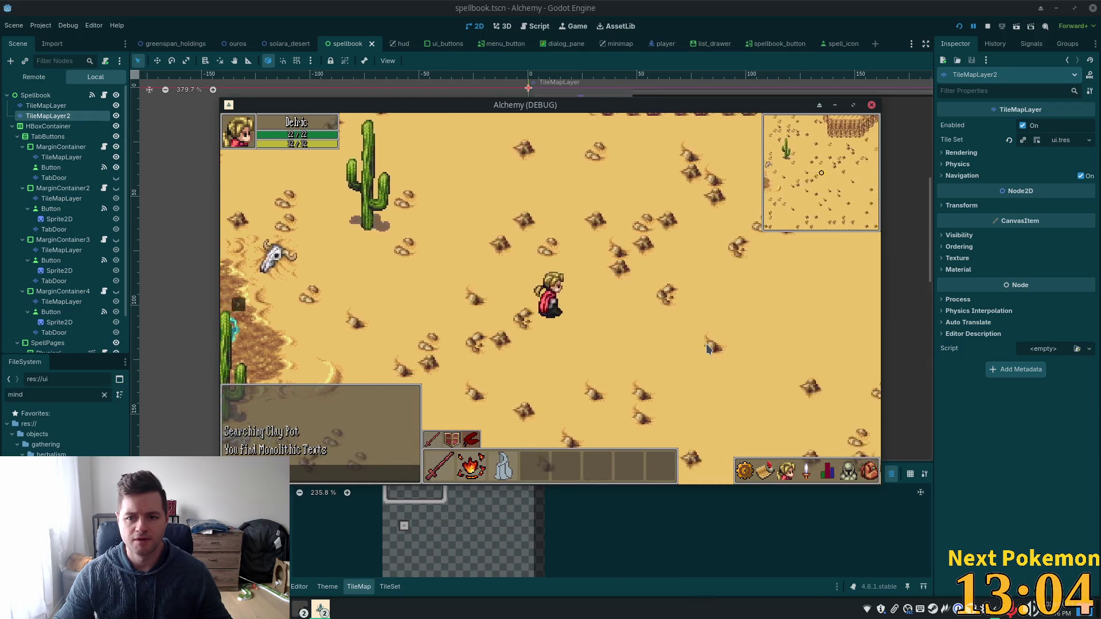
{"action": "key", "text": "Down"}
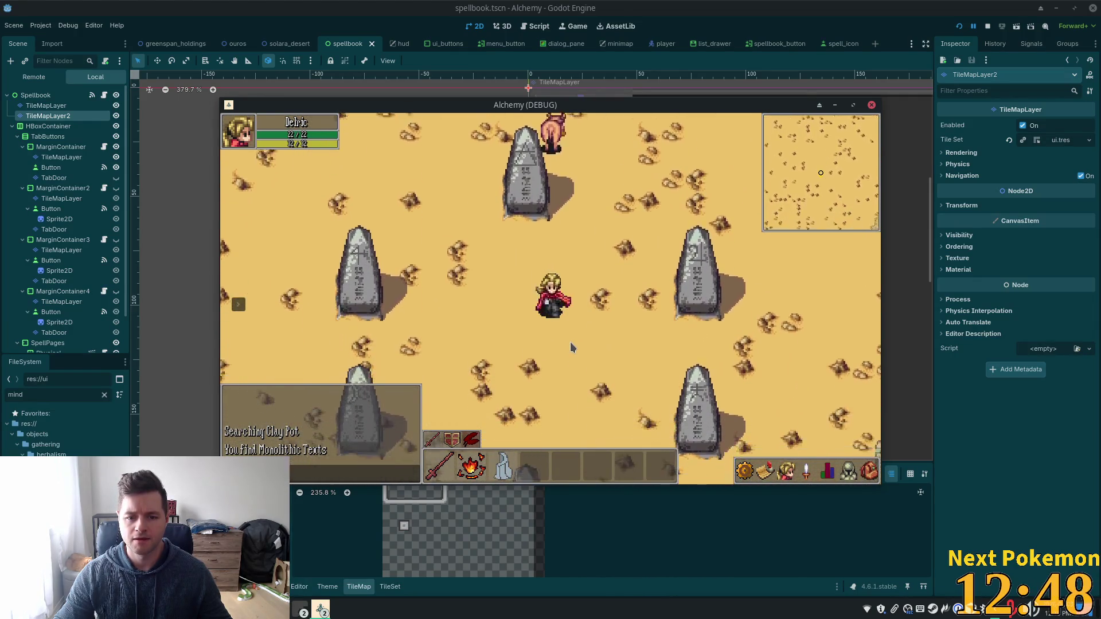
Step: Read the Monolithic Texts from the inventory, then close the glyph panel
{"action": "left_click", "coordinate": [867, 471]}
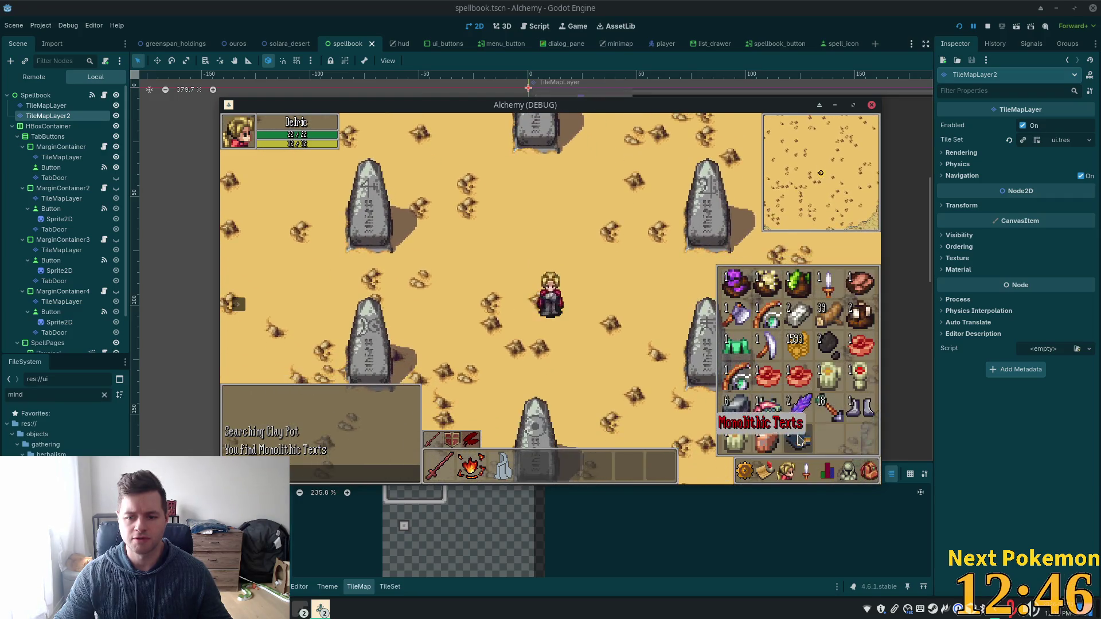
{"action": "left_click", "coordinate": [799, 440]}
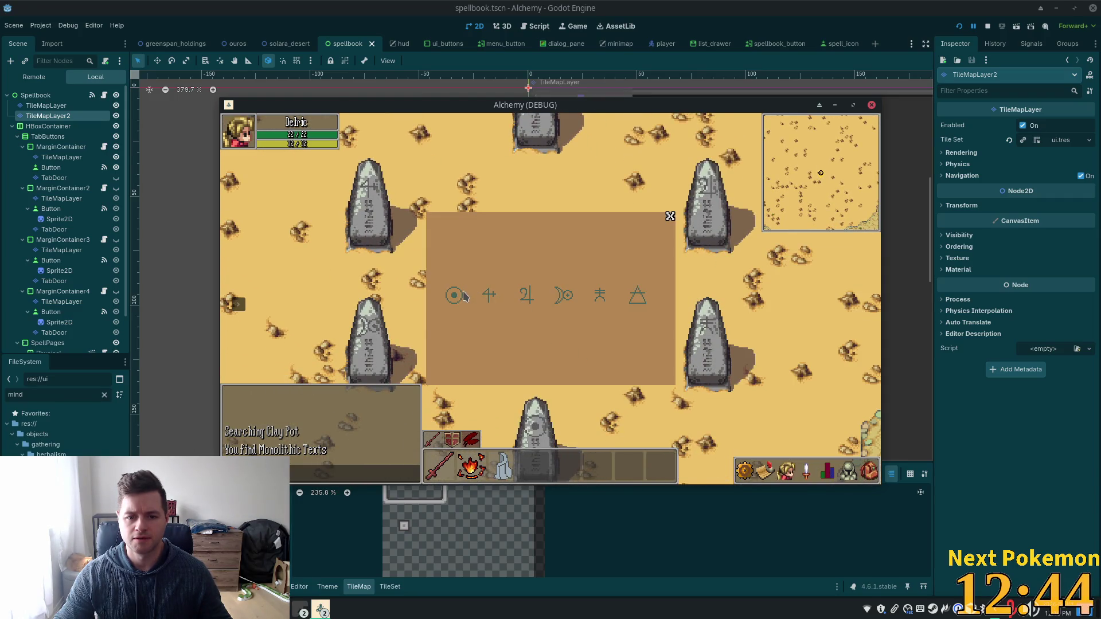
{"action": "left_click", "coordinate": [669, 218]}
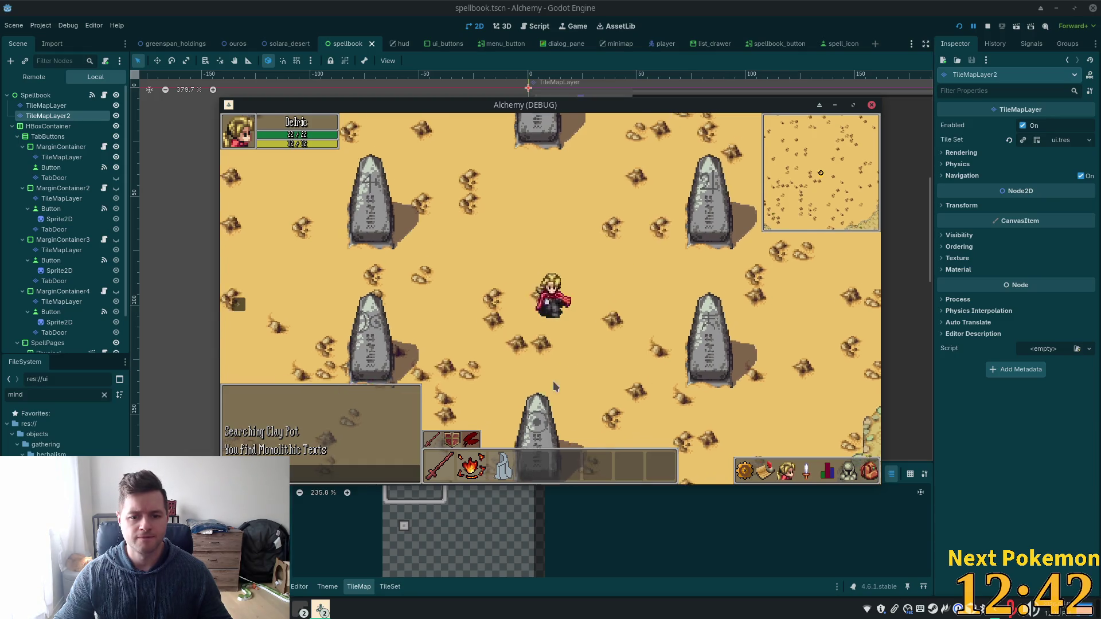
Step: Walk around the ring, marking the right and lower-right monoliths' glyphs red
{"action": "left_click", "coordinate": [481, 215]}
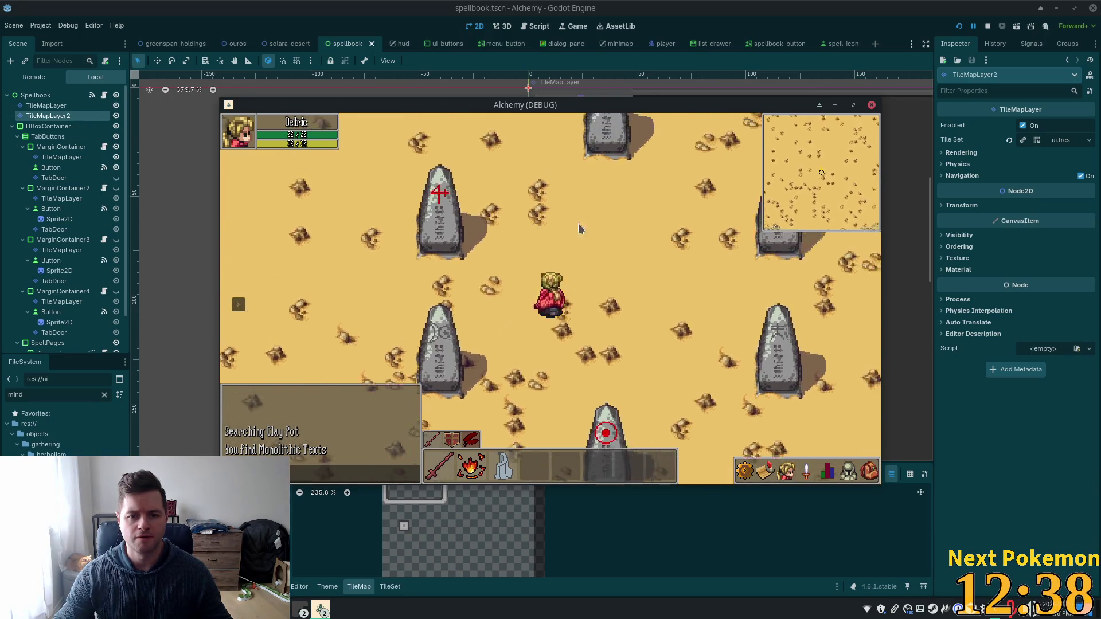
{"action": "left_click", "coordinate": [739, 233]}
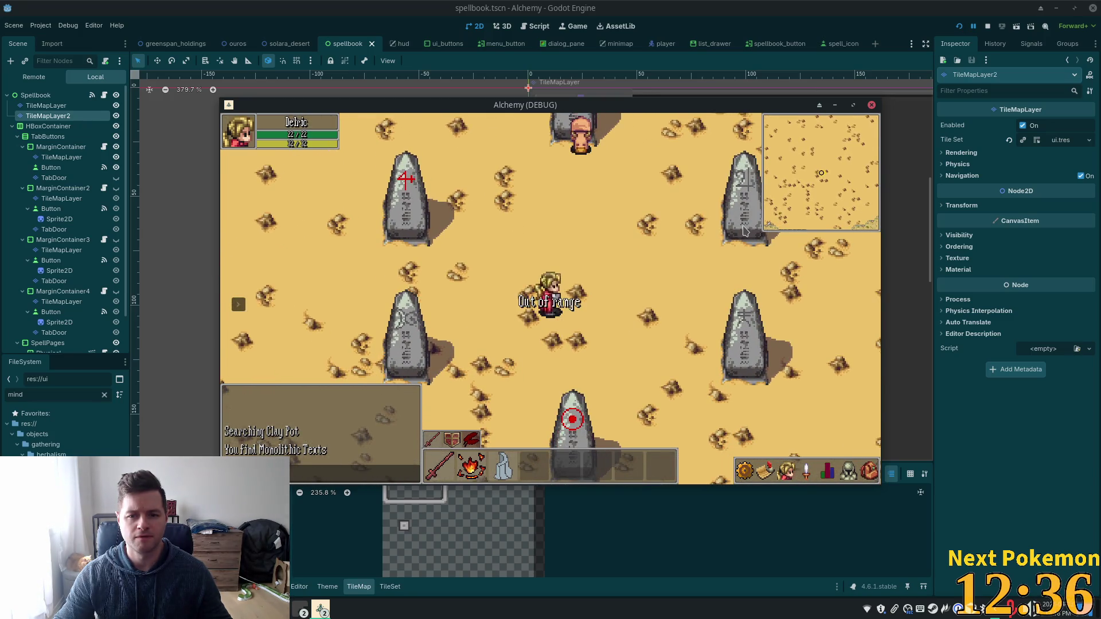
{"action": "left_click", "coordinate": [643, 271]}
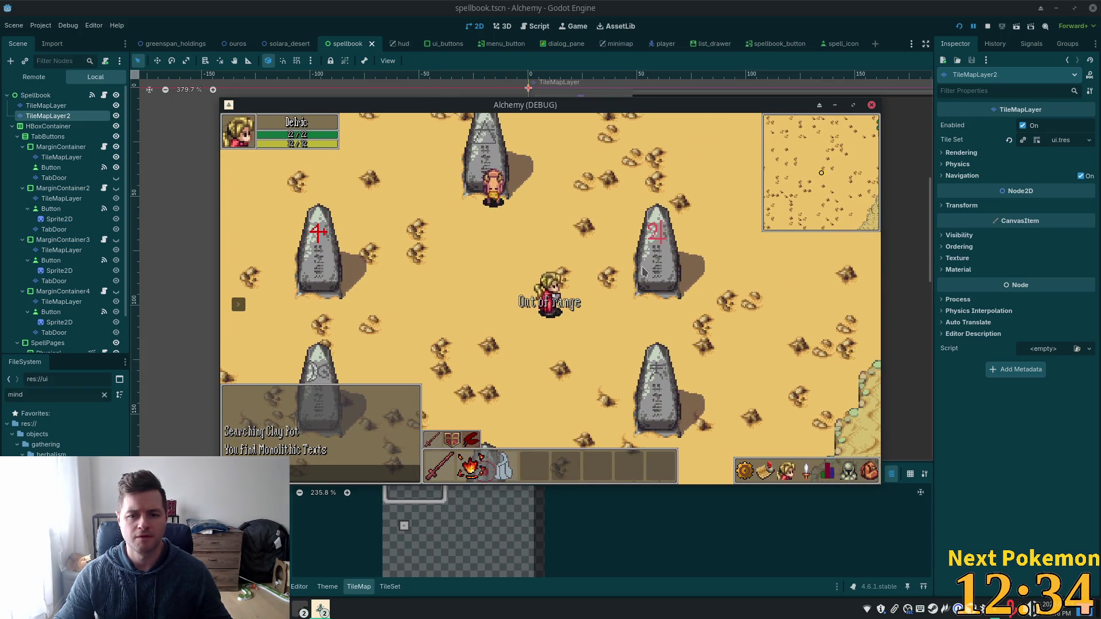
{"action": "left_click", "coordinate": [392, 198]}
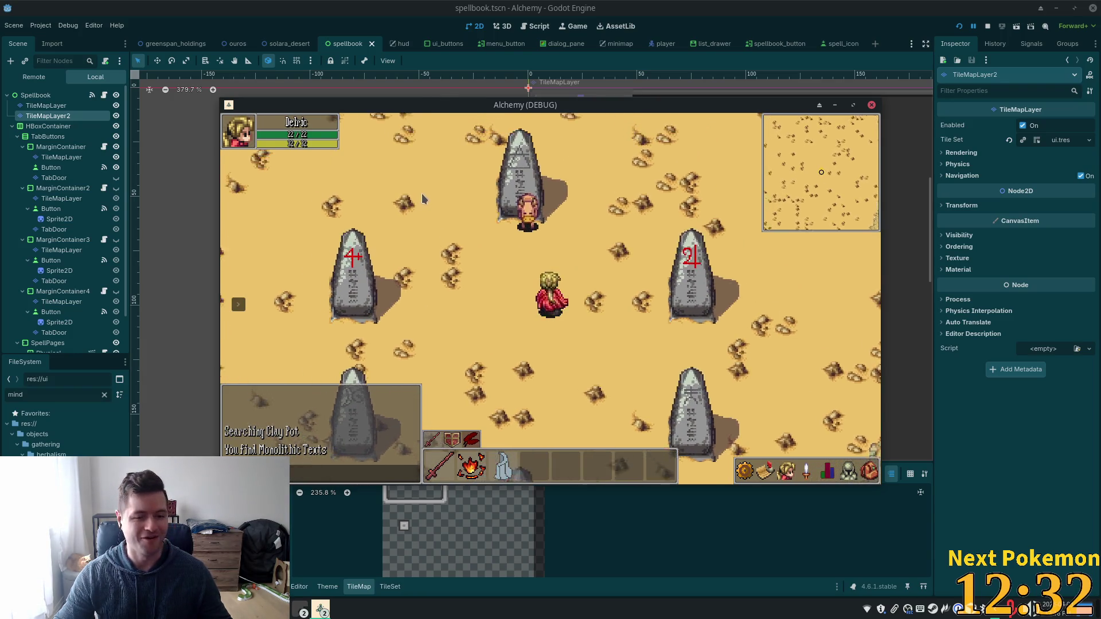
{"action": "left_click", "coordinate": [471, 298]}
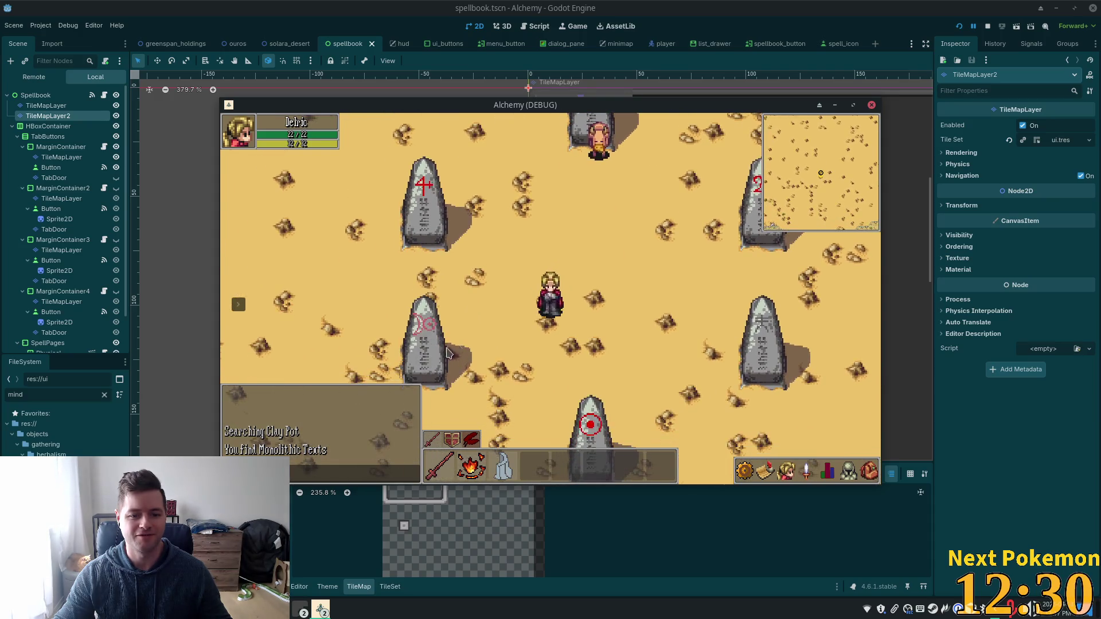
{"action": "left_click", "coordinate": [785, 358]}
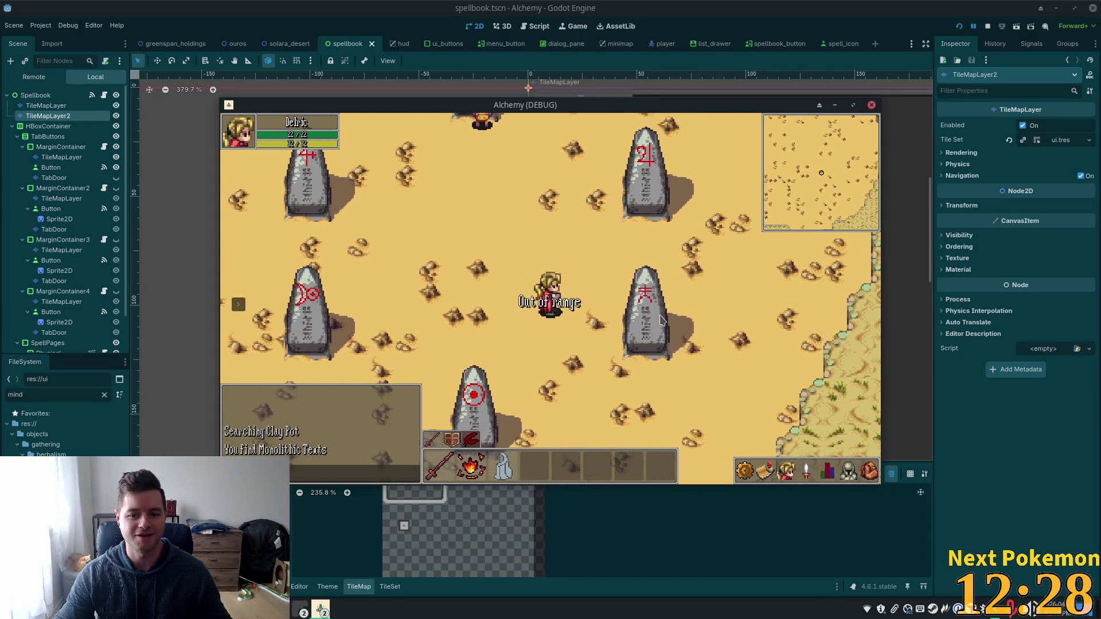
{"action": "left_click", "coordinate": [550, 285]}
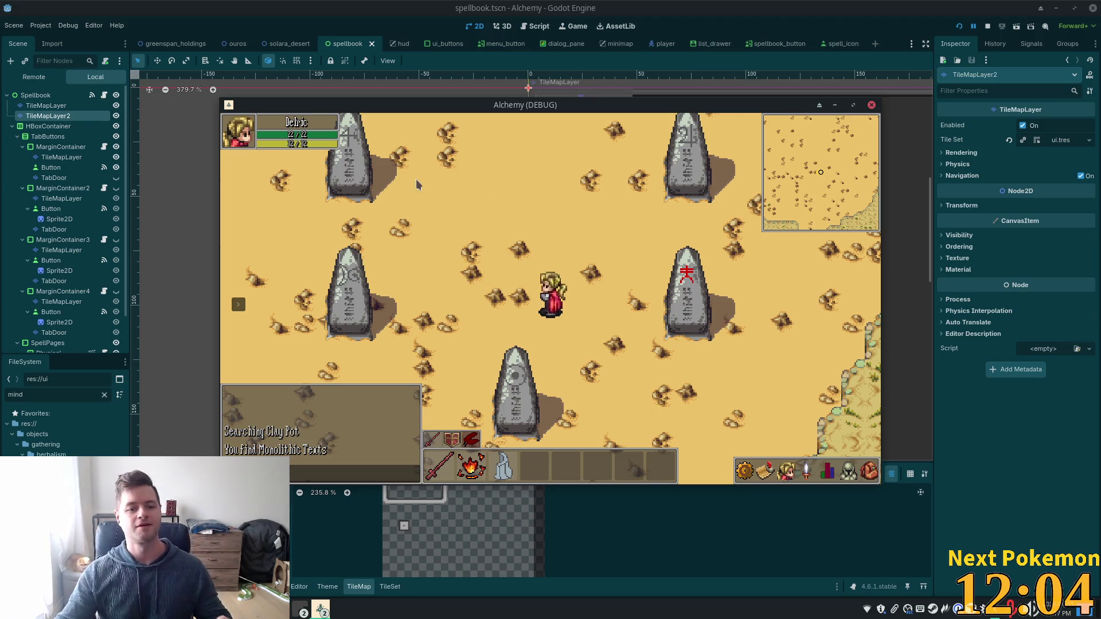
{"action": "key", "text": "Up"}
{"action": "left_click", "coordinate": [717, 379]}
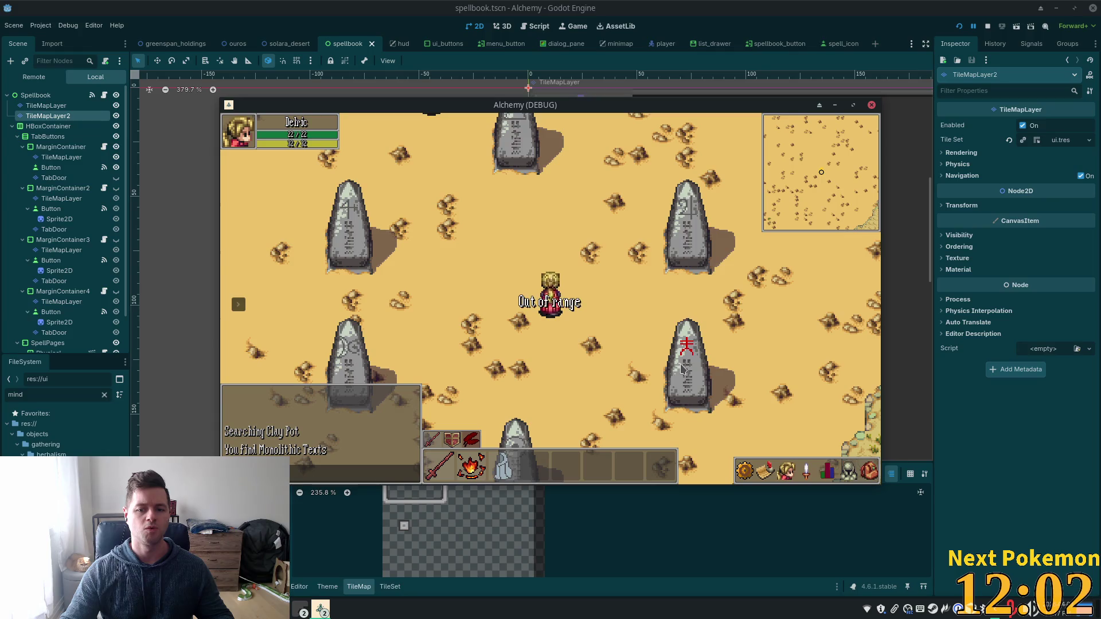
{"action": "key", "text": "Right"}
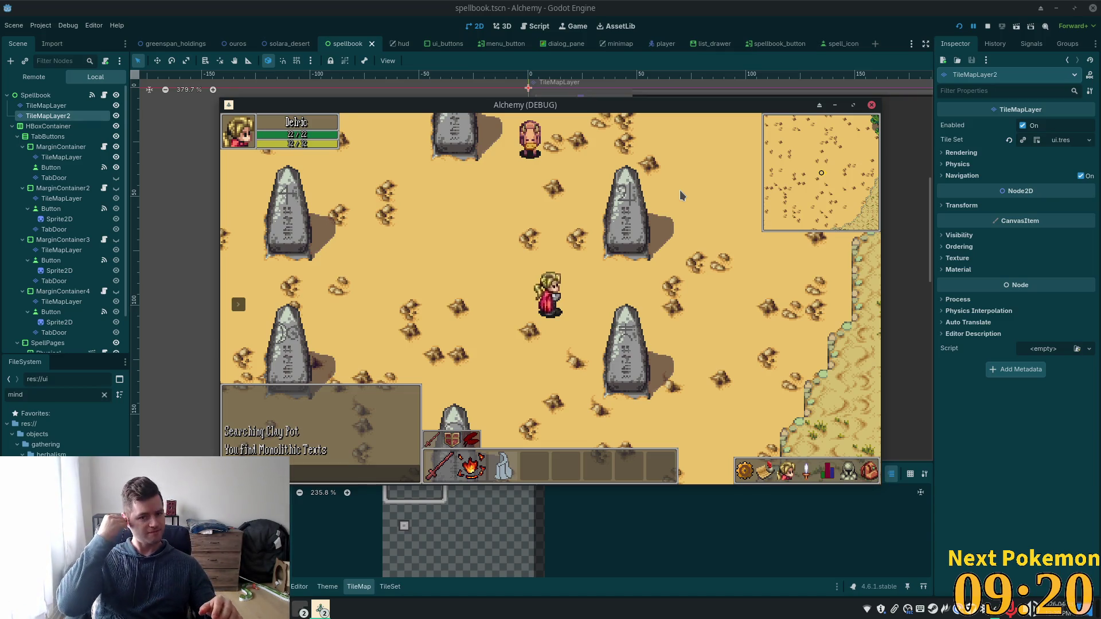
Step: Manoeuvre the character left, down and up-left into the centre of the monolith ring
{"action": "key", "text": "Left"}
{"action": "key", "text": "Down"}
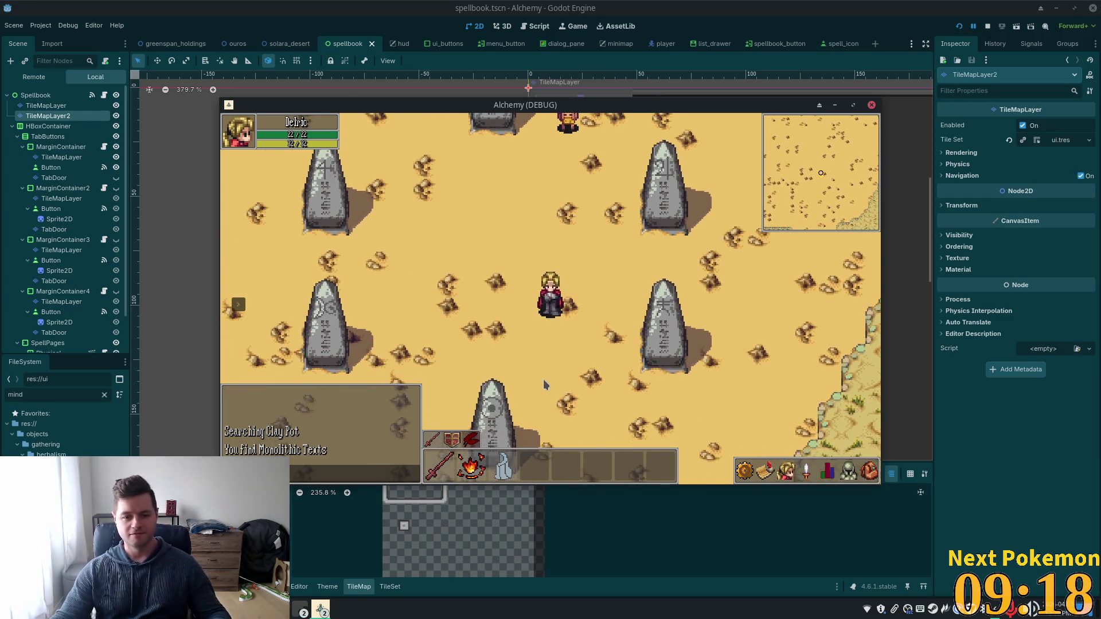
{"action": "key", "text": "Left"}
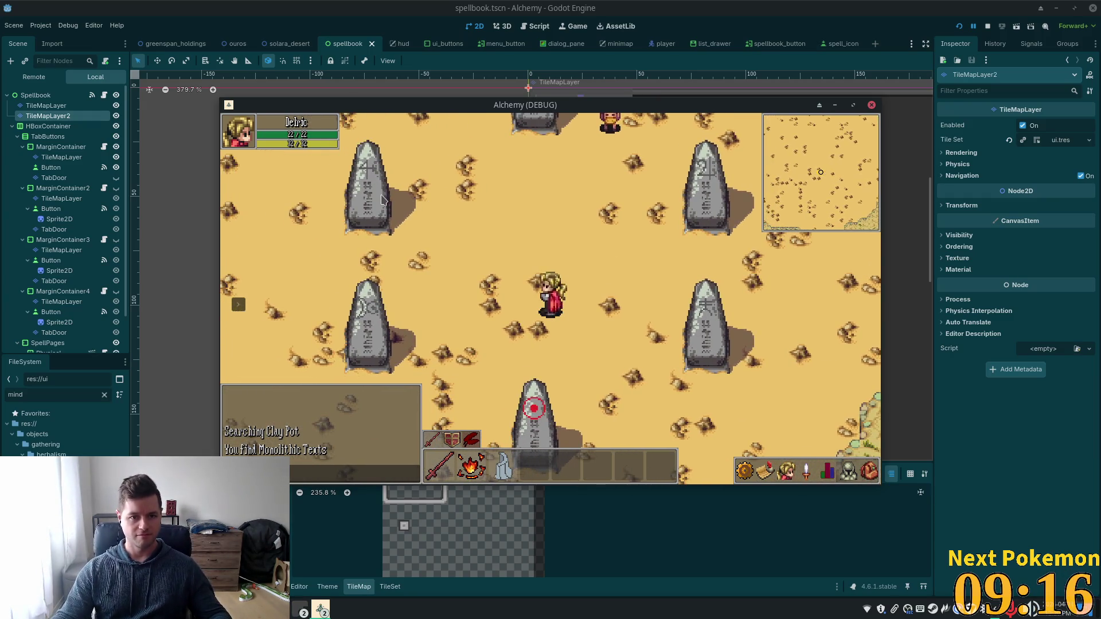
{"action": "key", "text": "Up"}
{"action": "key", "text": "Right"}
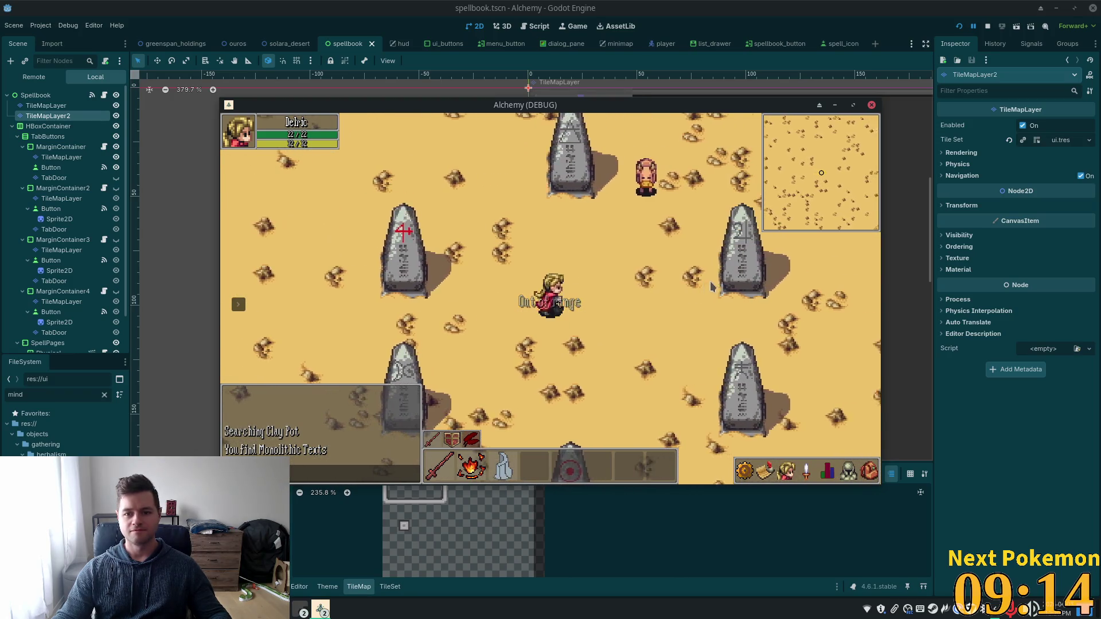
{"action": "key", "text": "Left"}
{"action": "key", "text": "Down"}
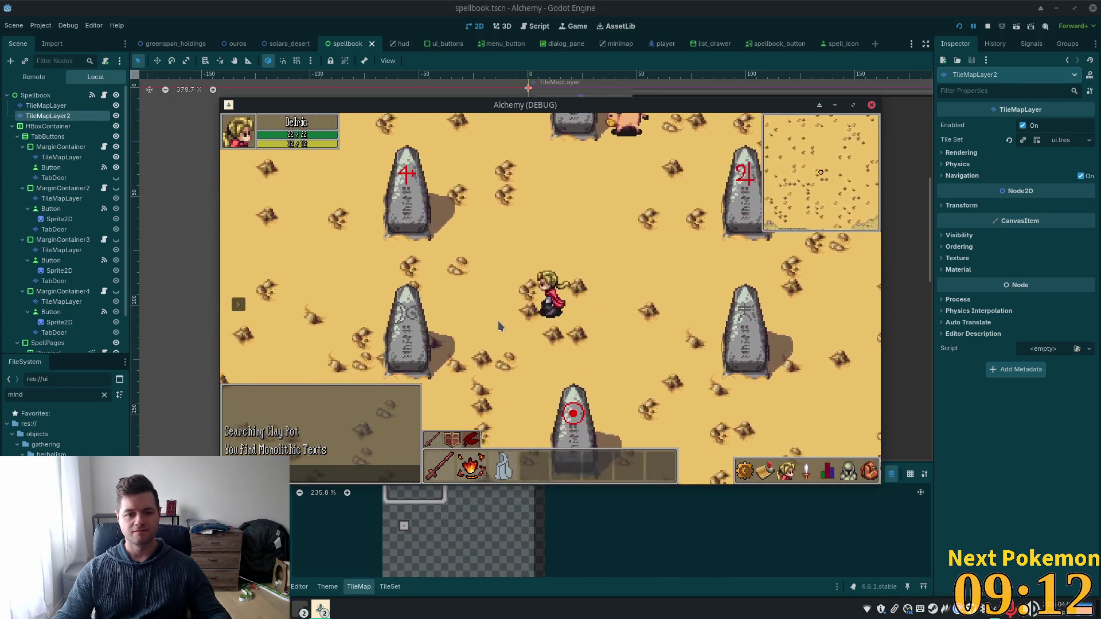
{"action": "key", "text": "Left"}
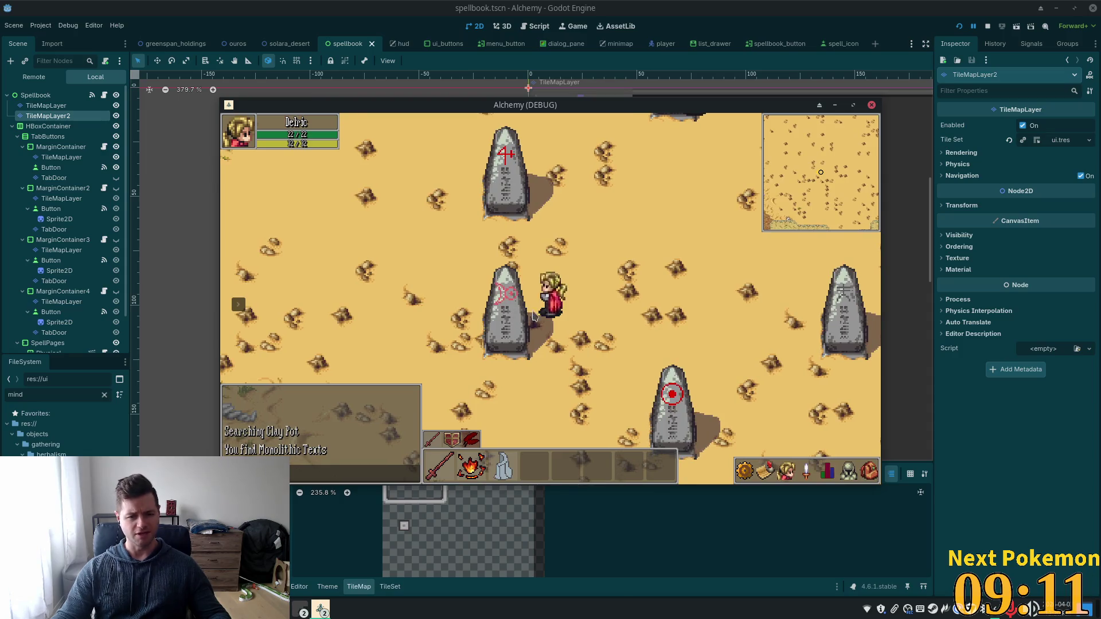
{"action": "key", "text": "Right"}
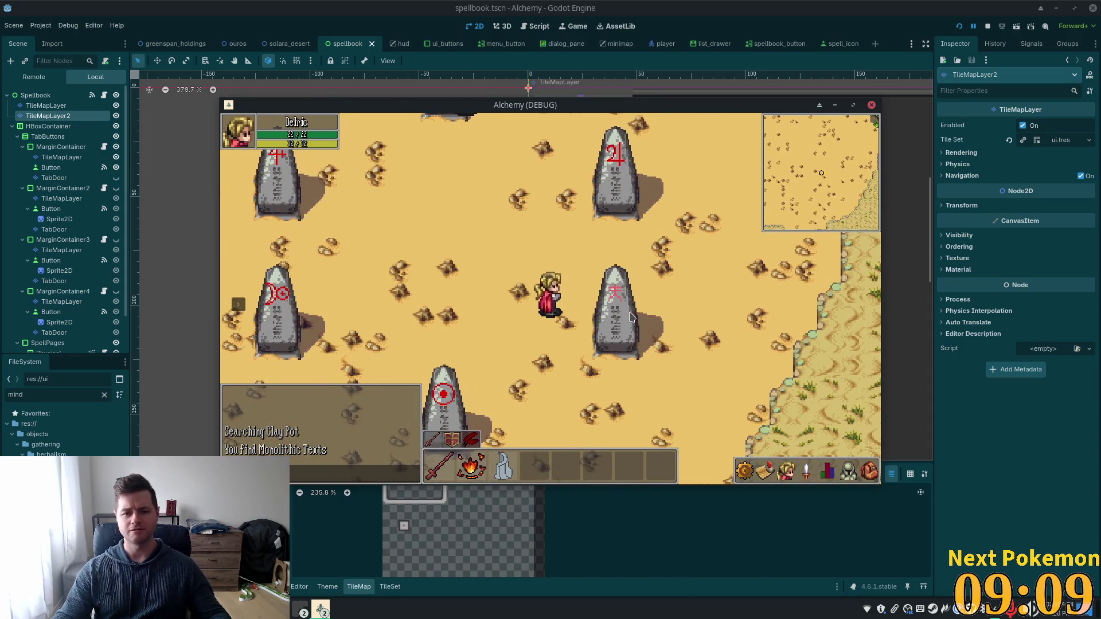
{"action": "key", "text": "Up"}
{"action": "key", "text": "Left"}
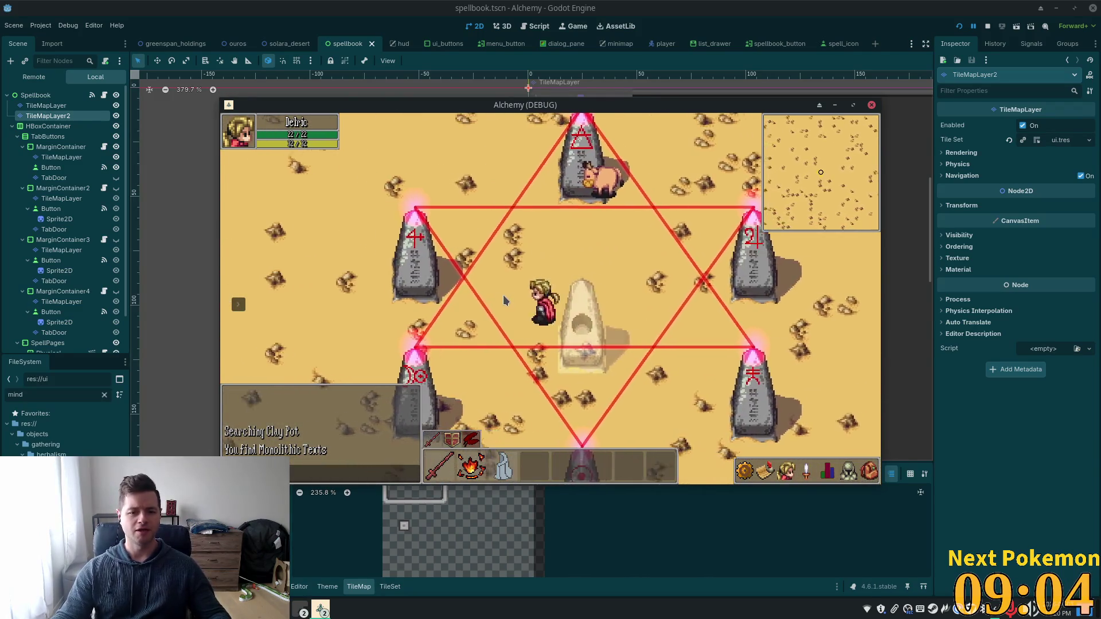
Step: Use the Mysterious Stone from the inventory to get 1 Activated Stone, then head west
{"action": "left_click", "coordinate": [869, 471]}
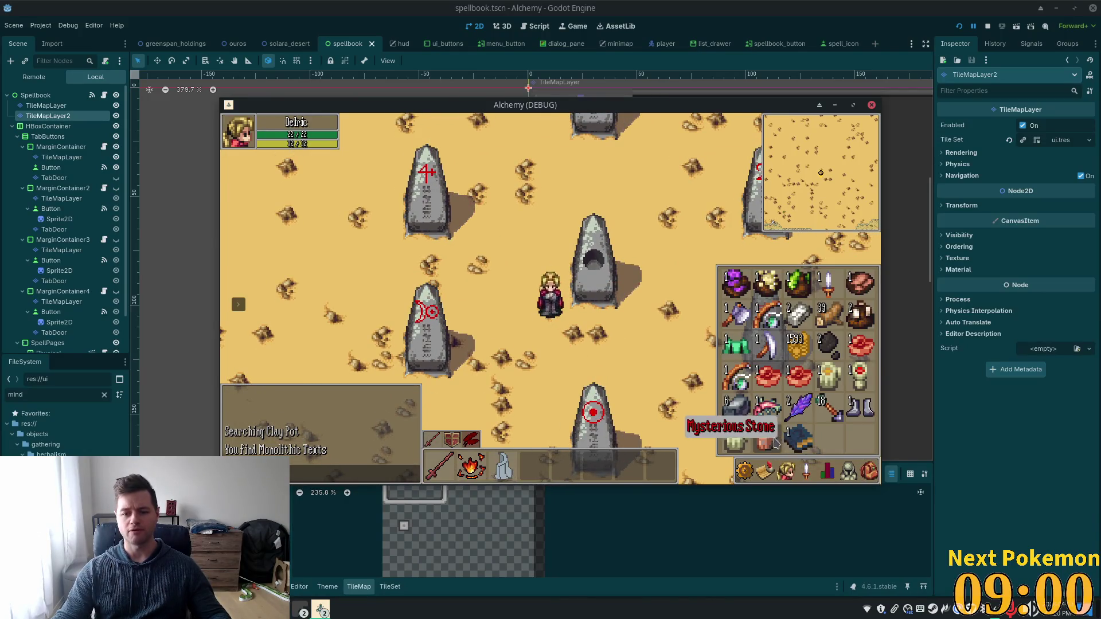
{"action": "left_click", "coordinate": [801, 447]}
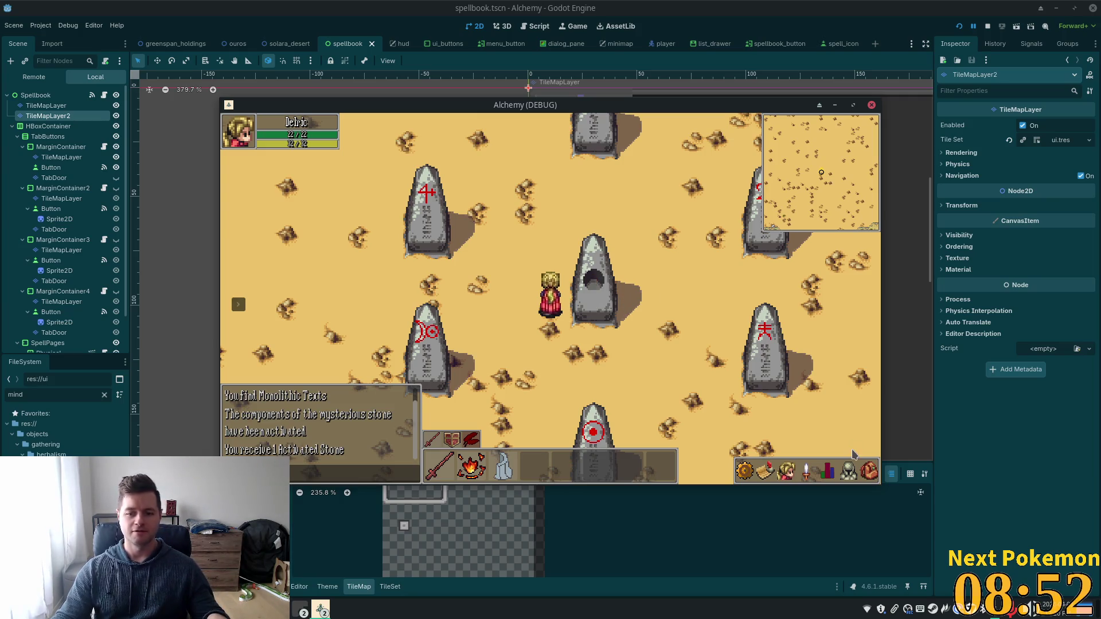
{"action": "left_click", "coordinate": [870, 471]}
{"action": "key", "text": "Left"}
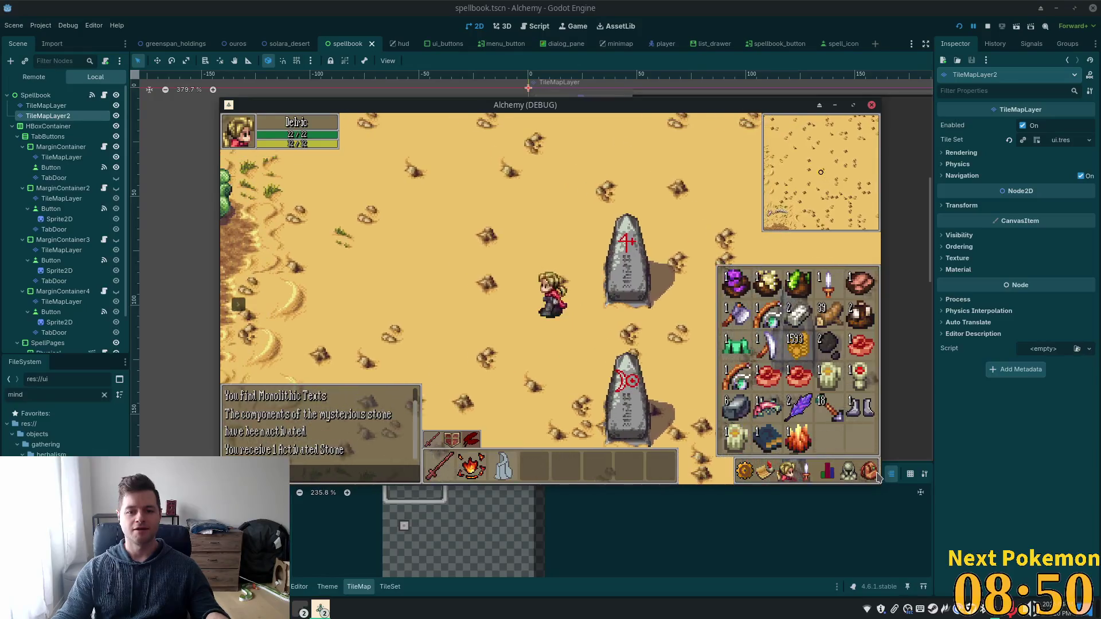
{"action": "left_click", "coordinate": [870, 472]}
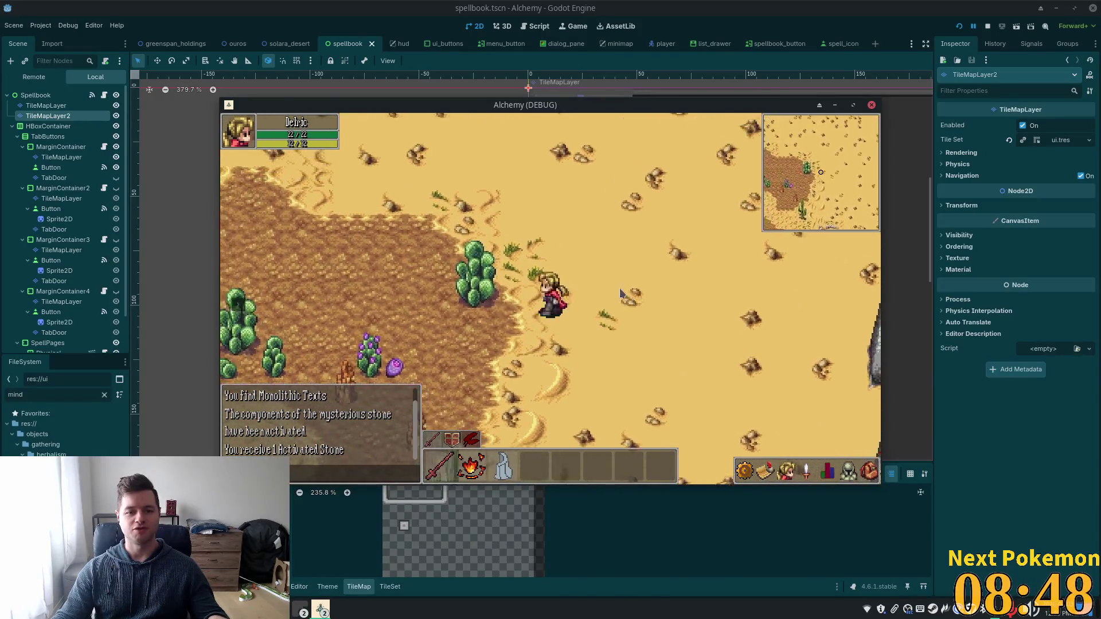
Step: Walk up-left out of the desert onto the cobblestone path, checking the quest list
{"action": "key", "text": "Left"}
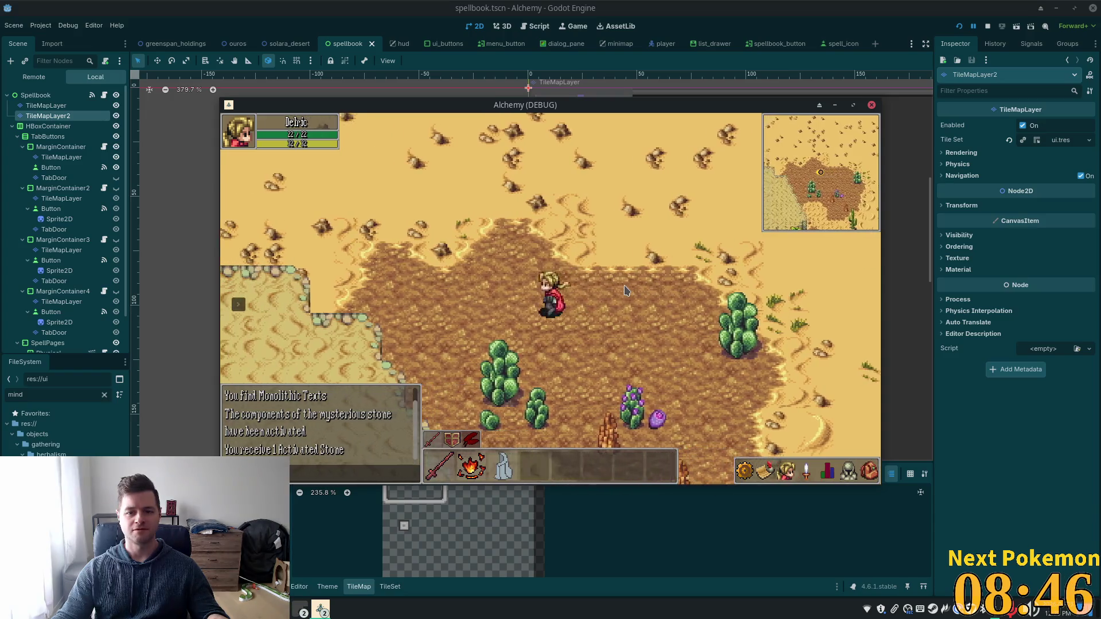
{"action": "key", "text": "Up"}
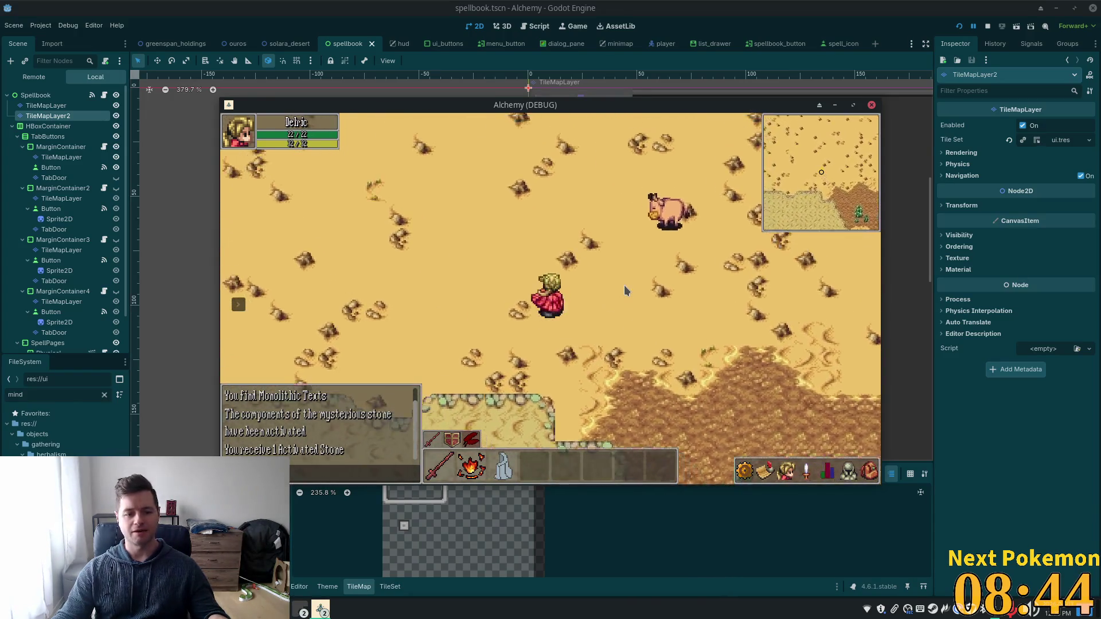
{"action": "key", "text": "Left"}
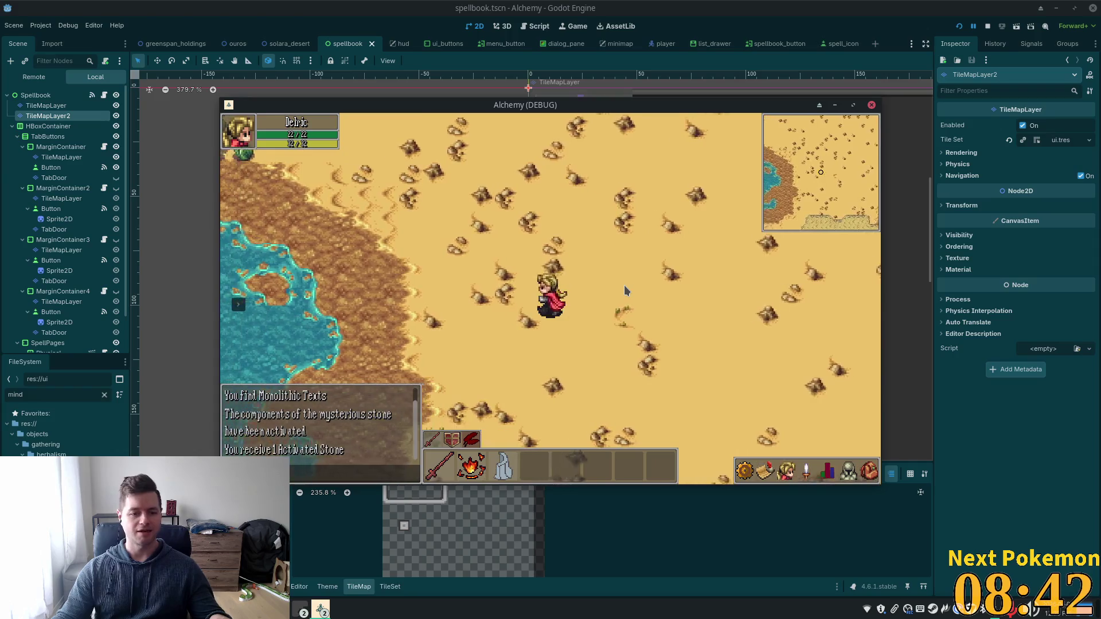
{"action": "key", "text": "Up"}
{"action": "left_click", "coordinate": [763, 473]}
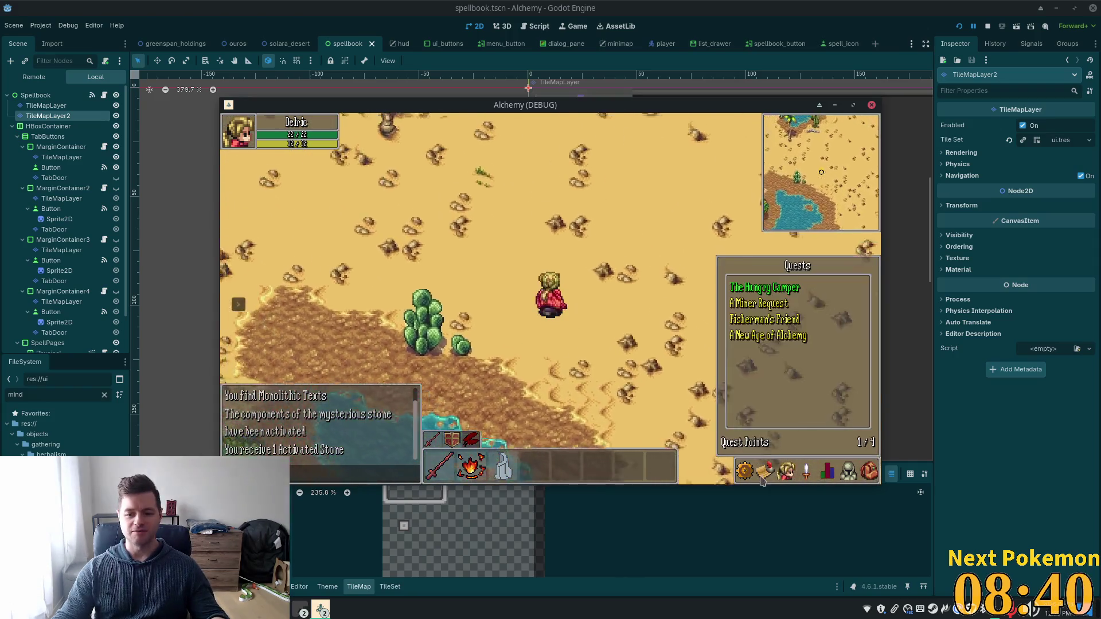
{"action": "key", "text": "Up"}
{"action": "left_click", "coordinate": [763, 474]}
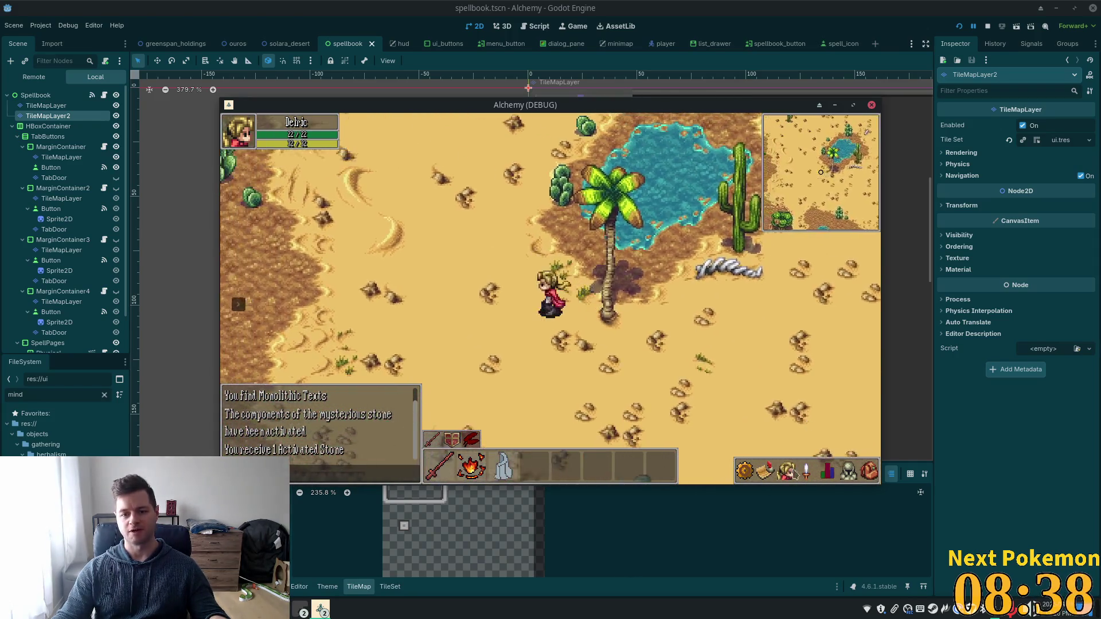
{"action": "left_click", "coordinate": [765, 472]}
{"action": "key", "text": "Up"}
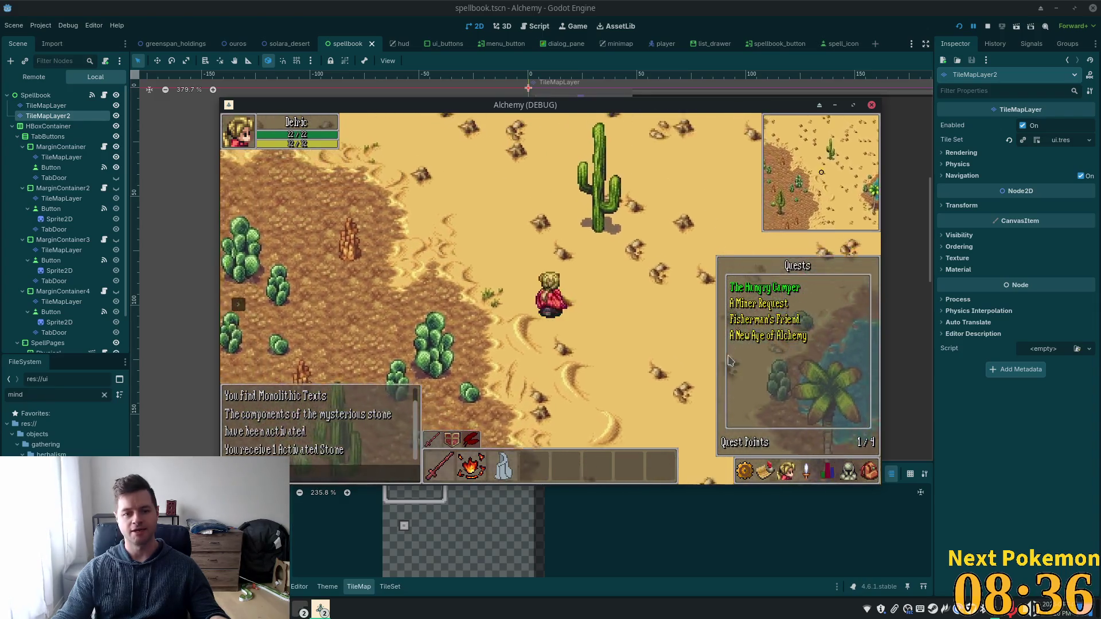
{"action": "key", "text": "Up"}
{"action": "key", "text": "Left"}
{"action": "key", "text": "Up"}
{"action": "key", "text": "Left"}
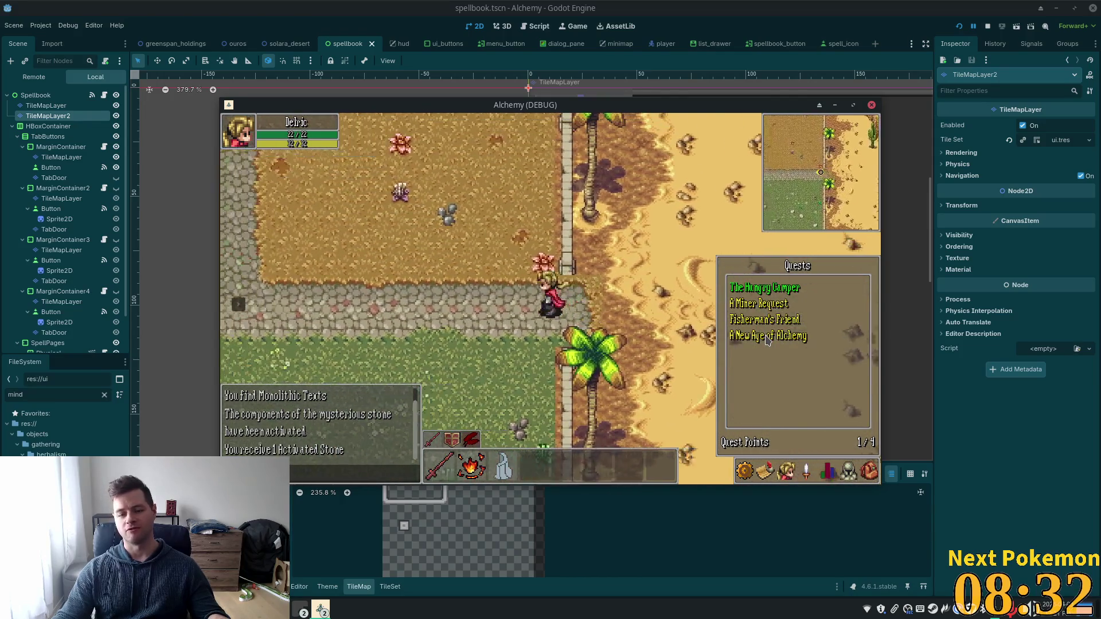
Step: Cross the wooden bridge into the Fields of Ouros and past the wolf
{"action": "key", "text": "Left"}
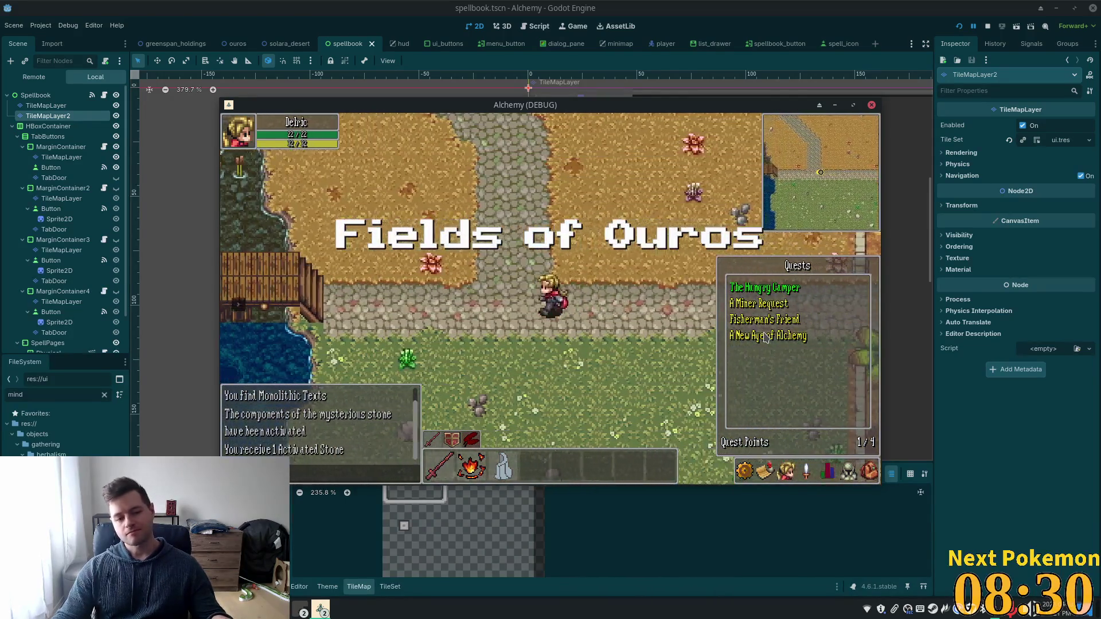
{"action": "key", "text": "Left"}
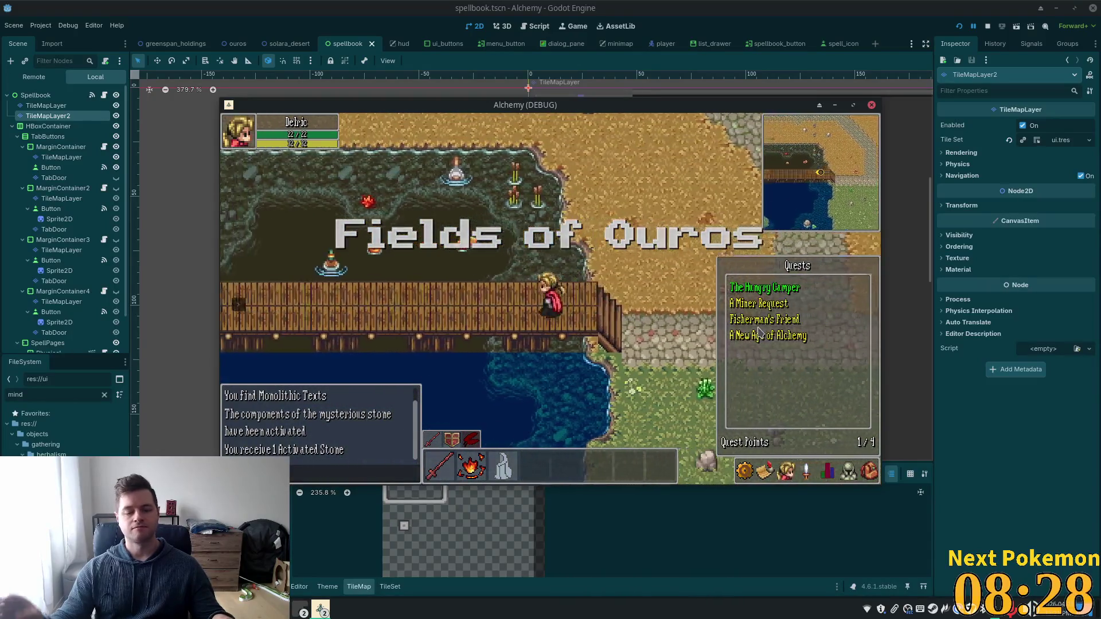
{"action": "key", "text": "Left"}
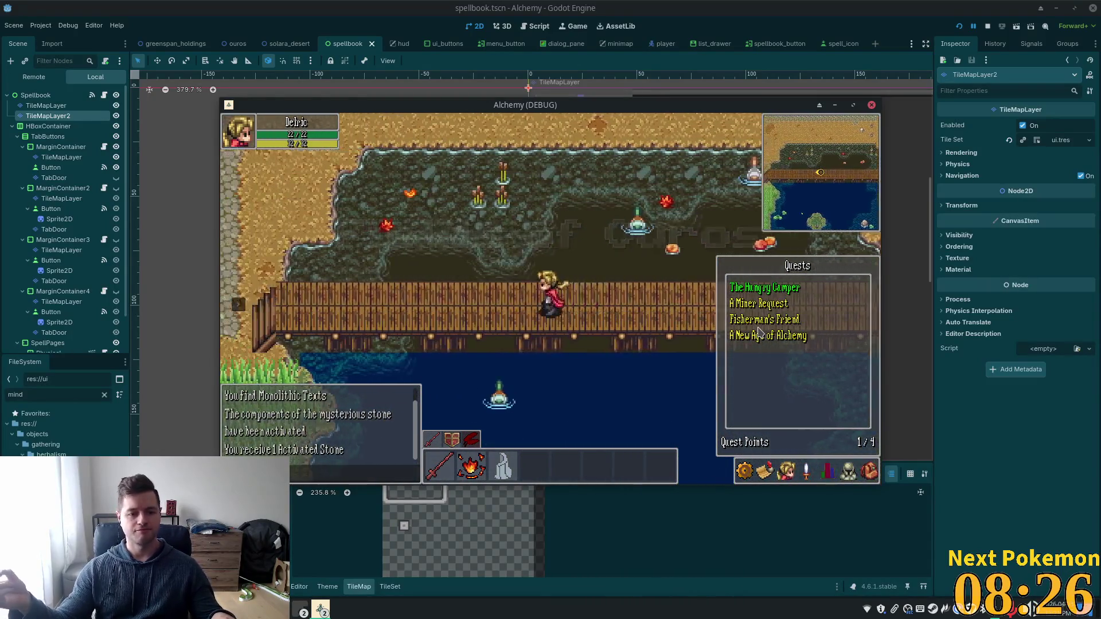
{"action": "key", "text": "Left"}
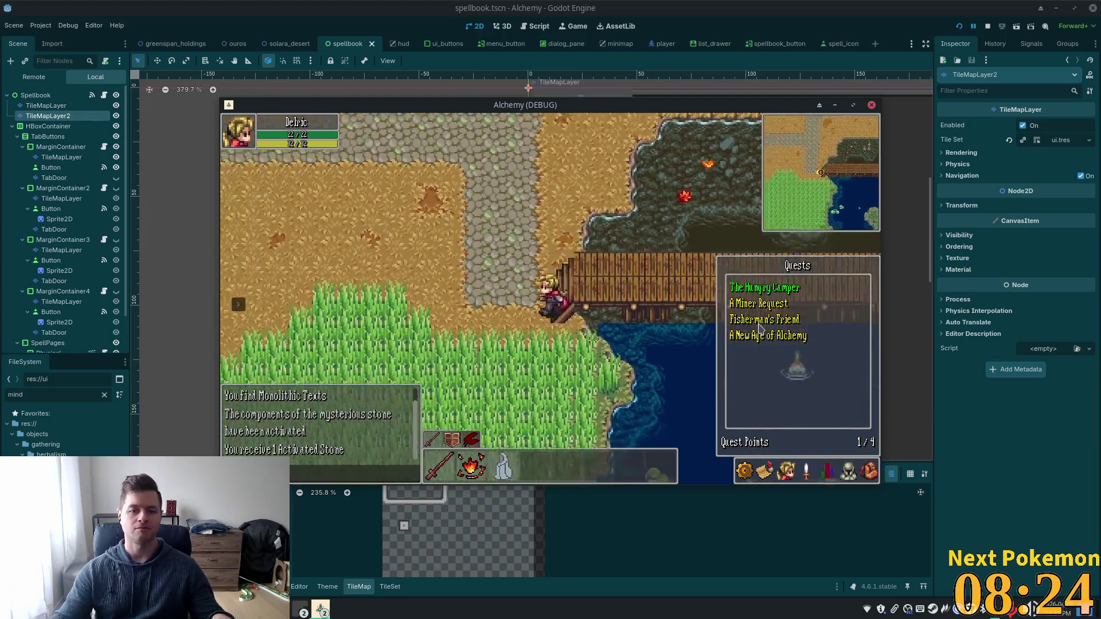
{"action": "key", "text": "Down"}
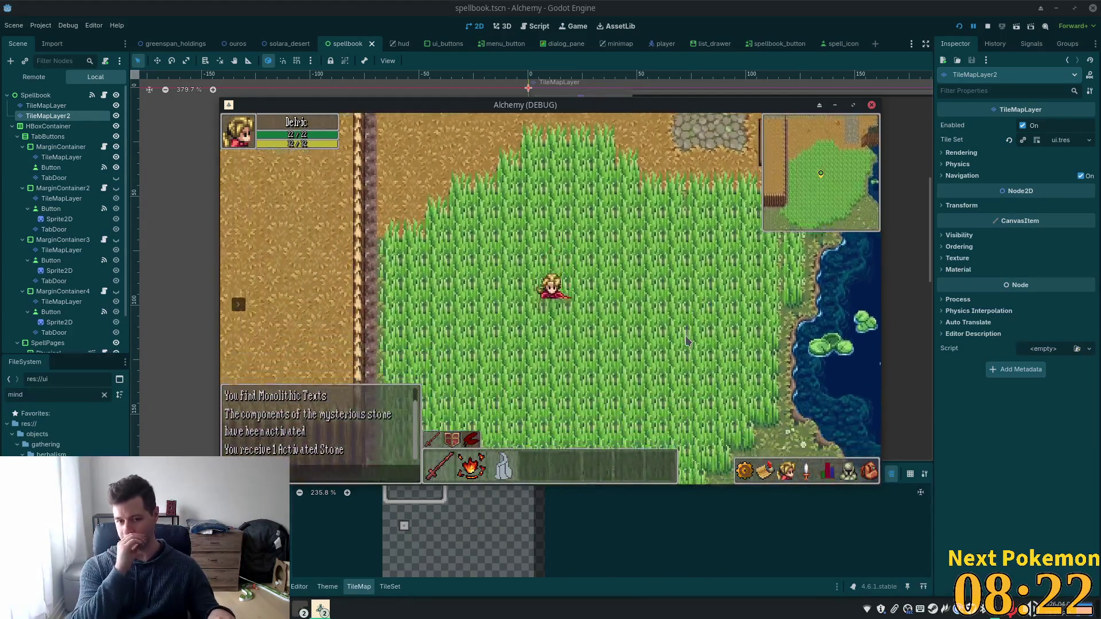
{"action": "key", "text": "Left"}
{"action": "key", "text": "Left"}
{"action": "key", "text": "Left"}
{"action": "key", "text": "Left"}
{"action": "left_click", "coordinate": [688, 347]}
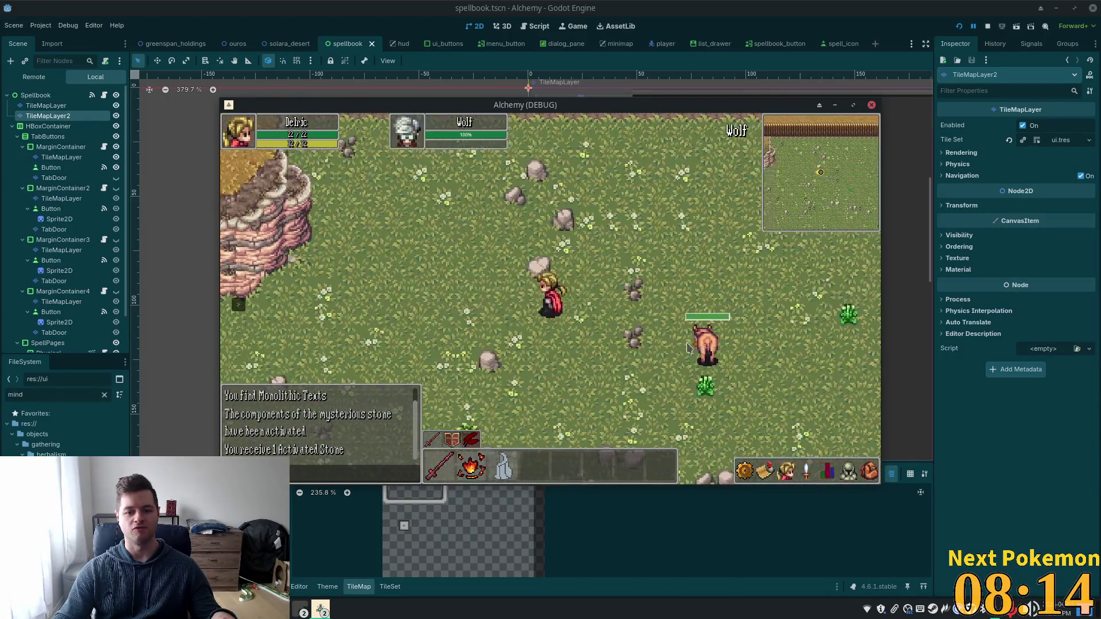
Step: Climb the stairs onto the plateau, walk through Ouros and enter the alchemist's shop
{"action": "key", "text": "Up"}
{"action": "key", "text": "Left"}
{"action": "key", "text": "Up"}
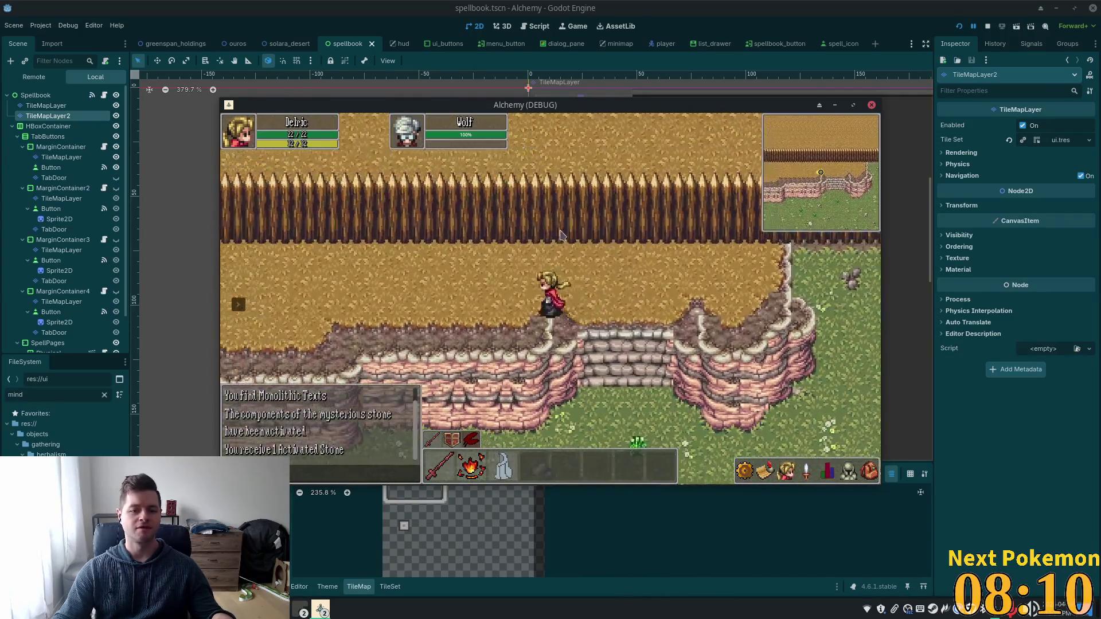
{"action": "key", "text": "Left"}
{"action": "key", "text": "Left"}
{"action": "key", "text": "Up"}
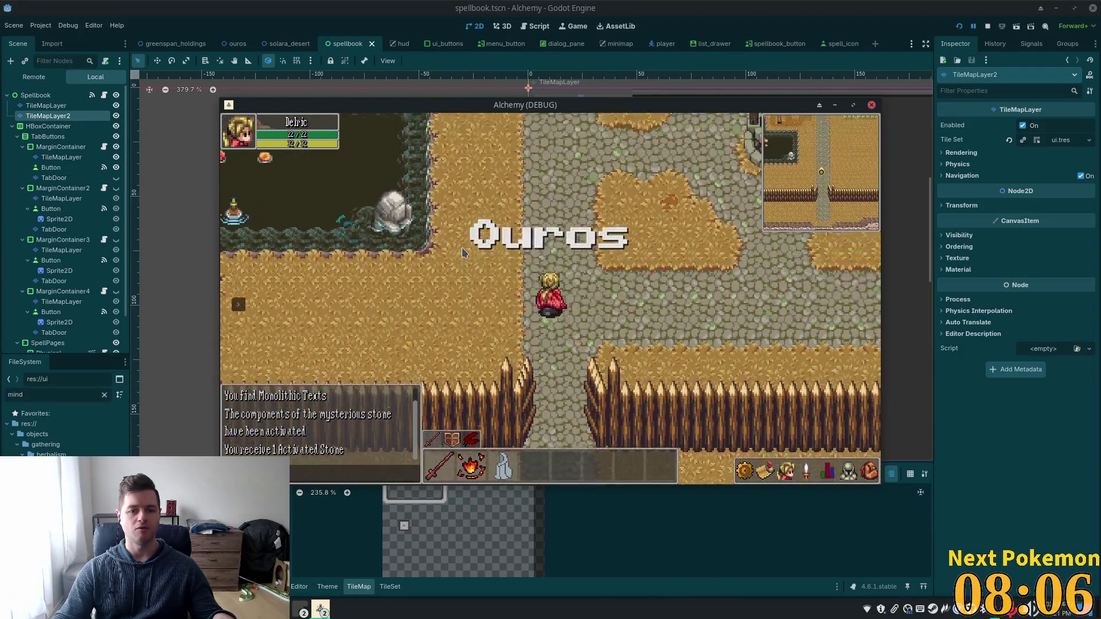
{"action": "key", "text": "Up"}
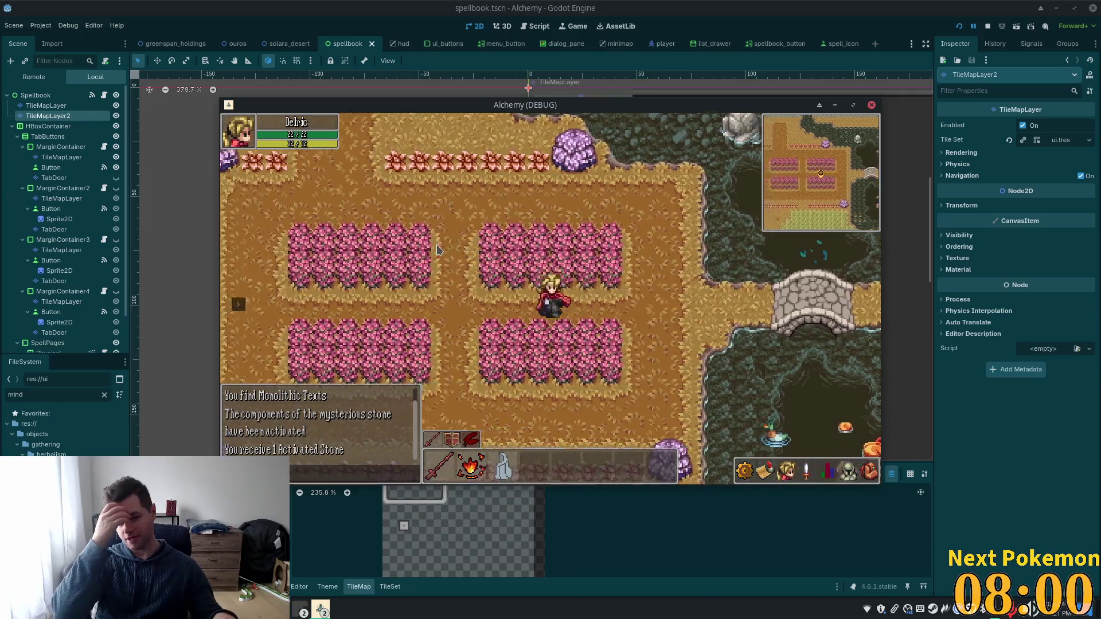
{"action": "key", "text": "Left"}
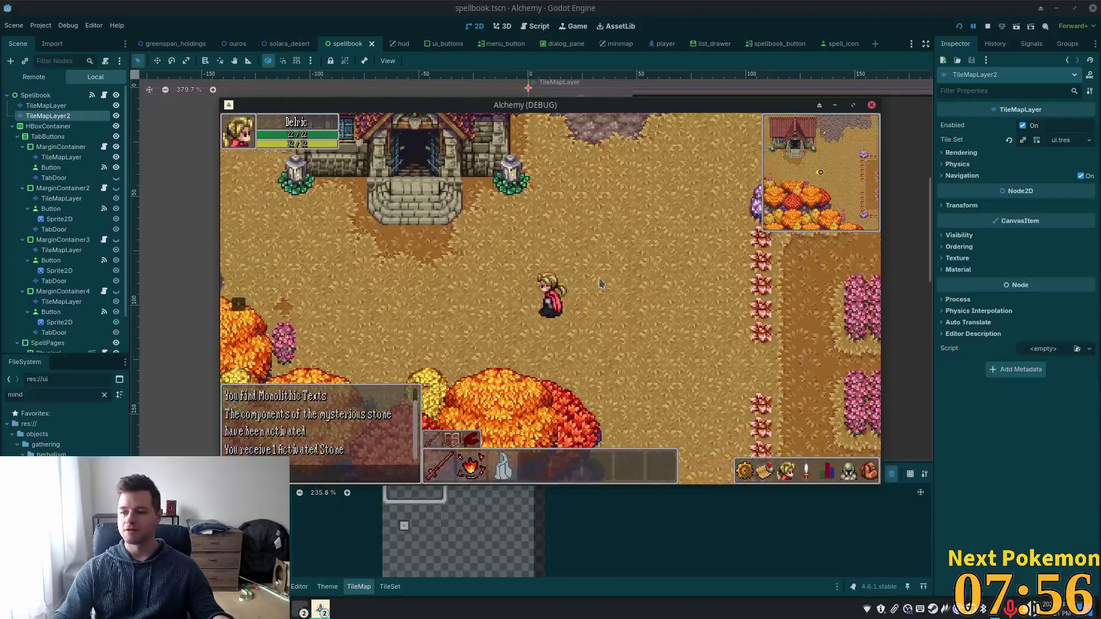
{"action": "key", "text": "Up"}
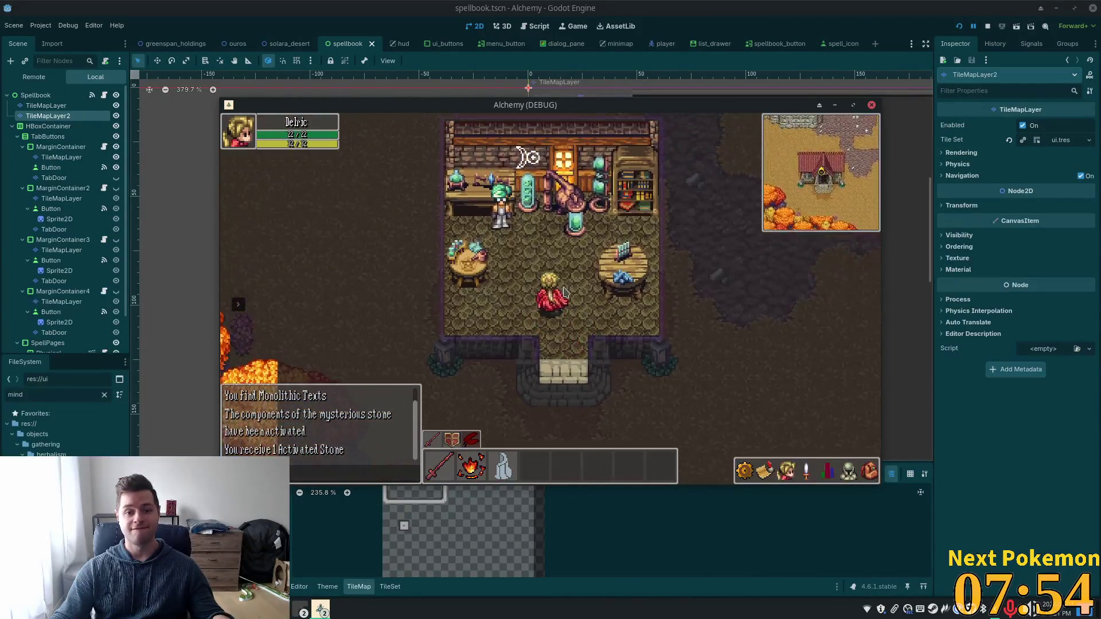
Step: Talk to the Master Alchemist and answer 'Actually, yes! Check this out.' about the stone
{"action": "key", "text": "space"}
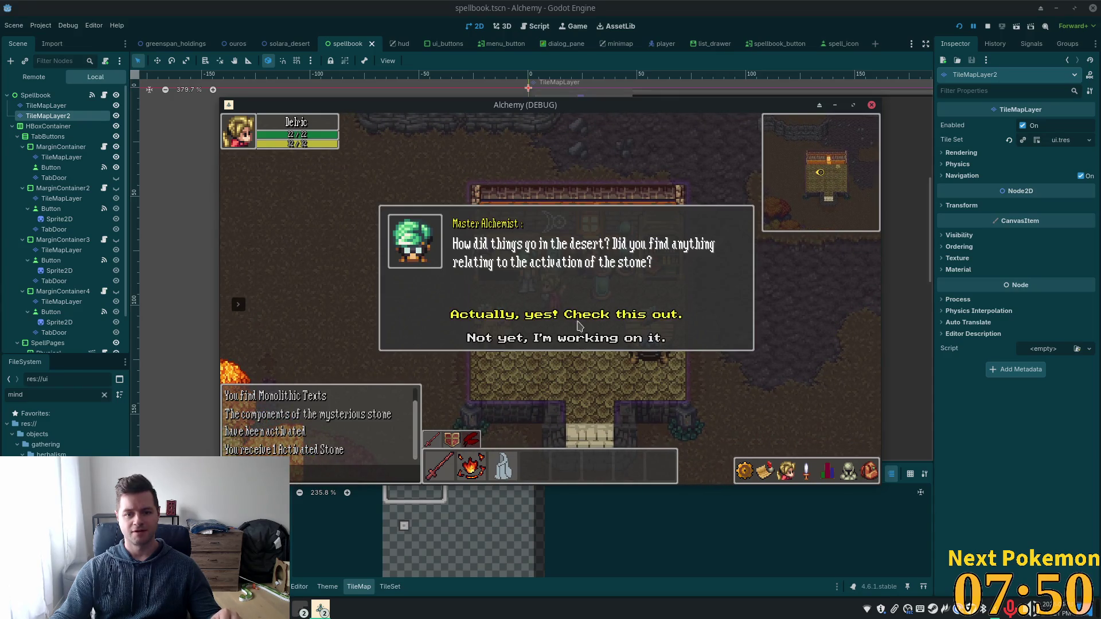
{"action": "left_click", "coordinate": [557, 320]}
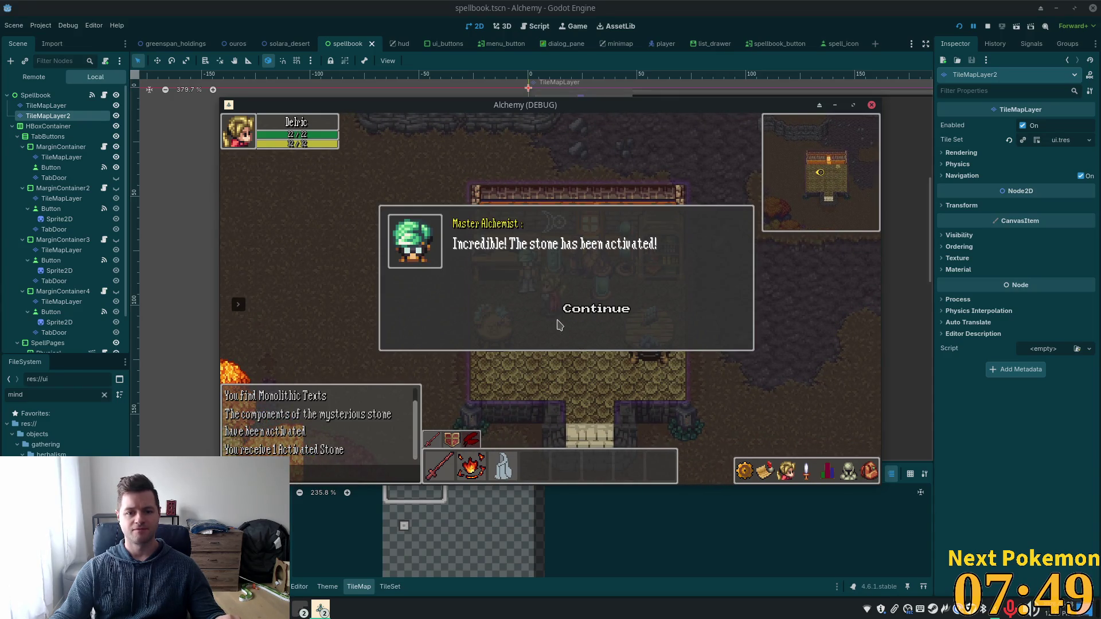
{"action": "left_click", "coordinate": [587, 312]}
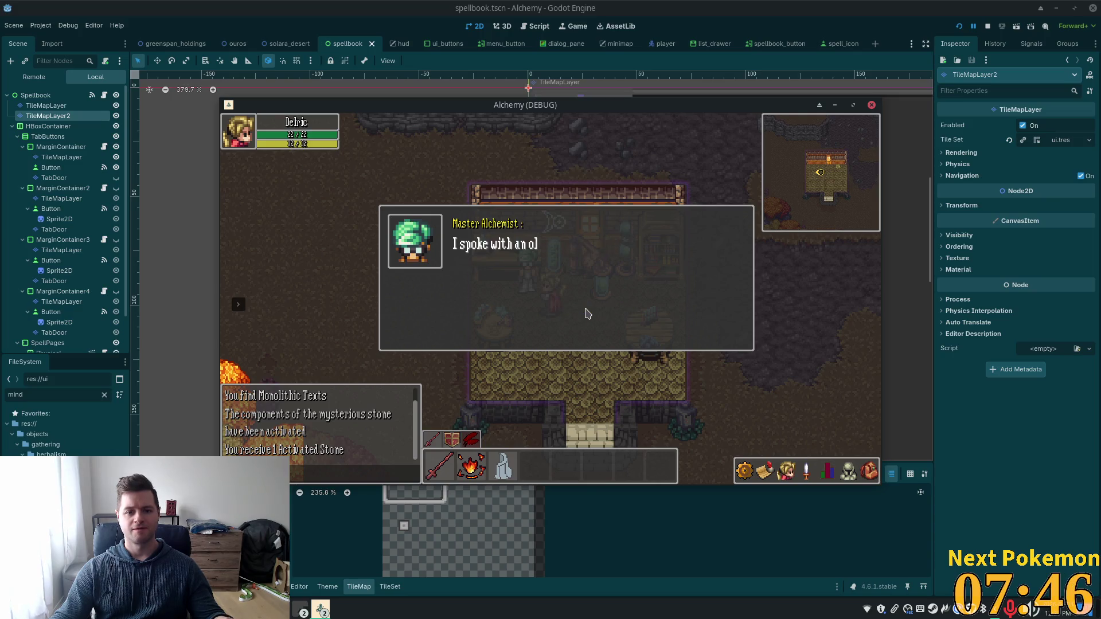
{"action": "left_click", "coordinate": [587, 312]}
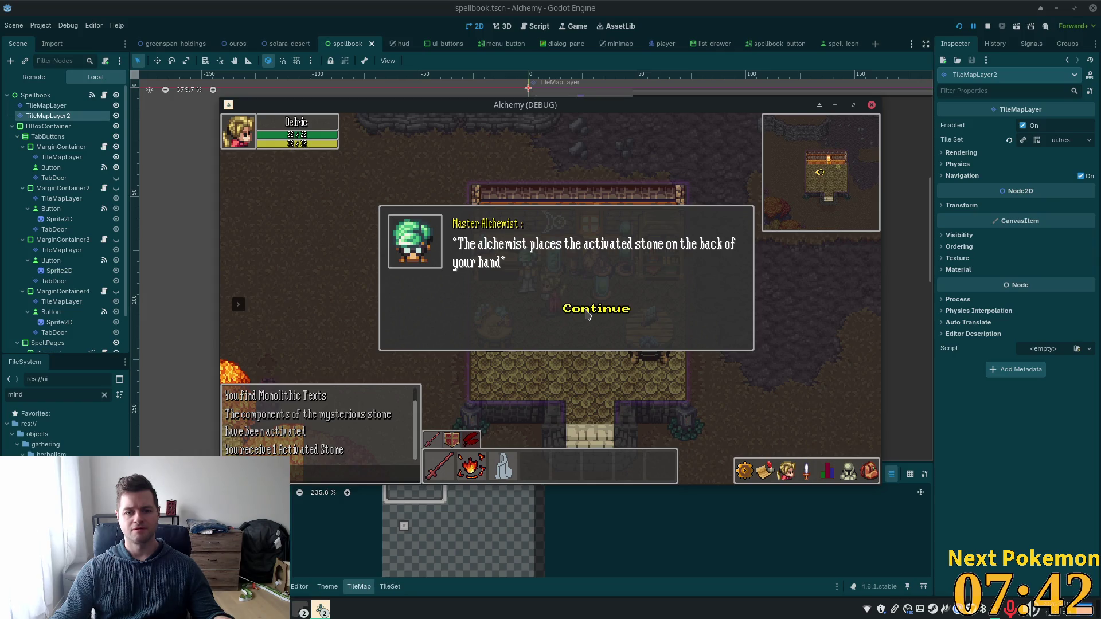
{"action": "left_click", "coordinate": [587, 312]}
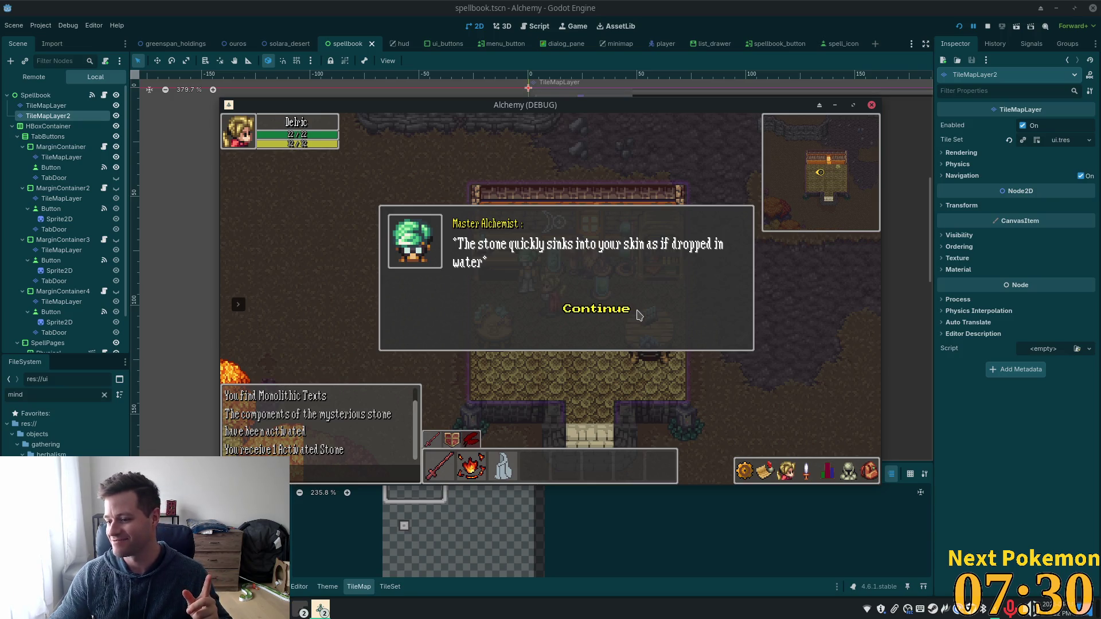
Step: Continue through the stone-sinking scene and spellbook offer until Quest Completed appears
{"action": "left_click", "coordinate": [609, 302]}
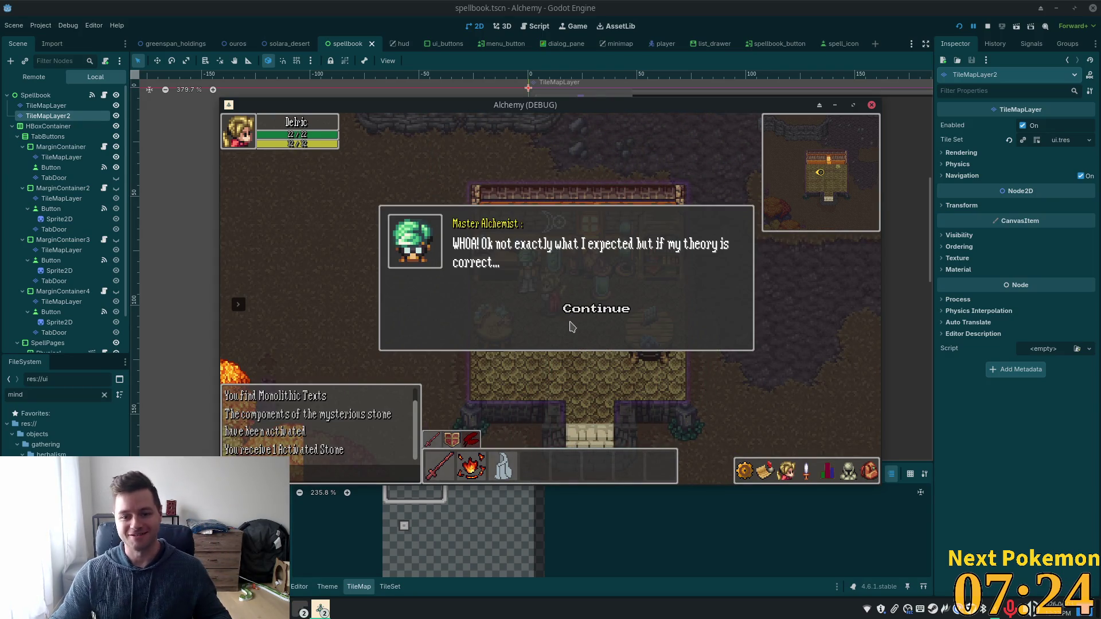
{"action": "left_click", "coordinate": [585, 311]}
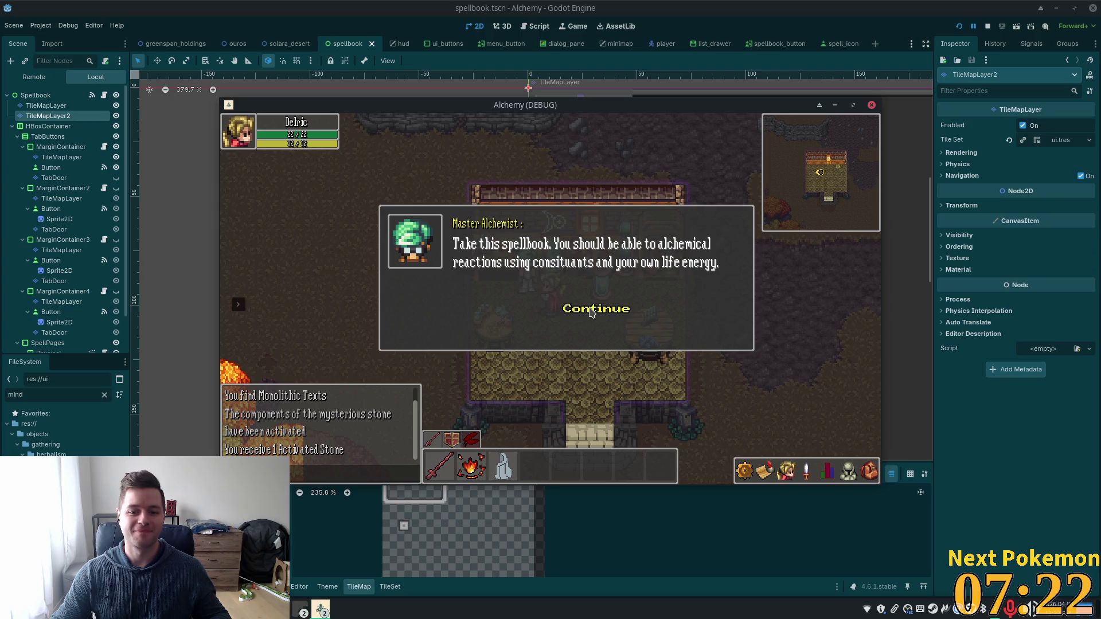
{"action": "left_click", "coordinate": [591, 312]}
{"action": "left_click", "coordinate": [592, 312]}
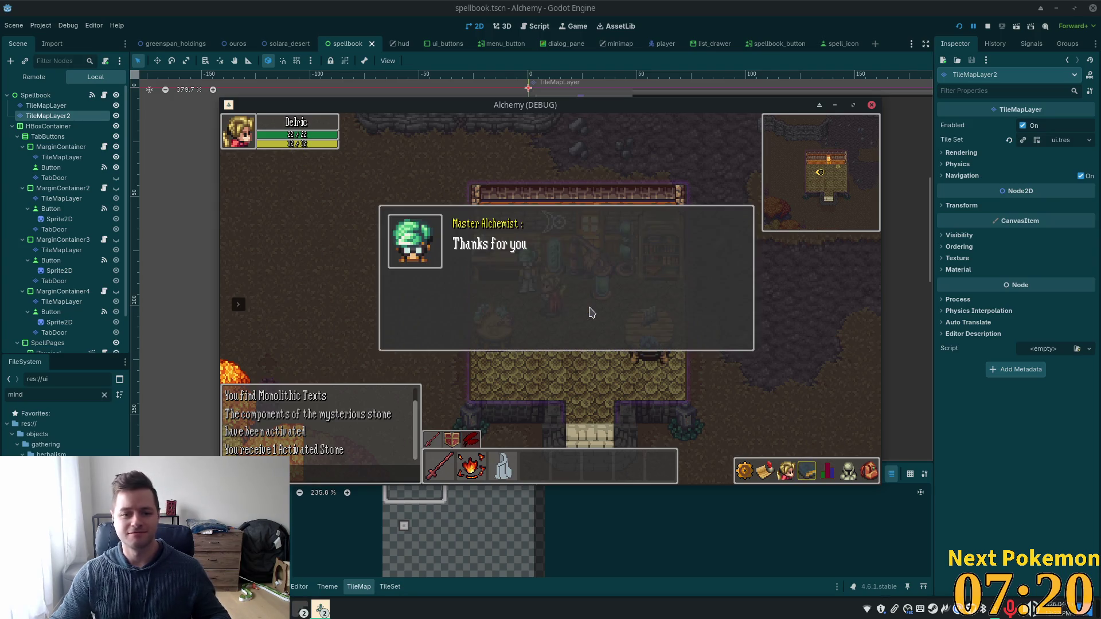
{"action": "left_click", "coordinate": [595, 313]}
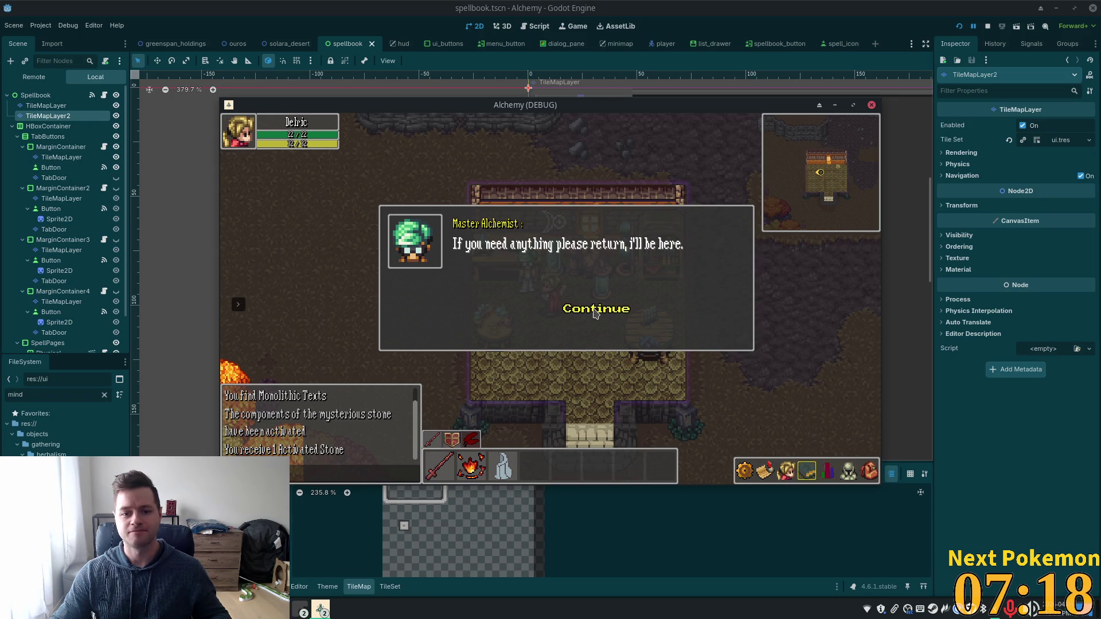
{"action": "left_click", "coordinate": [595, 313]}
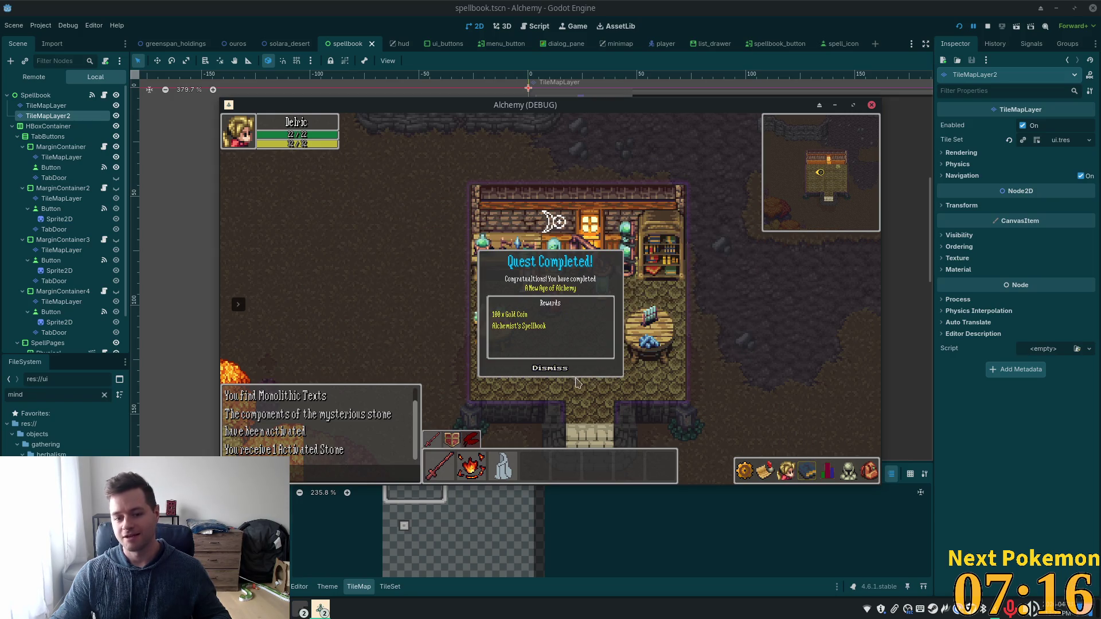
Step: Dismiss the quest rewards, leave the shop, confirm Heat Wave, Stone Wave and Stone Barrage, then walk north
{"action": "left_click", "coordinate": [555, 370]}
{"action": "key", "text": "Down"}
{"action": "left_click", "coordinate": [806, 472]}
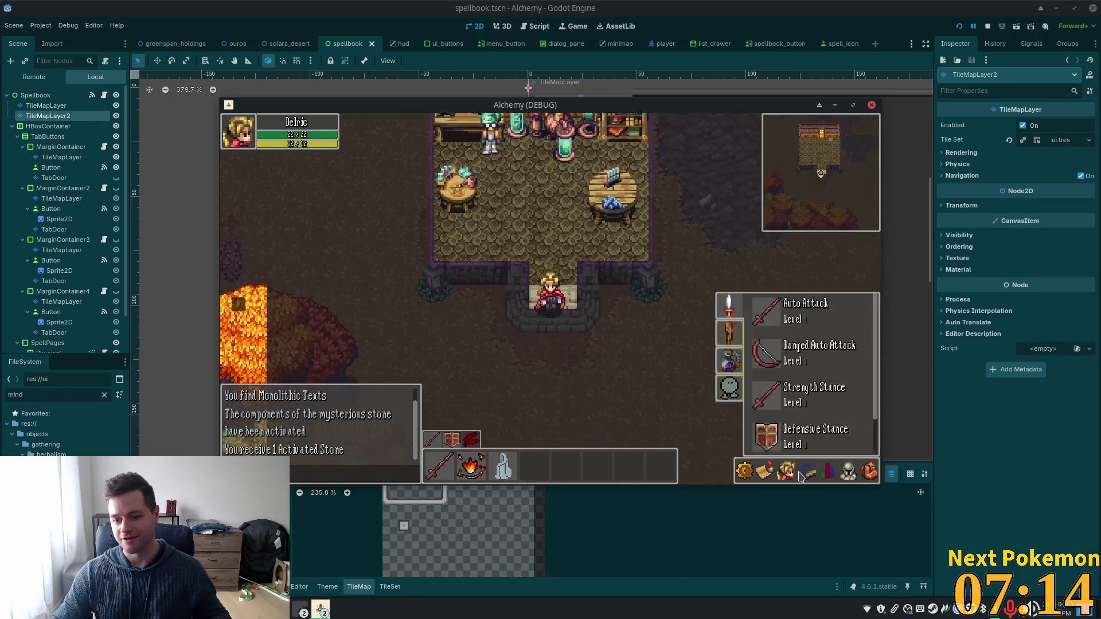
{"action": "left_click", "coordinate": [742, 356]}
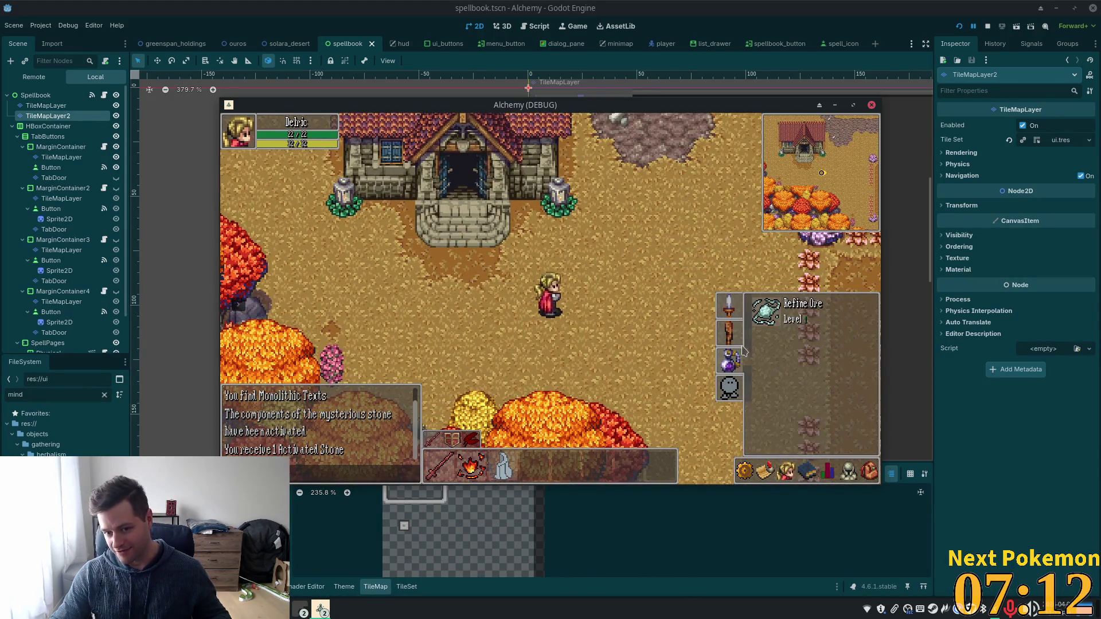
{"action": "left_click", "coordinate": [734, 340]}
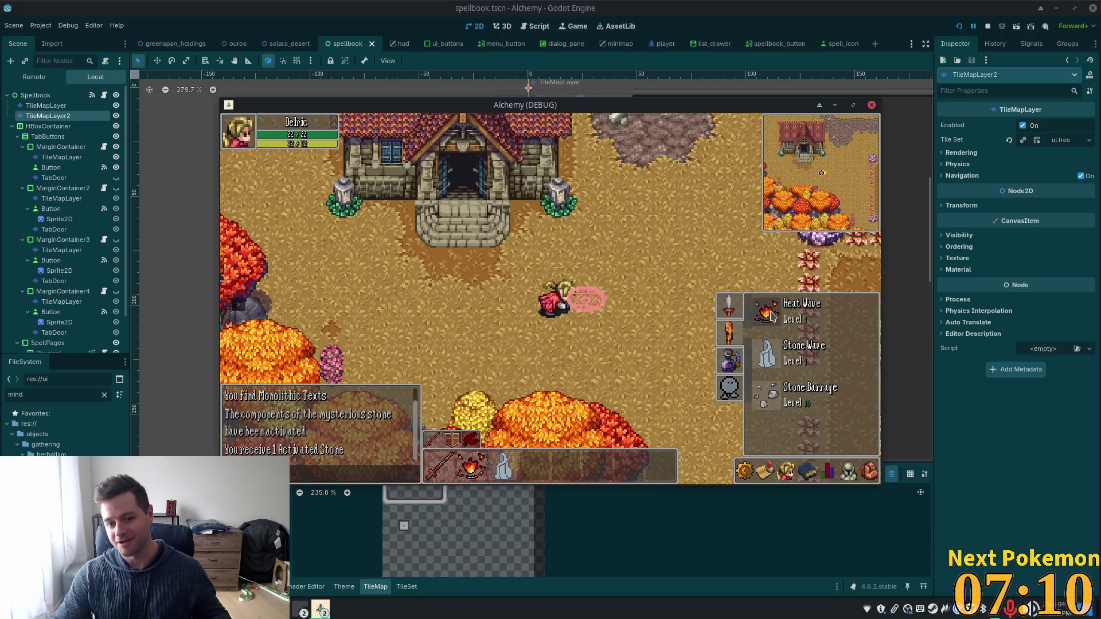
{"action": "key", "text": "Up"}
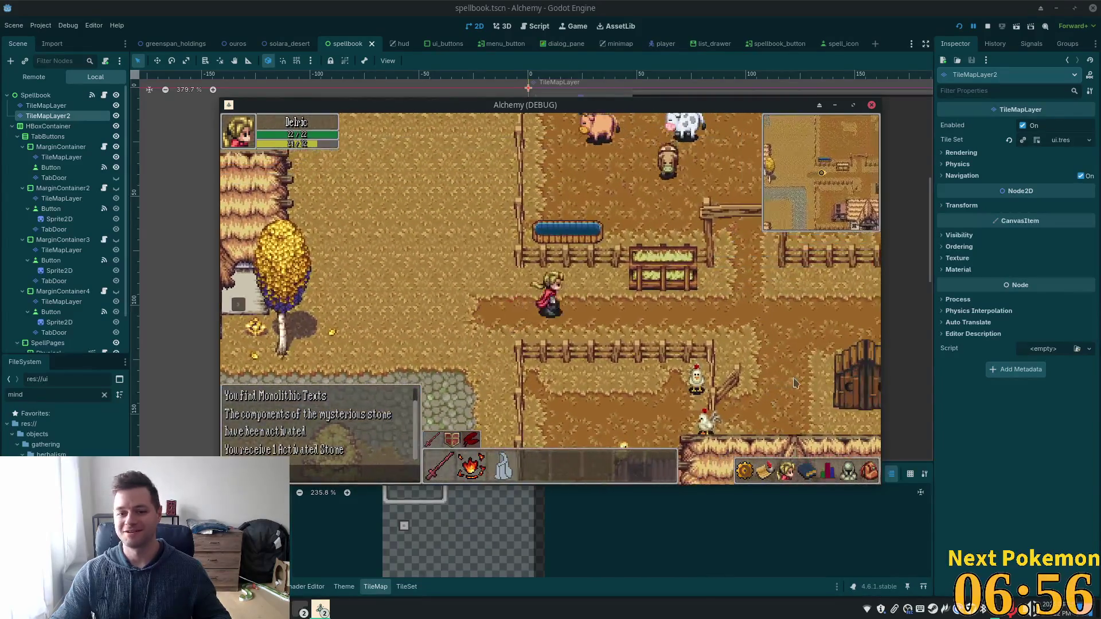
Step: Walk into the animal pen, cast Stone Wave, then wander around and leave the pen
{"action": "key", "text": "Up"}
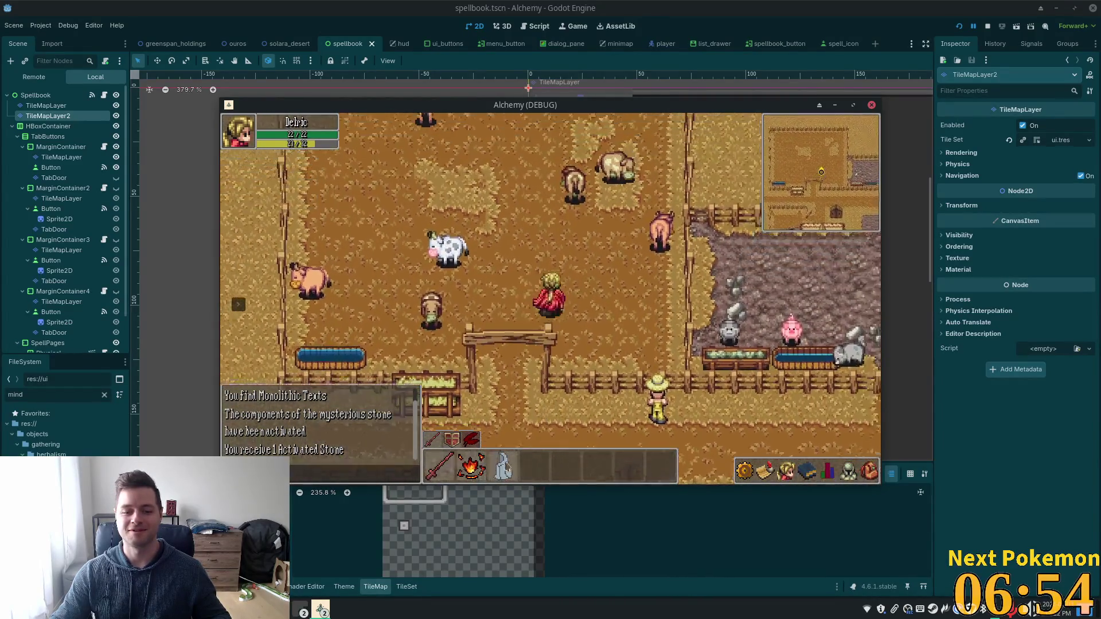
{"action": "key", "text": "Left"}
{"action": "mouse_move", "coordinate": [503, 466]}
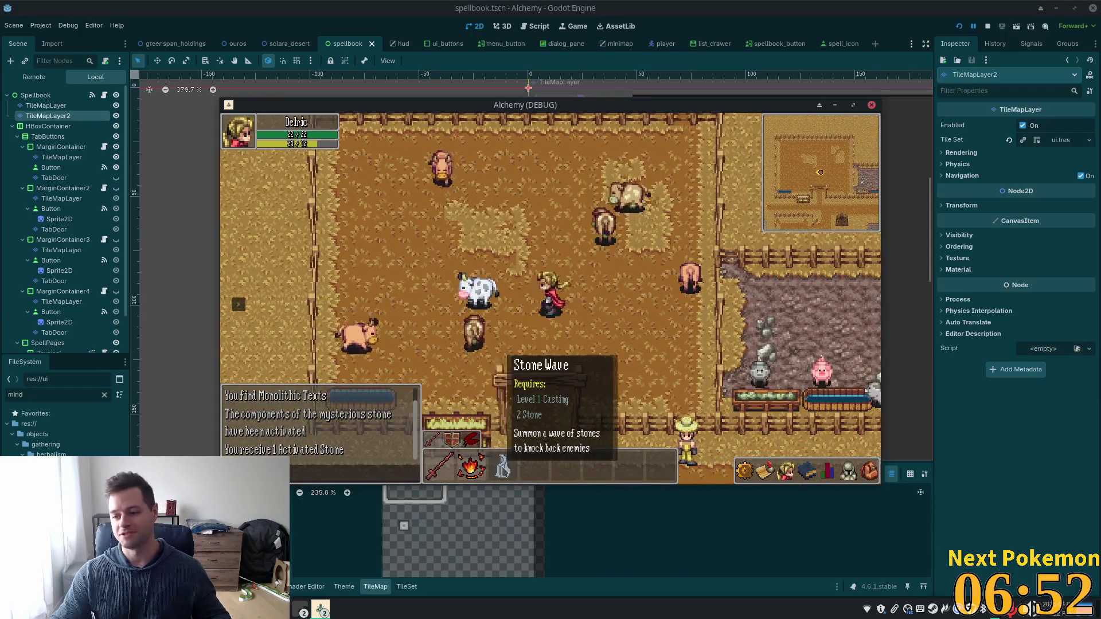
{"action": "left_click", "coordinate": [503, 466]}
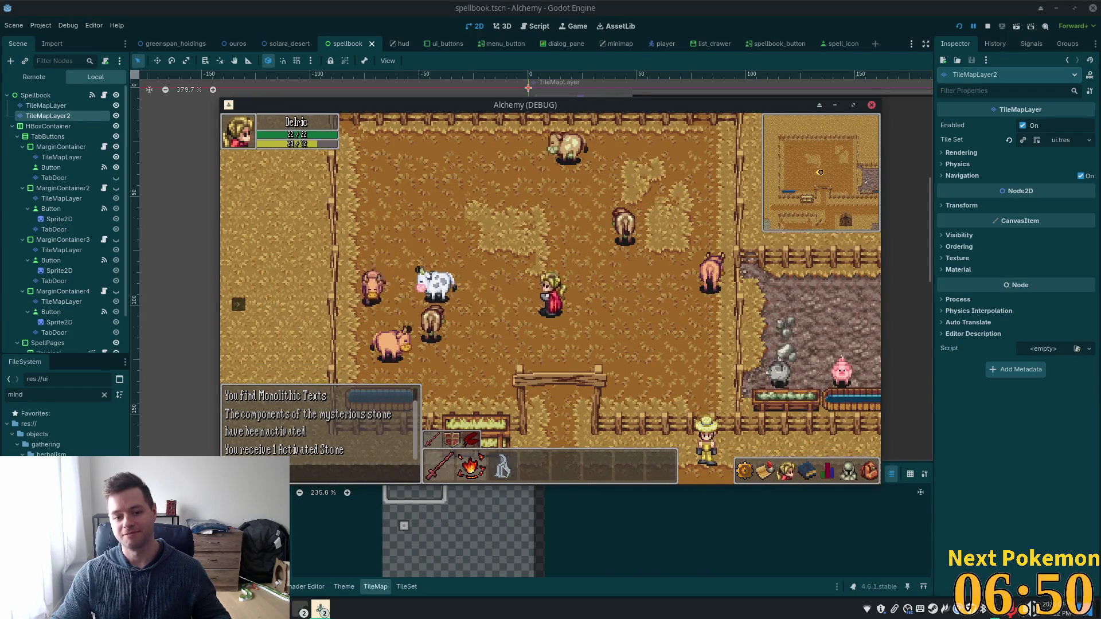
{"action": "key", "text": "Up"}
{"action": "key", "text": "Right"}
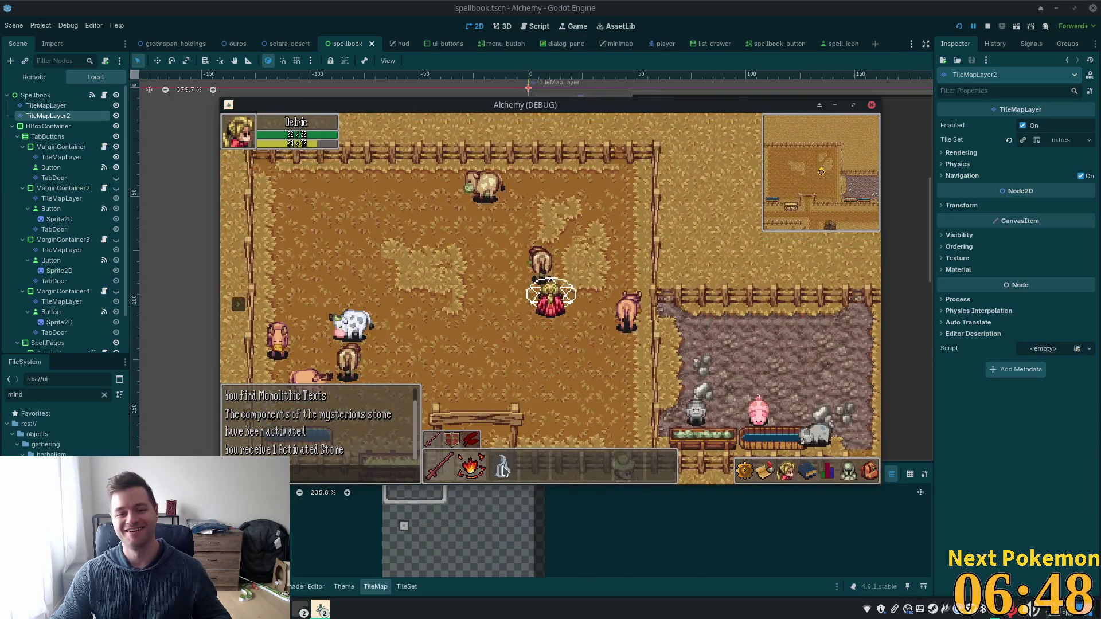
{"action": "key", "text": "Left"}
{"action": "key", "text": "Down"}
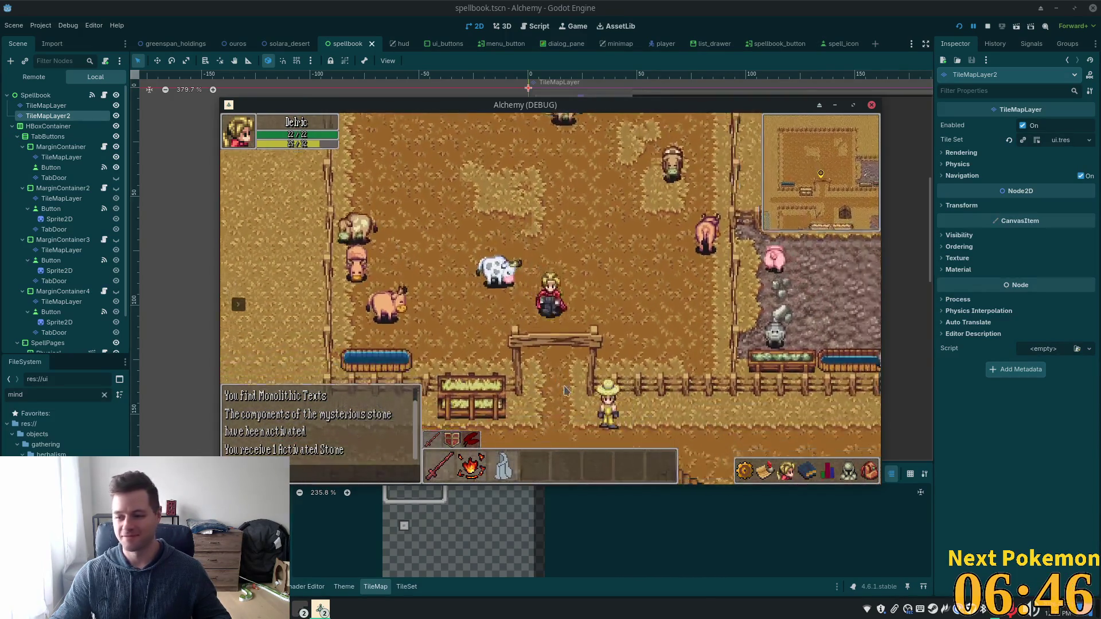
{"action": "key", "text": "Down"}
{"action": "key", "text": "Left"}
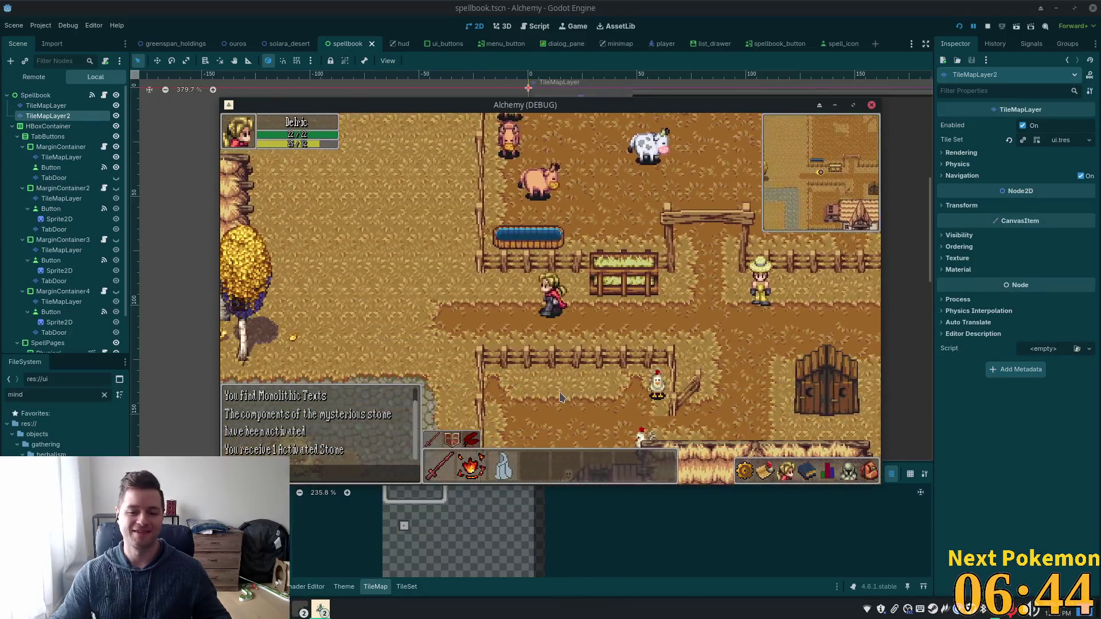
Step: Walk left past the thatched house and inn toward the bridge, then back to the lamp-post crossroads
{"action": "key", "text": "Left"}
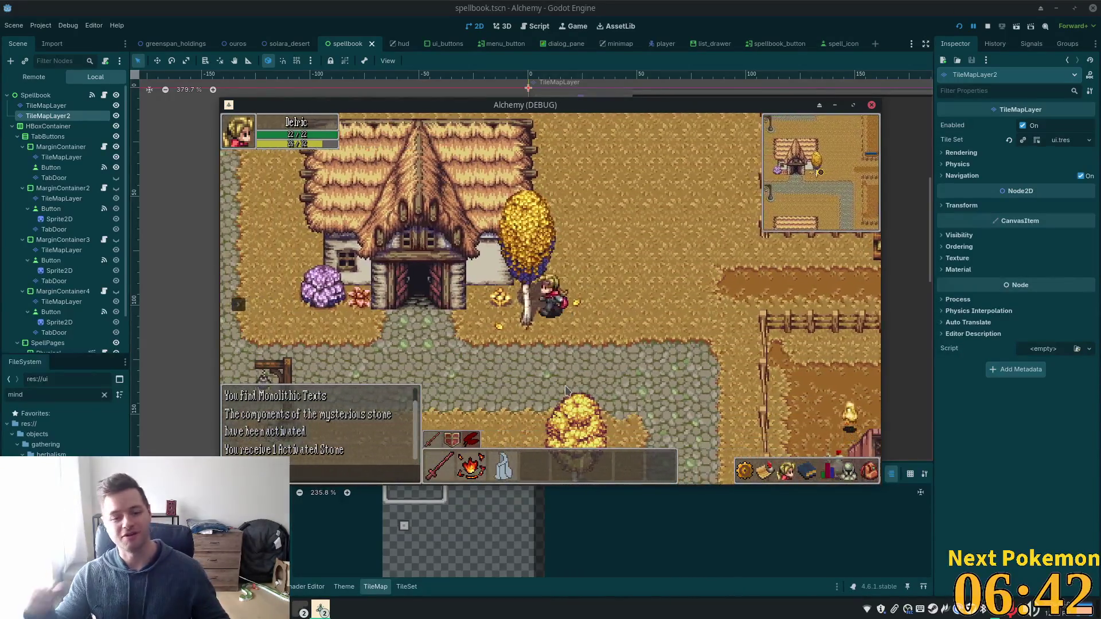
{"action": "key", "text": "Left"}
{"action": "key", "text": "Up"}
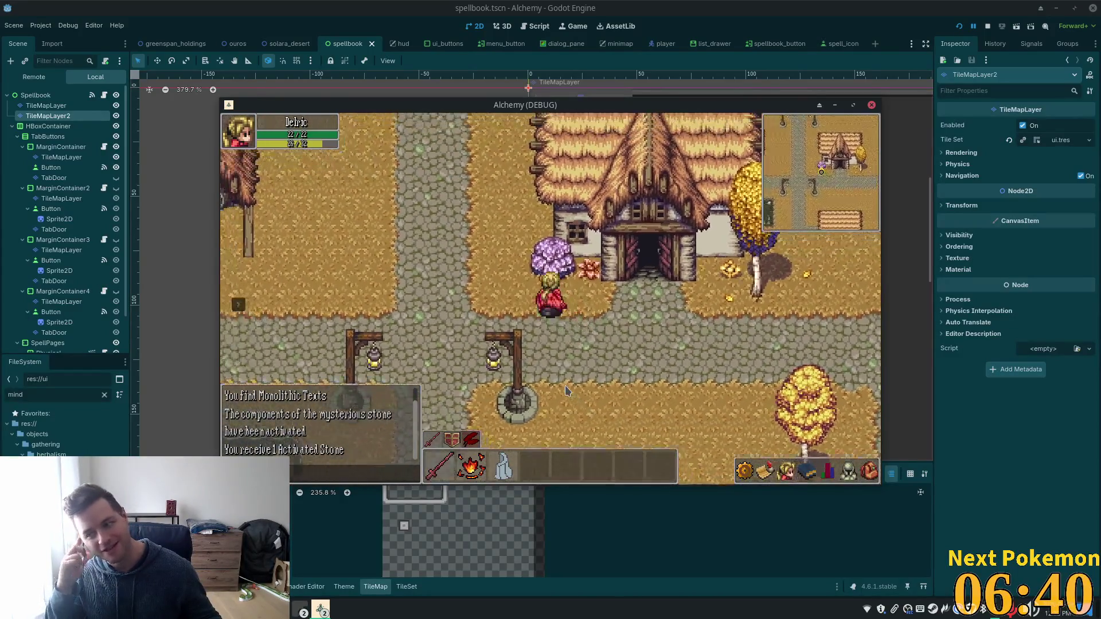
{"action": "key", "text": "Up"}
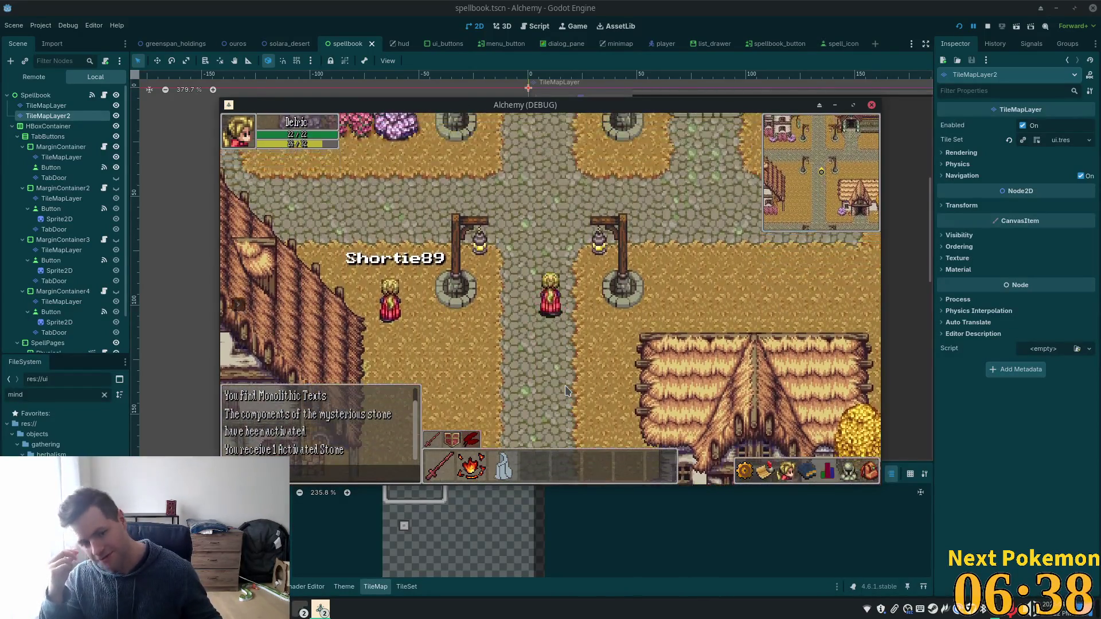
{"action": "key", "text": "Up"}
{"action": "key", "text": "Left"}
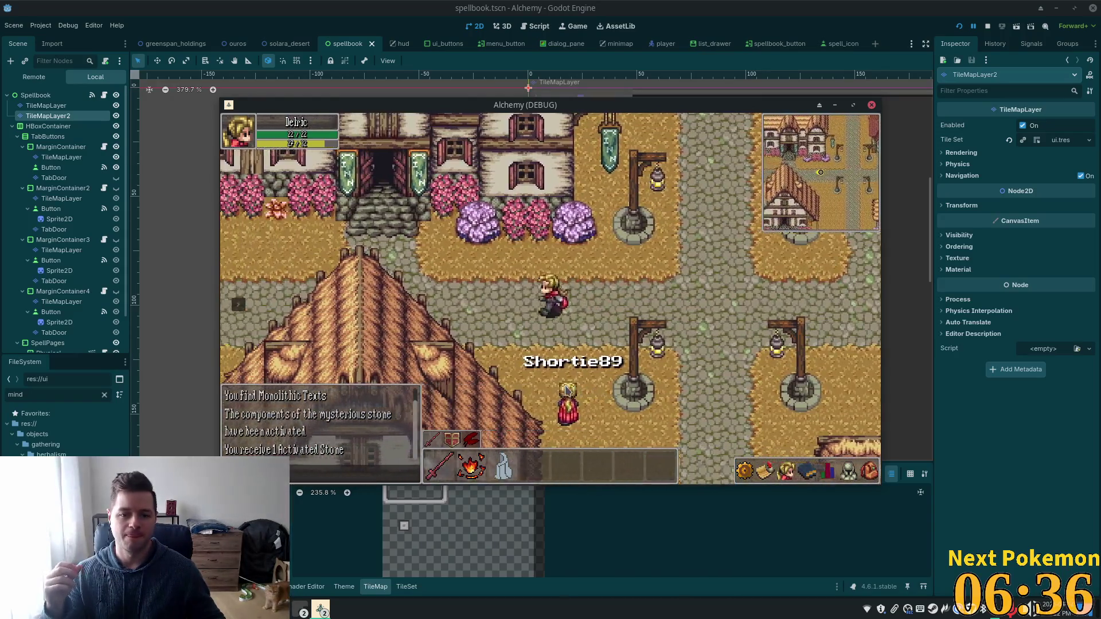
{"action": "key", "text": "Left"}
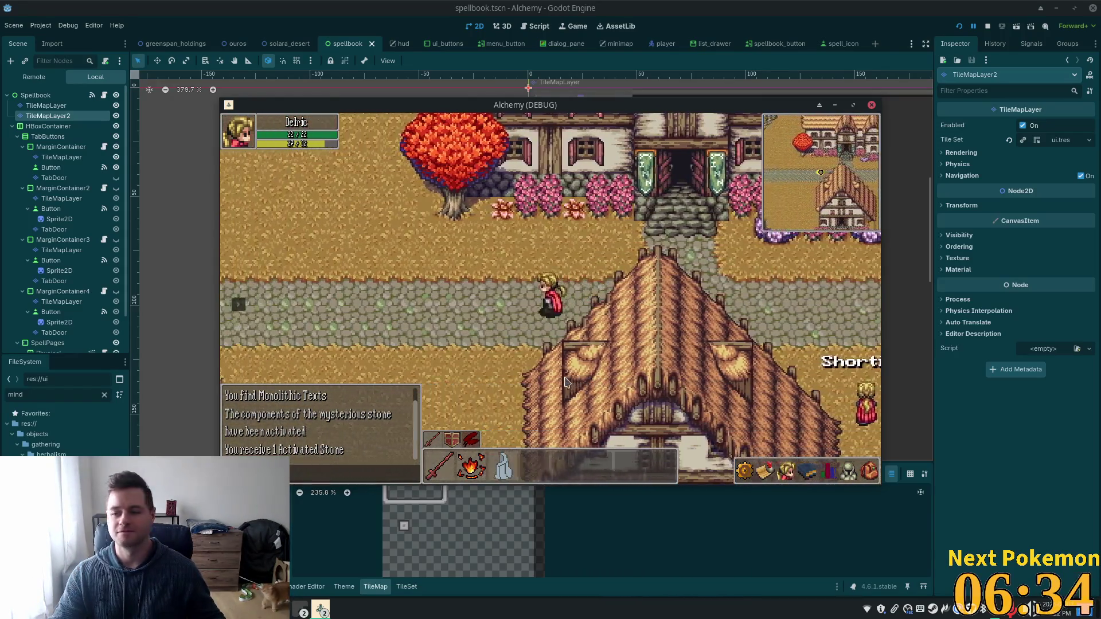
{"action": "key", "text": "Left"}
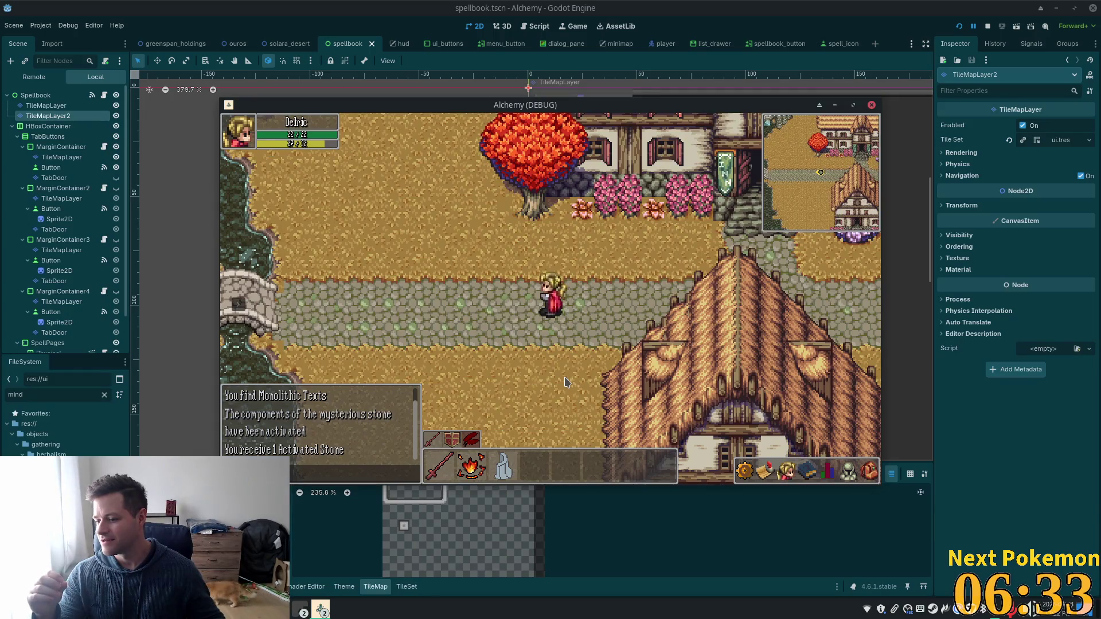
{"action": "key", "text": "Right"}
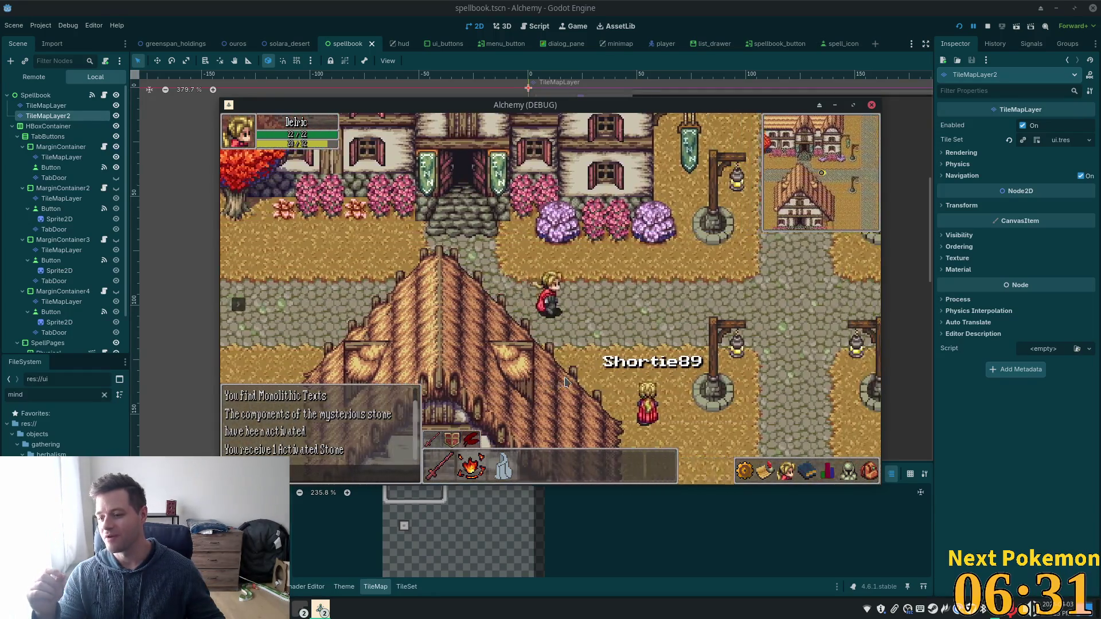
{"action": "key", "text": "Right"}
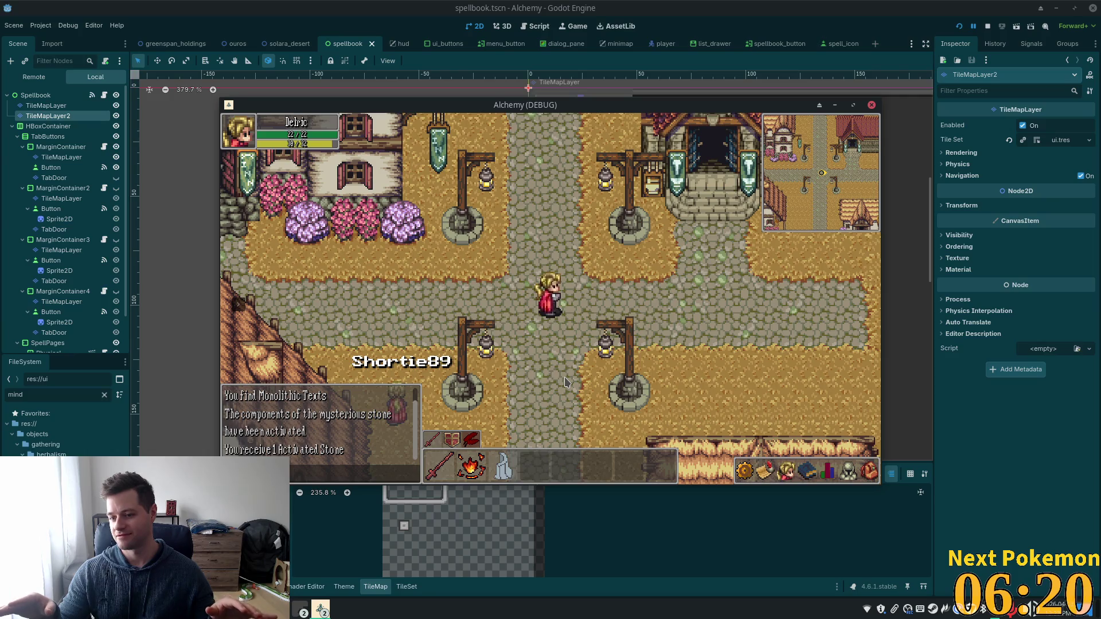
Step: Step along the crossroads road, then walk north through the inn entrance
{"action": "key", "text": "Right"}
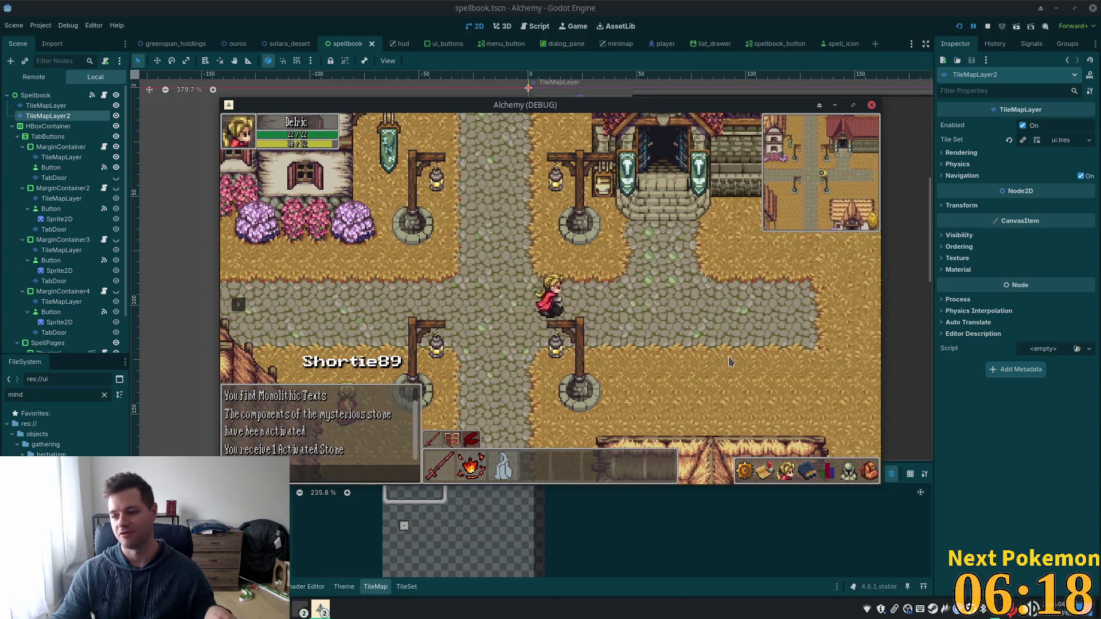
{"action": "key", "text": "Left"}
{"action": "key", "text": "Up"}
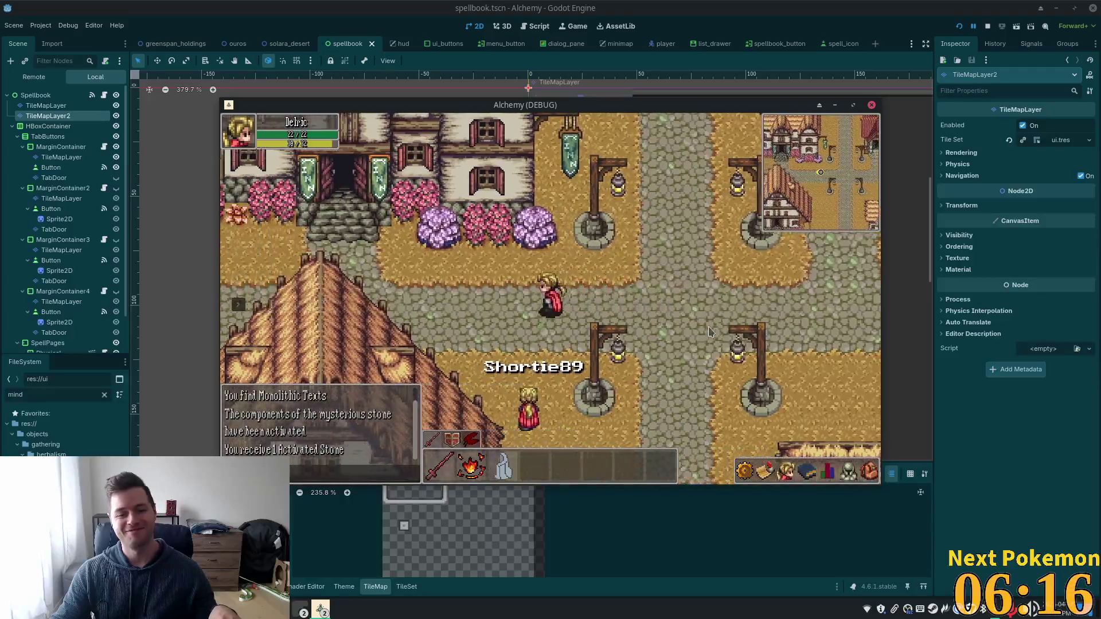
{"action": "key", "text": "Up"}
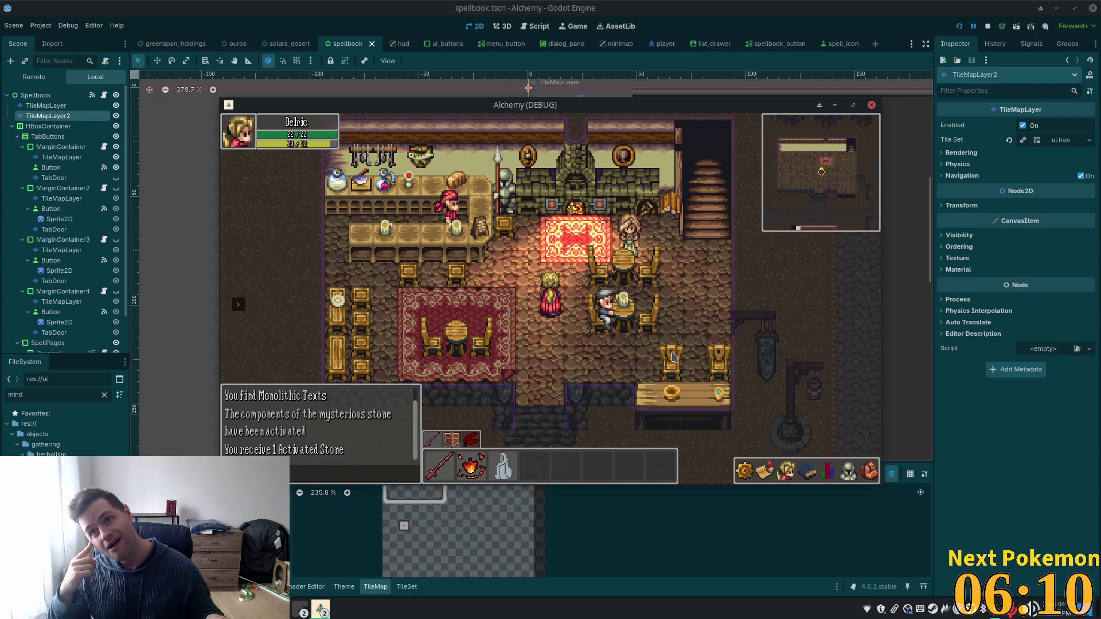
Step: Exit the inn and walk east, south, then west past the crossroads to a large house
{"action": "key", "text": "Down"}
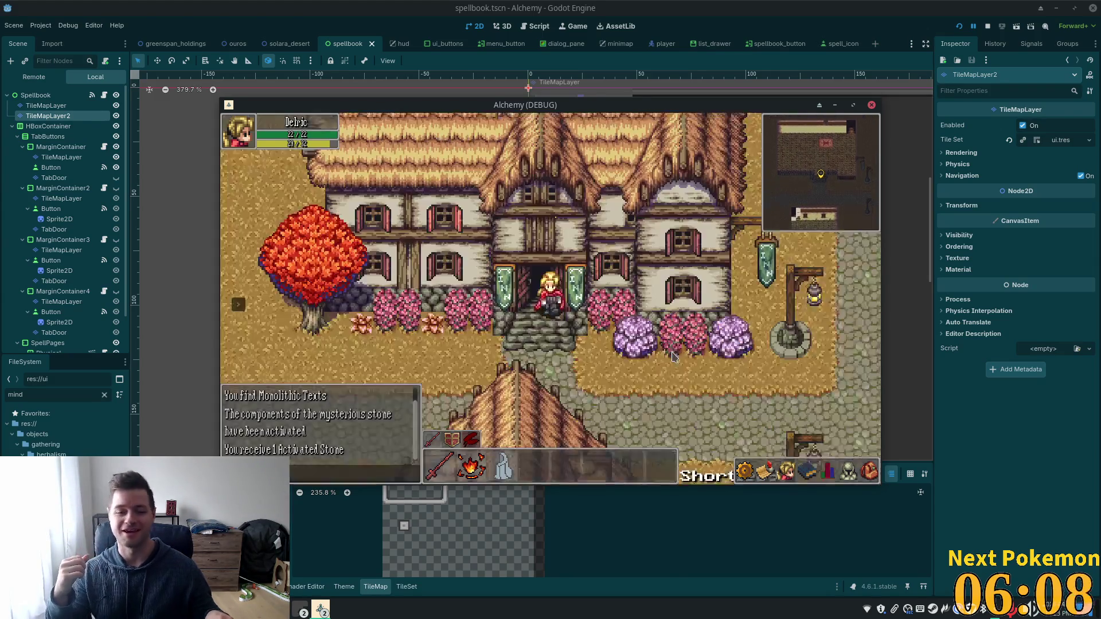
{"action": "key", "text": "Right"}
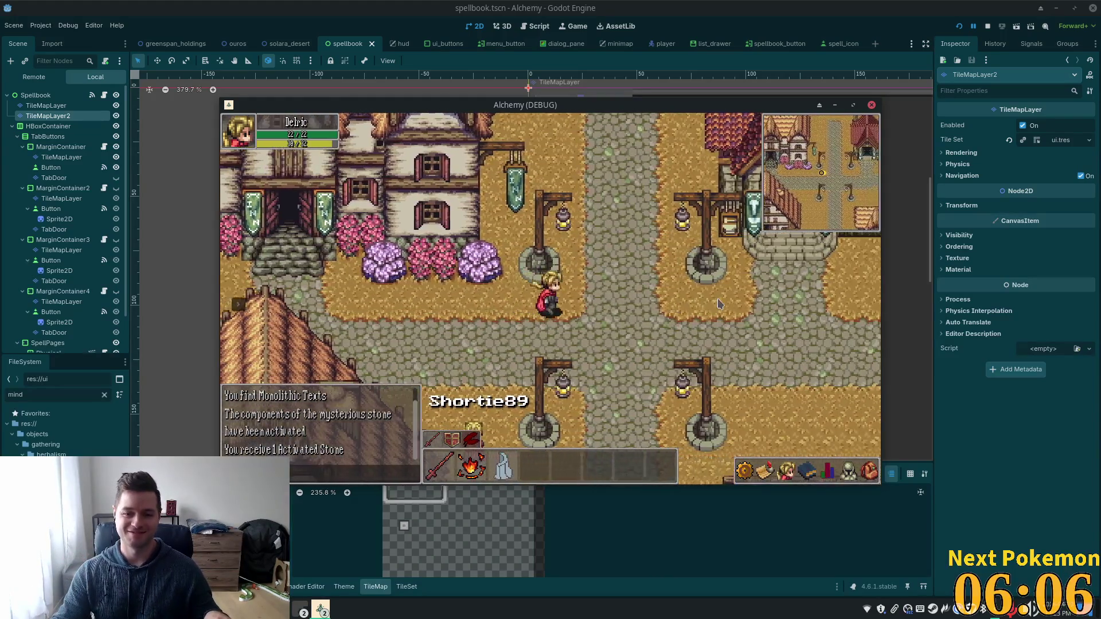
{"action": "key", "text": "Down"}
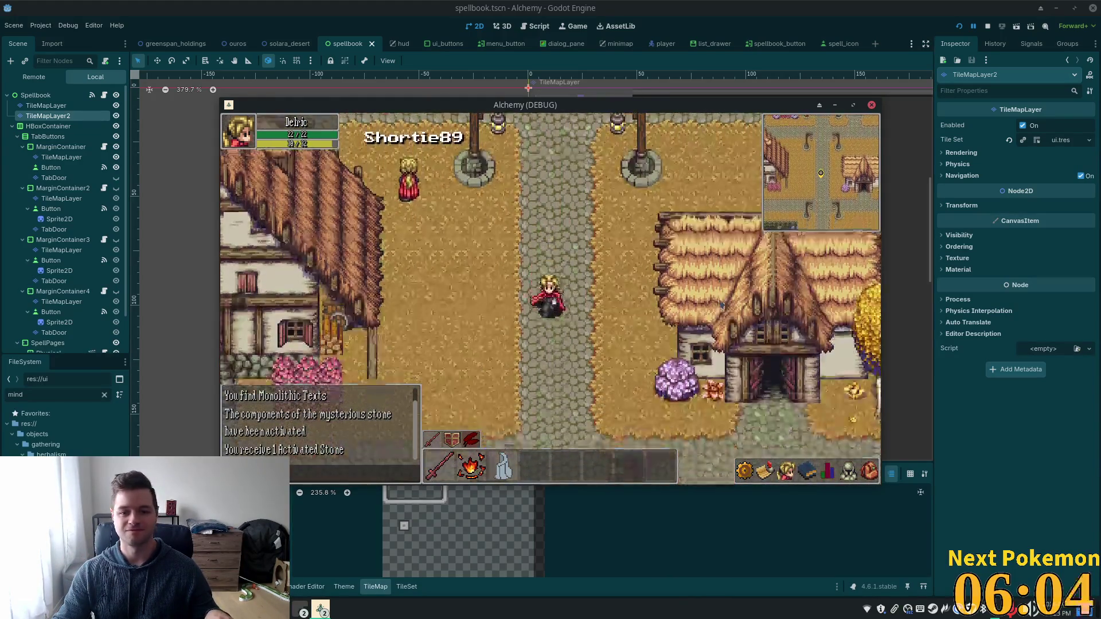
{"action": "key", "text": "Left"}
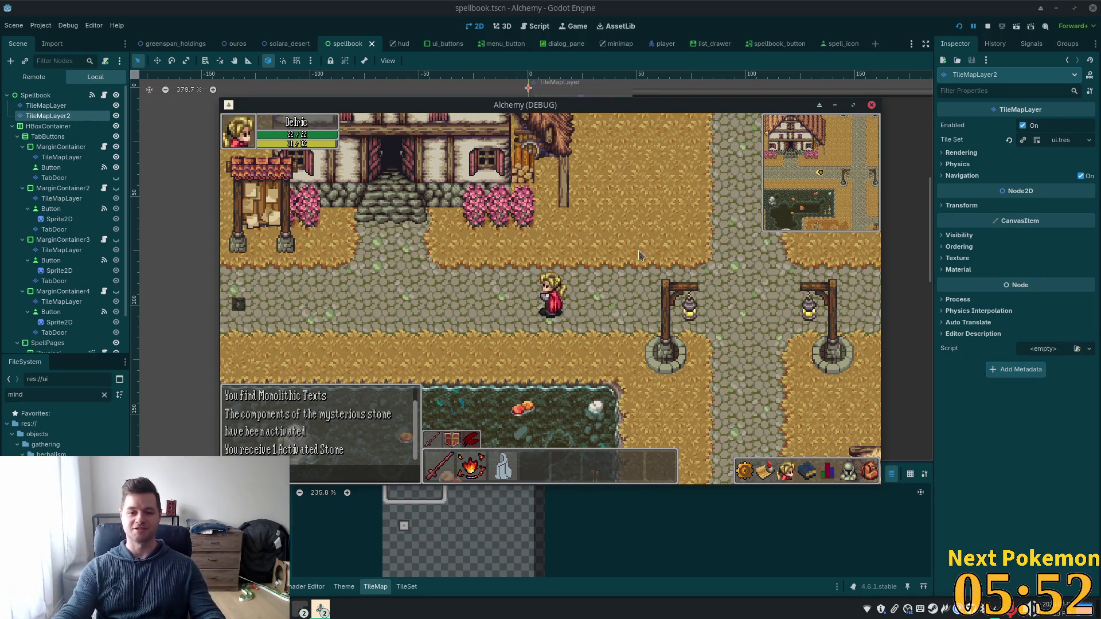
Step: Walk north and far left across the stone bridge, then turn back to the crossroads
{"action": "key", "text": "Up"}
{"action": "key", "text": "Left"}
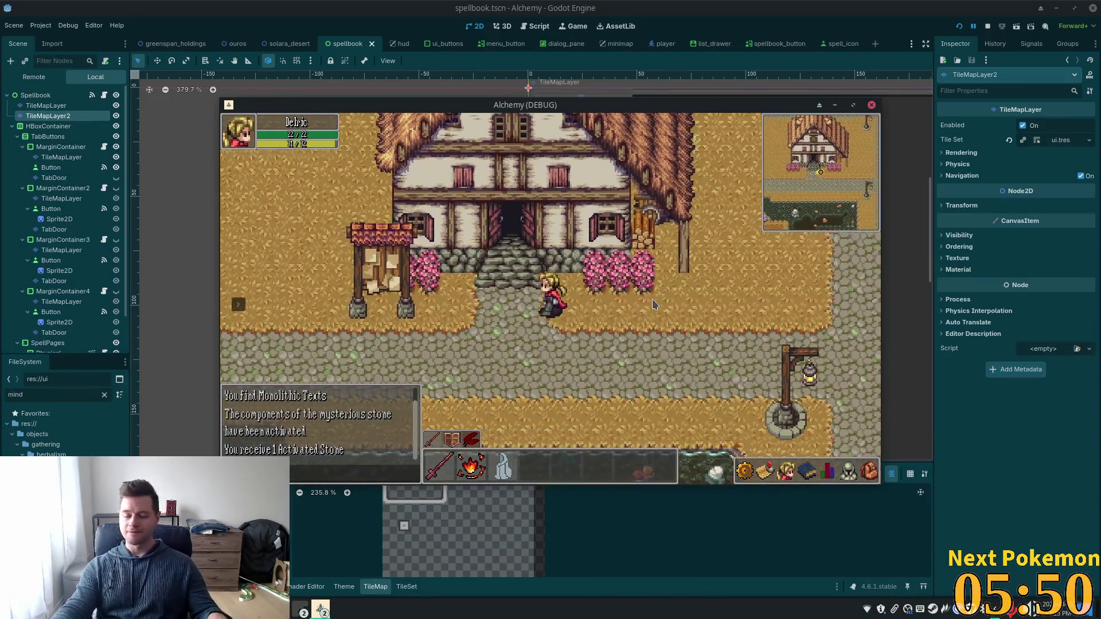
{"action": "key", "text": "Left"}
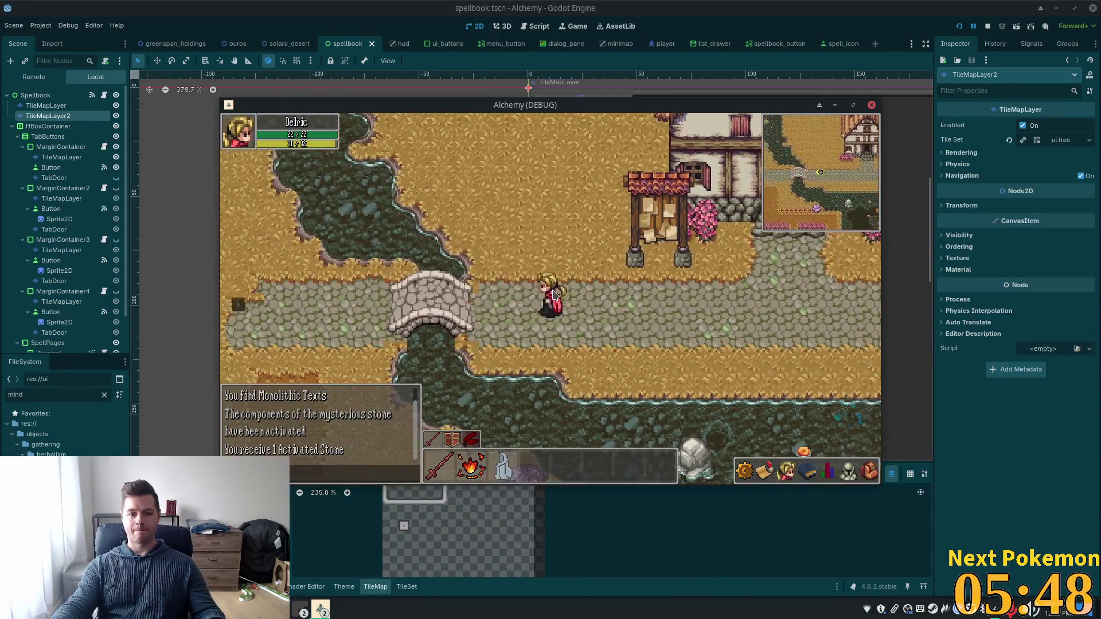
{"action": "key", "text": "Right"}
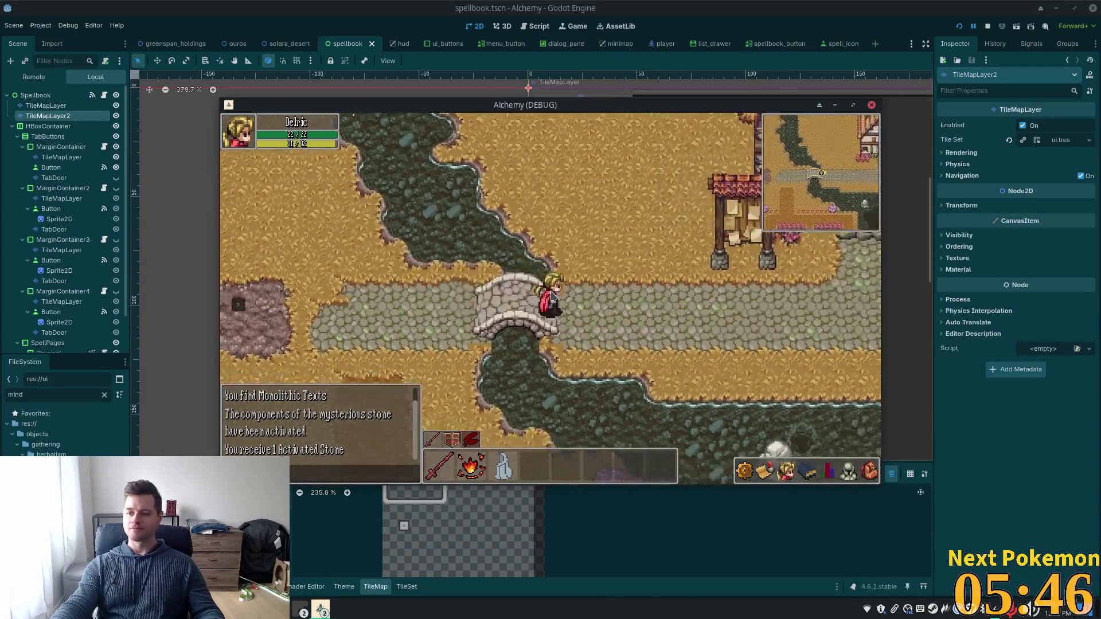
{"action": "key", "text": "Up"}
{"action": "key", "text": "Right"}
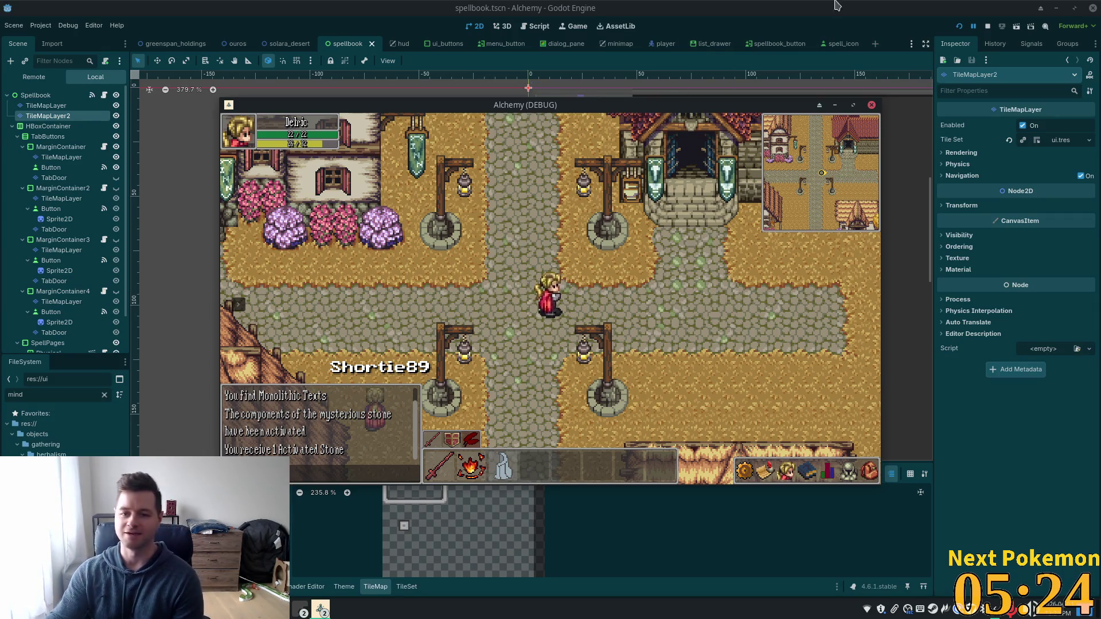
Step: Loop through the town square onto the bridge again, then return and enter the inn door
{"action": "key", "text": "Right"}
{"action": "key", "text": "Down"}
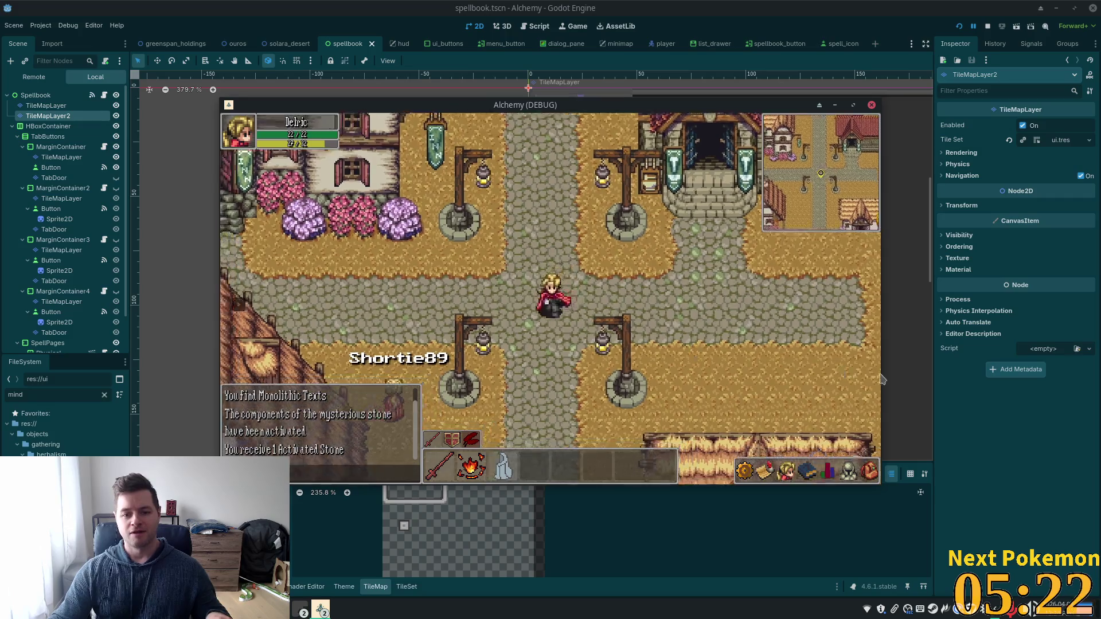
{"action": "key", "text": "Left"}
{"action": "key", "text": "Up"}
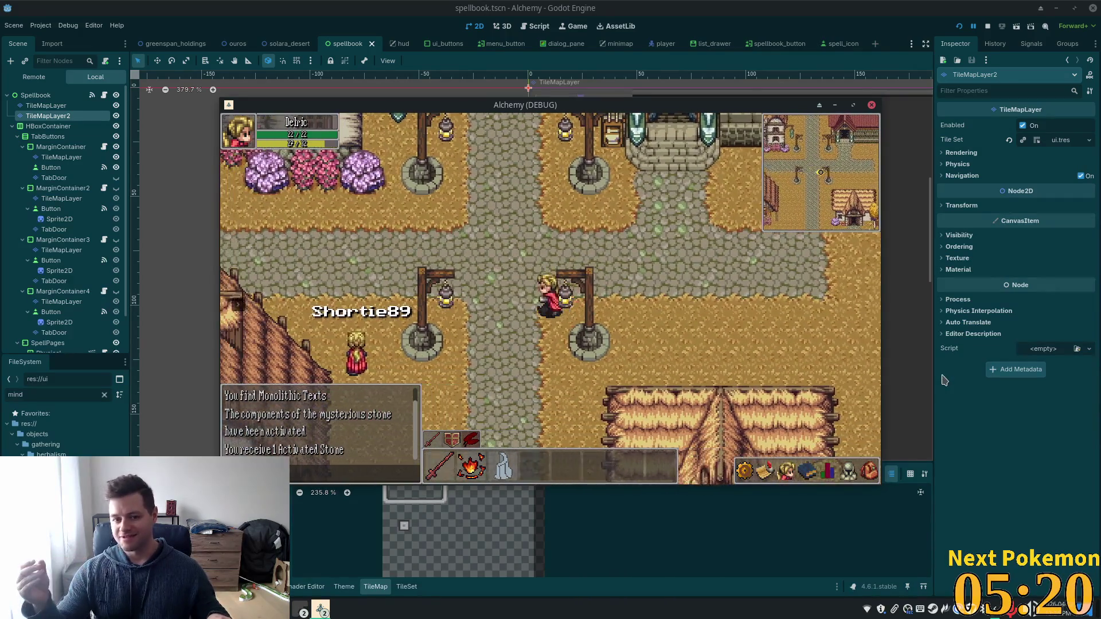
{"action": "key", "text": "Left"}
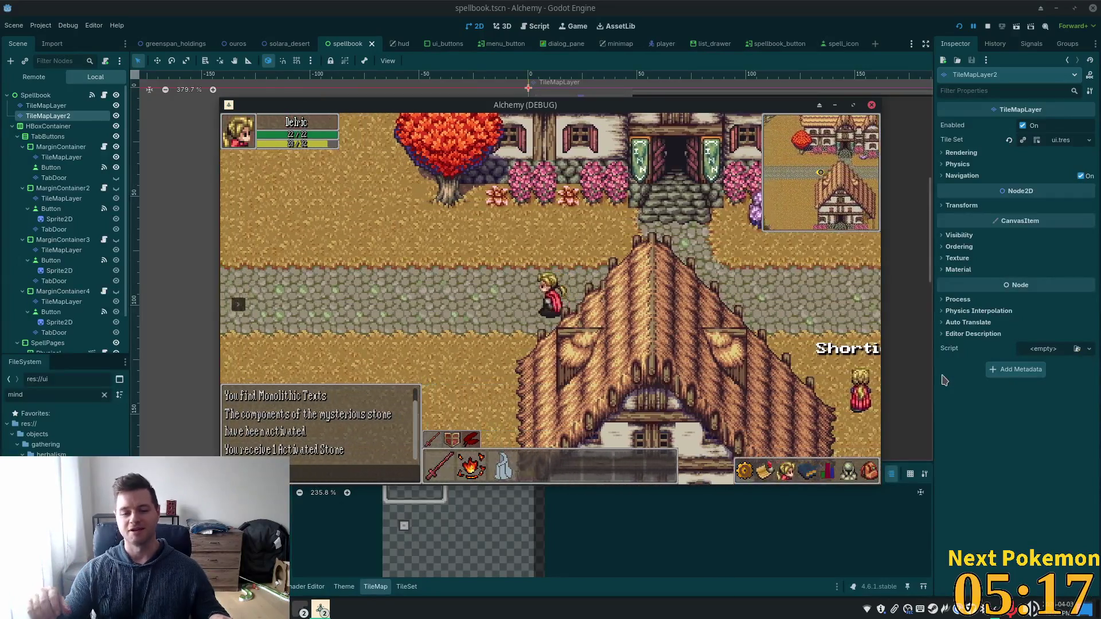
{"action": "key", "text": "Left"}
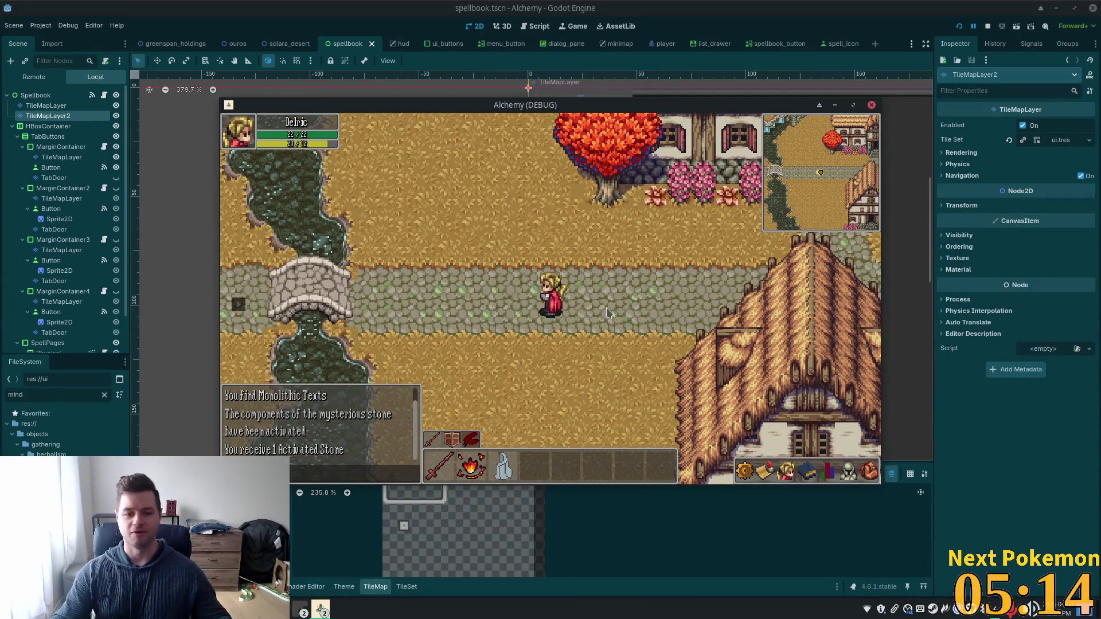
{"action": "key", "text": "Left"}
{"action": "key", "text": "Right"}
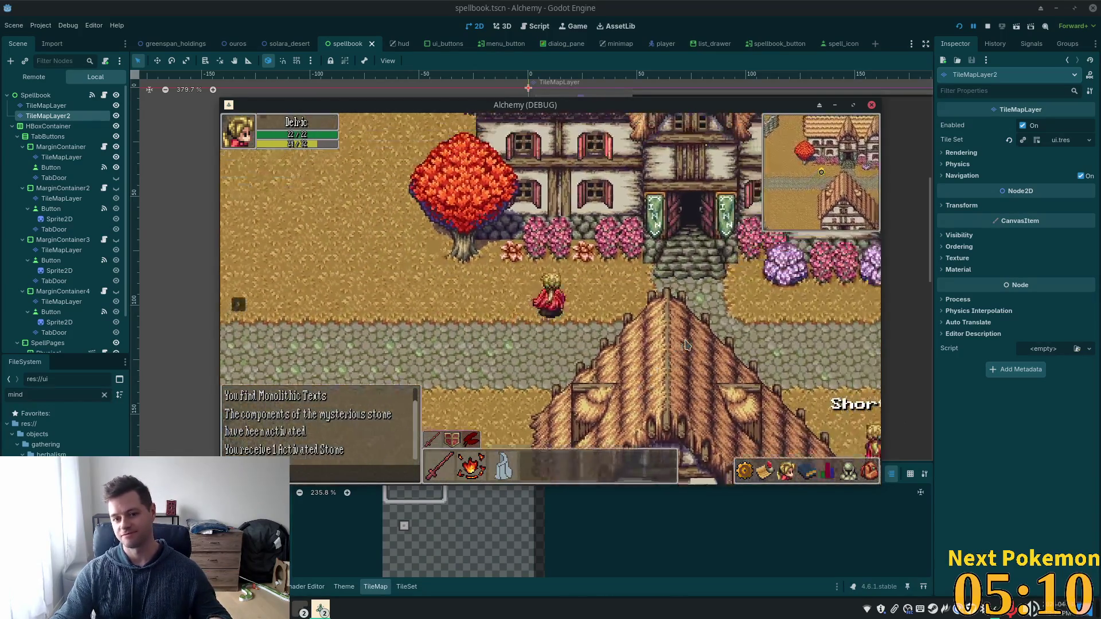
{"action": "key", "text": "Right"}
{"action": "key", "text": "Up"}
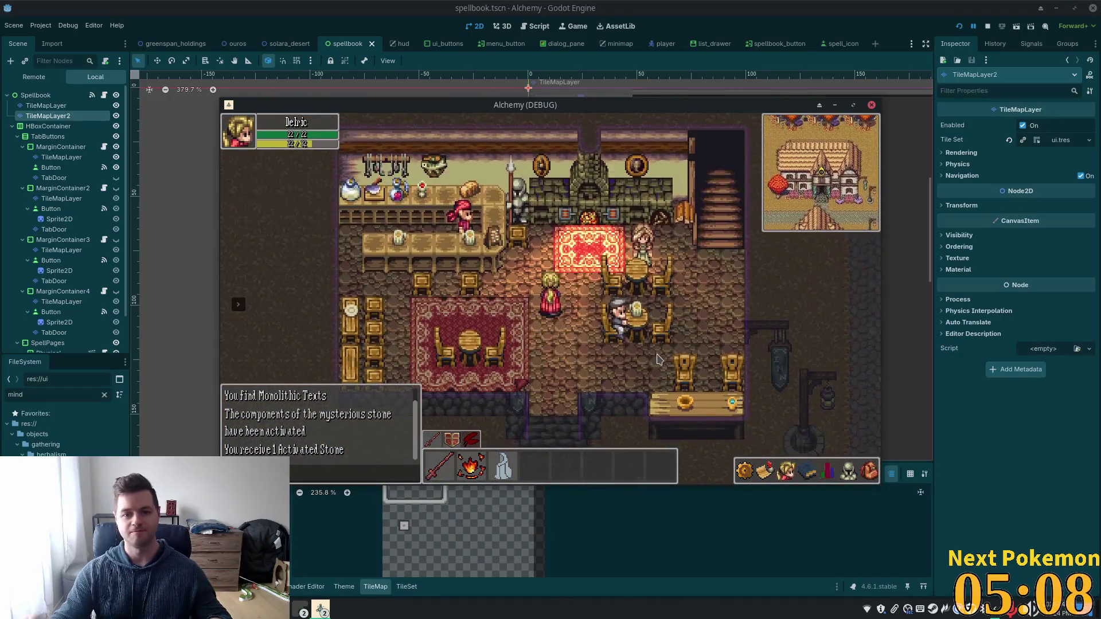
Step: Walk down out of the inn and right through town to the lamp-lit crossroads
{"action": "key", "text": "Down"}
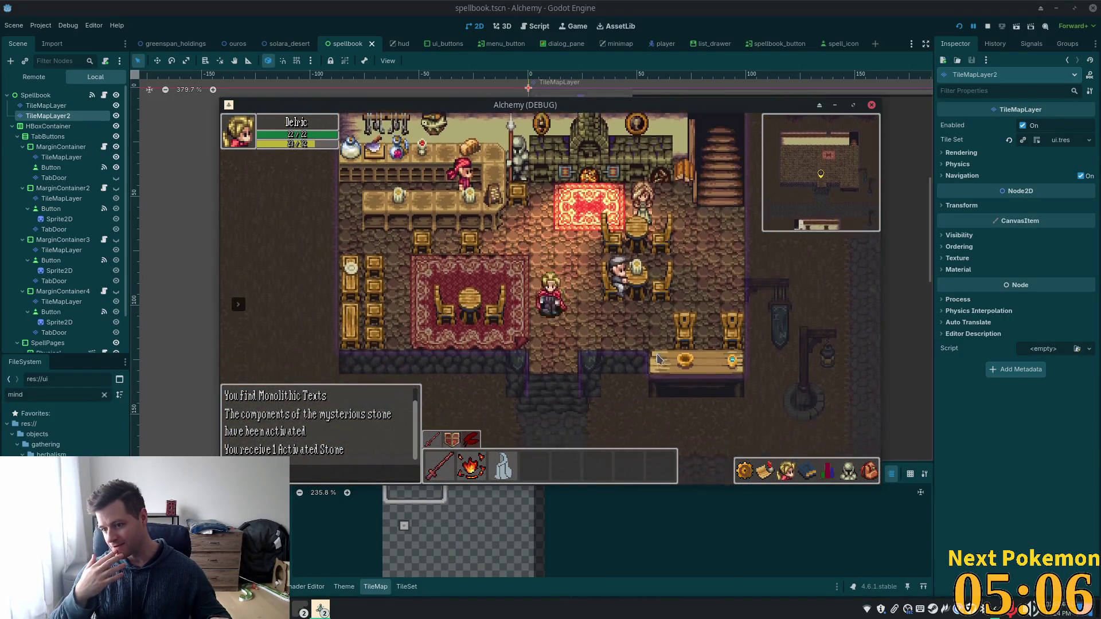
{"action": "key", "text": "Right"}
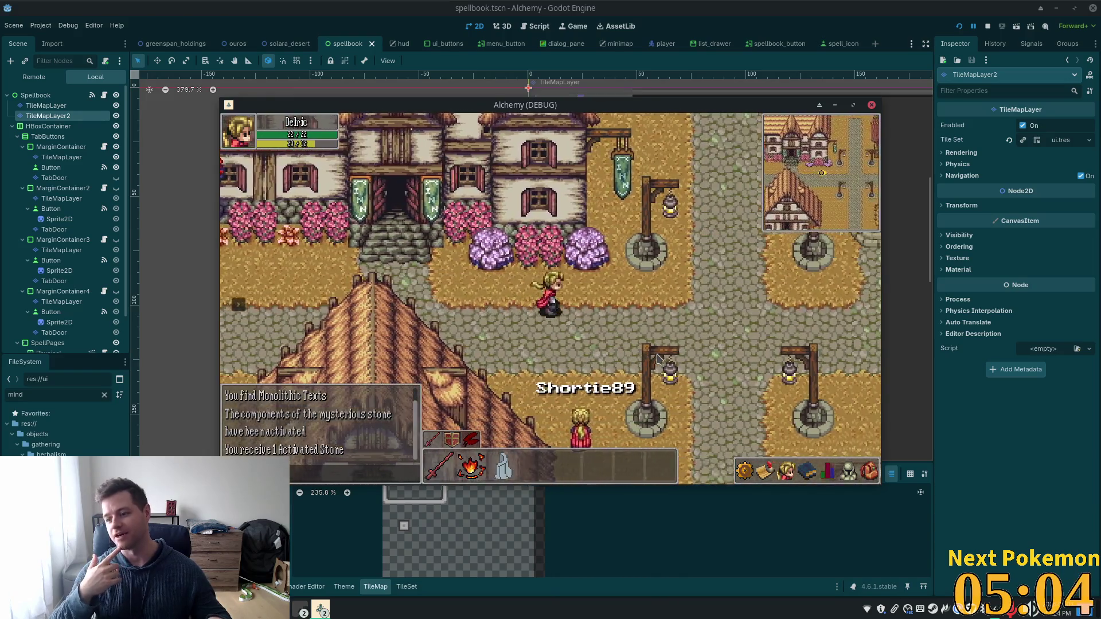
{"action": "key", "text": "Right"}
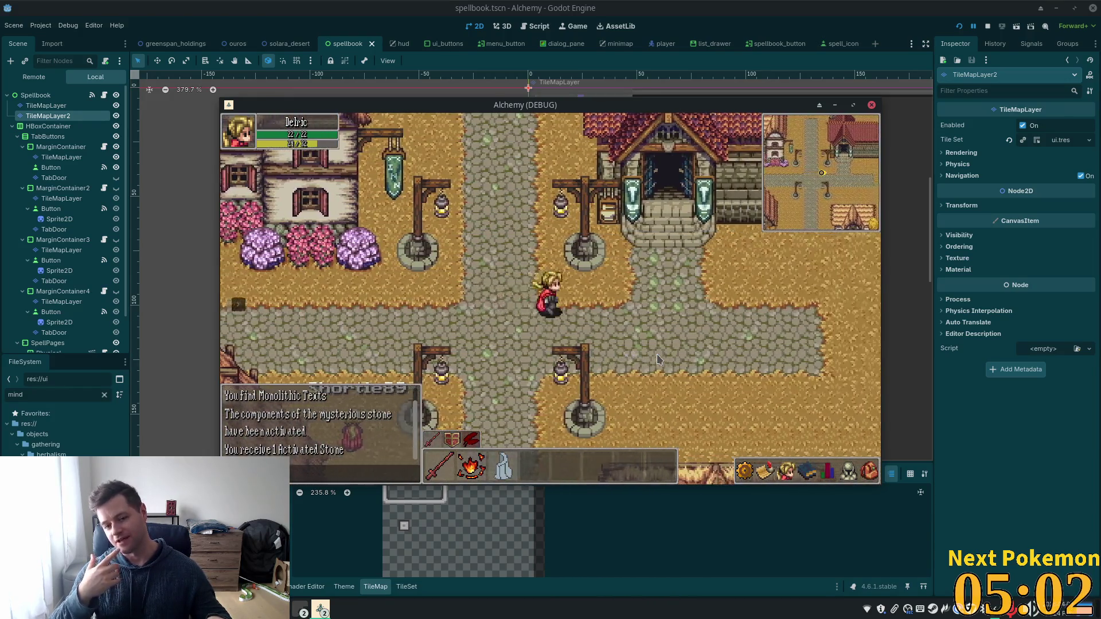
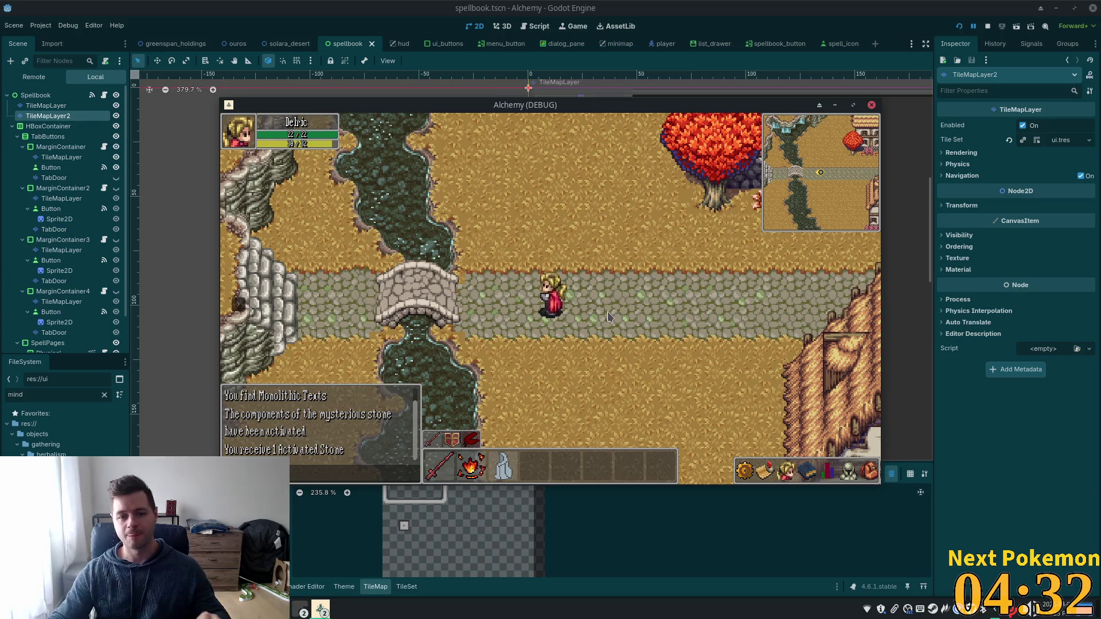
Step: Walk the character from the bridge path right through the village and down to the lamp-post crossroads
{"action": "key", "text": "Right"}
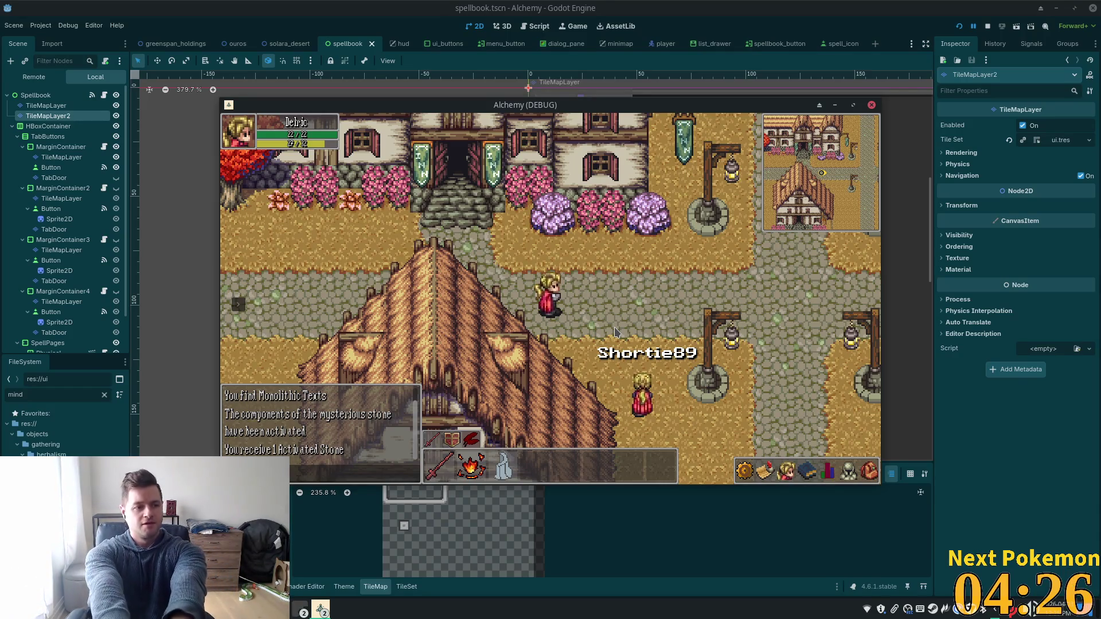
{"action": "key", "text": "Right"}
{"action": "left_click", "coordinate": [685, 335]}
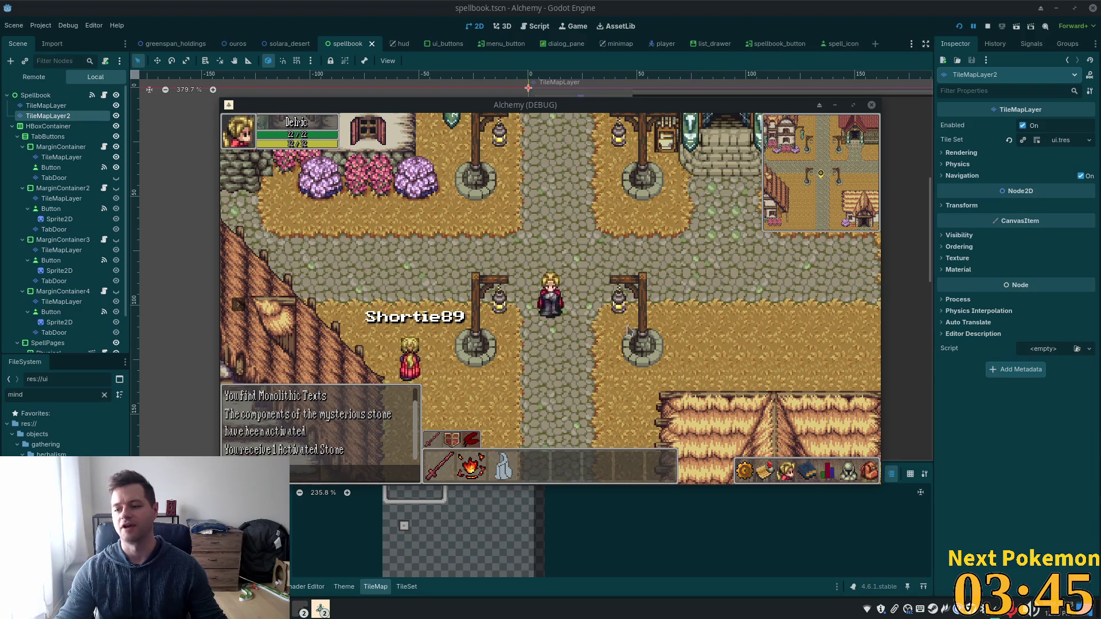
{"action": "key", "text": "Left"}
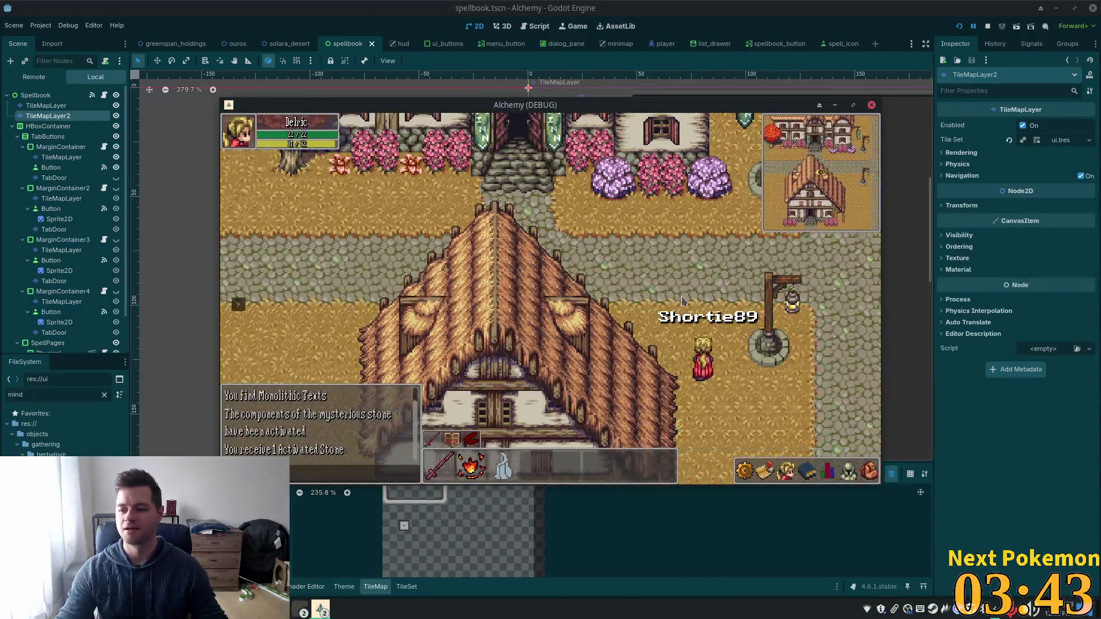
Step: Walk the character left across the bridge, then back right into the village
{"action": "key", "text": "Left"}
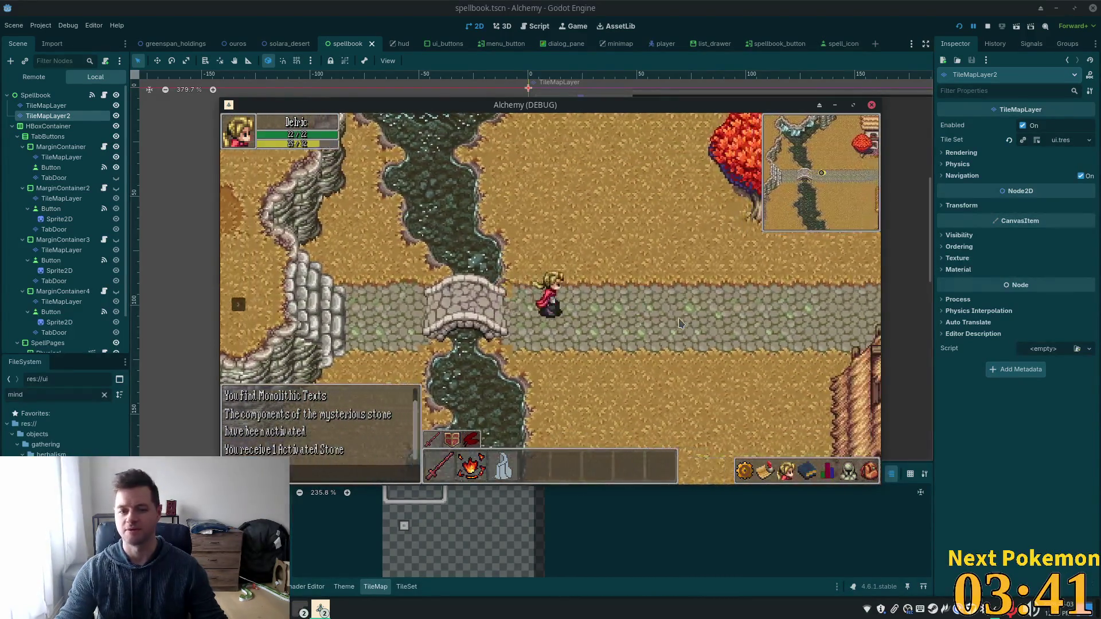
{"action": "key", "text": "Right"}
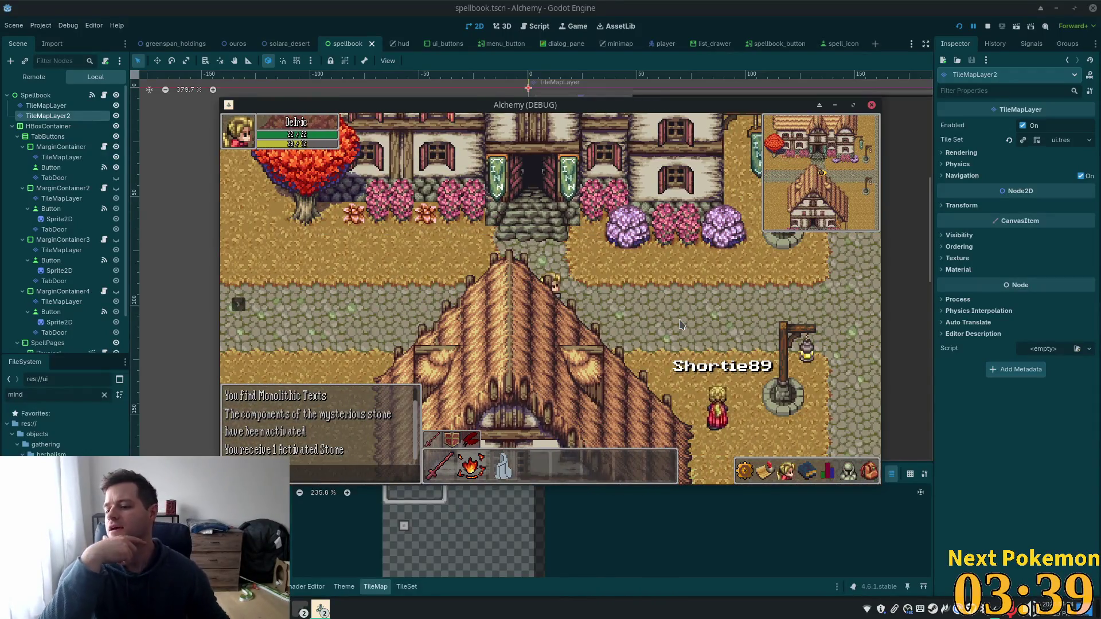
{"action": "key", "text": "Right"}
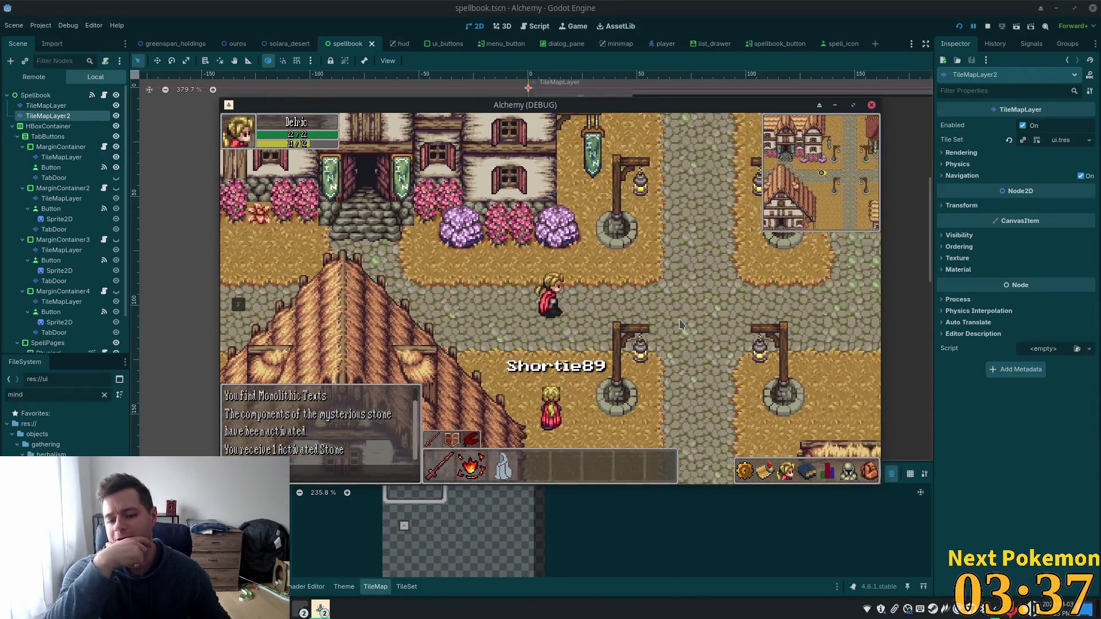
{"action": "key", "text": "Right"}
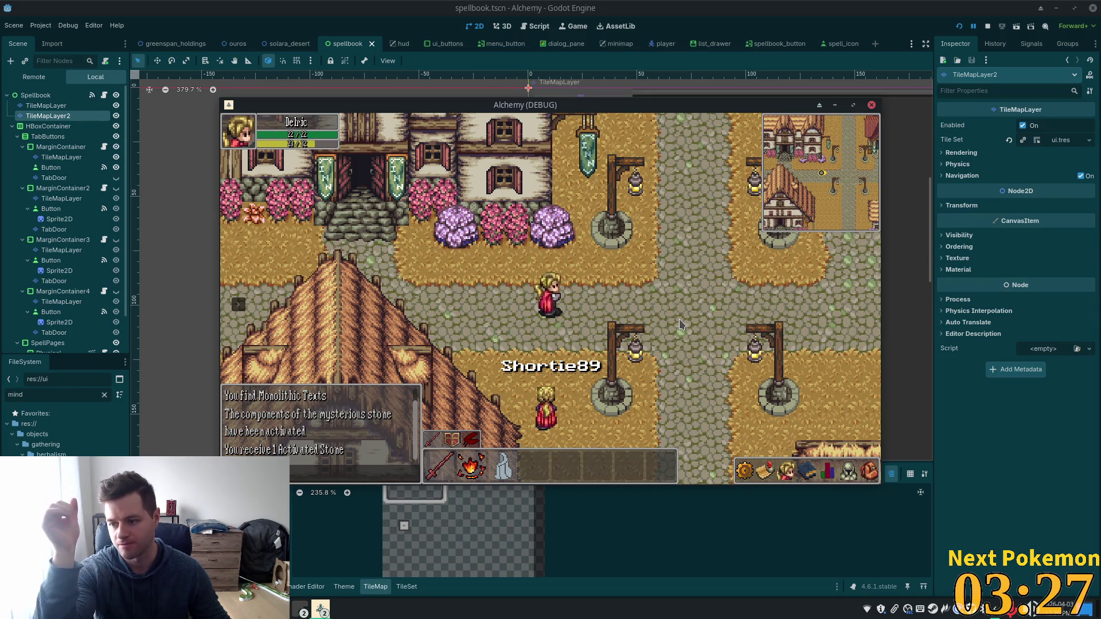
Step: Walk the character down to the well crossroads, then left along the road toward the bridge
{"action": "key", "text": "Down"}
{"action": "key", "text": "Right"}
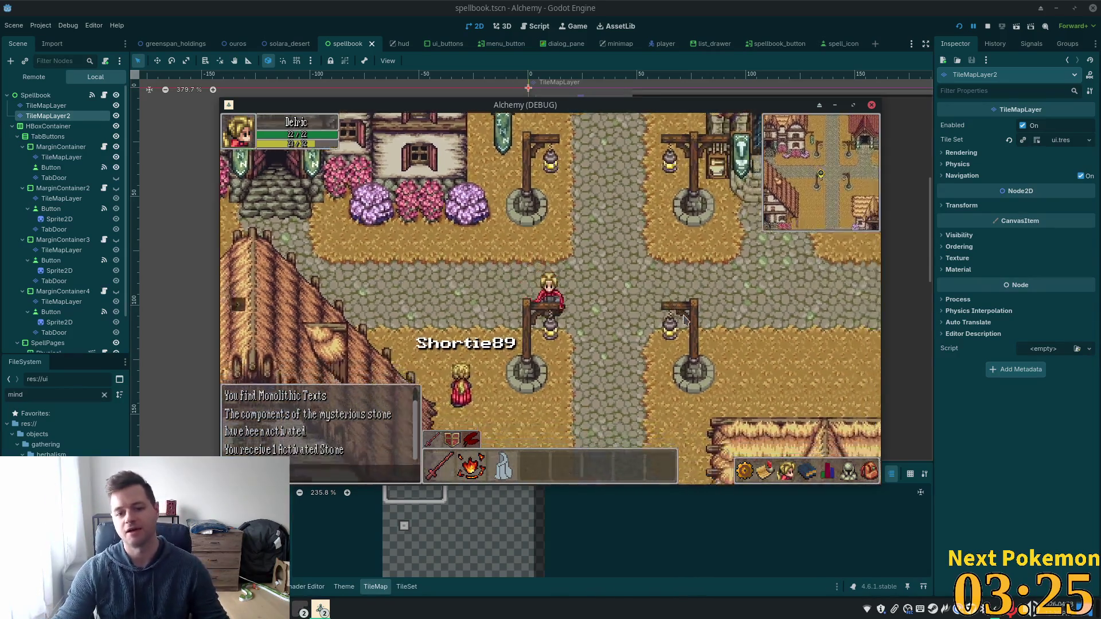
{"action": "key", "text": "Down"}
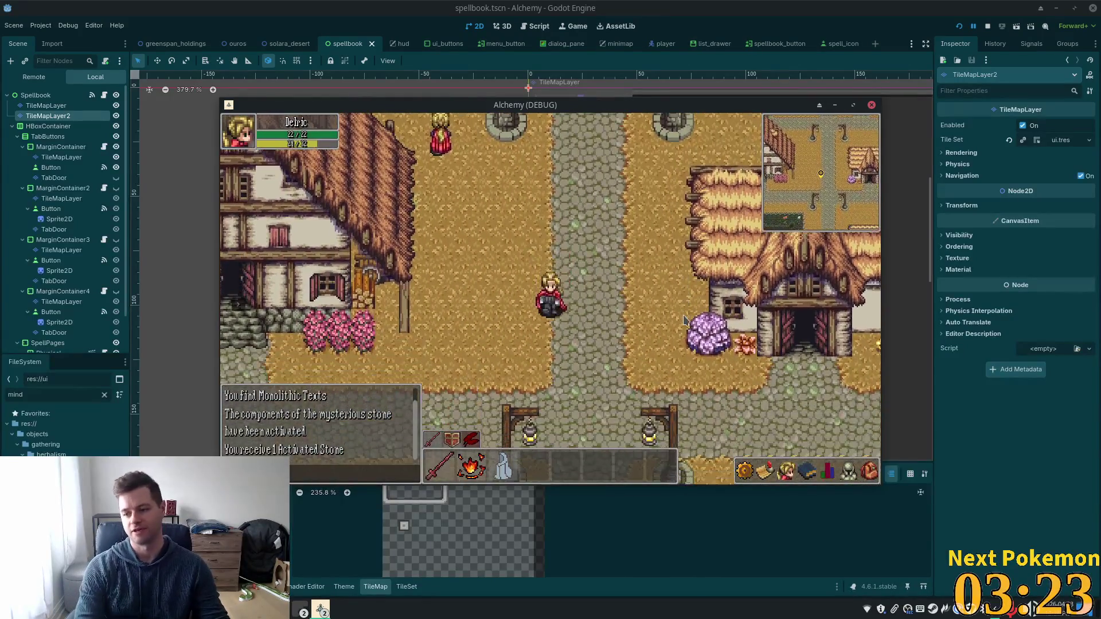
{"action": "key", "text": "Down"}
{"action": "key", "text": "Left"}
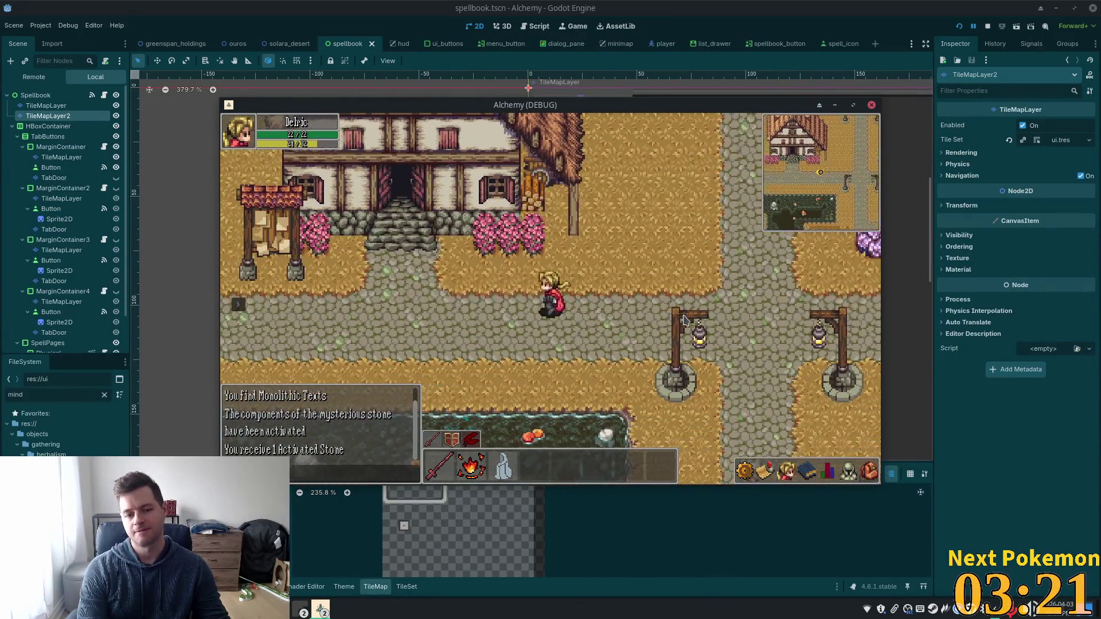
{"action": "key", "text": "Left"}
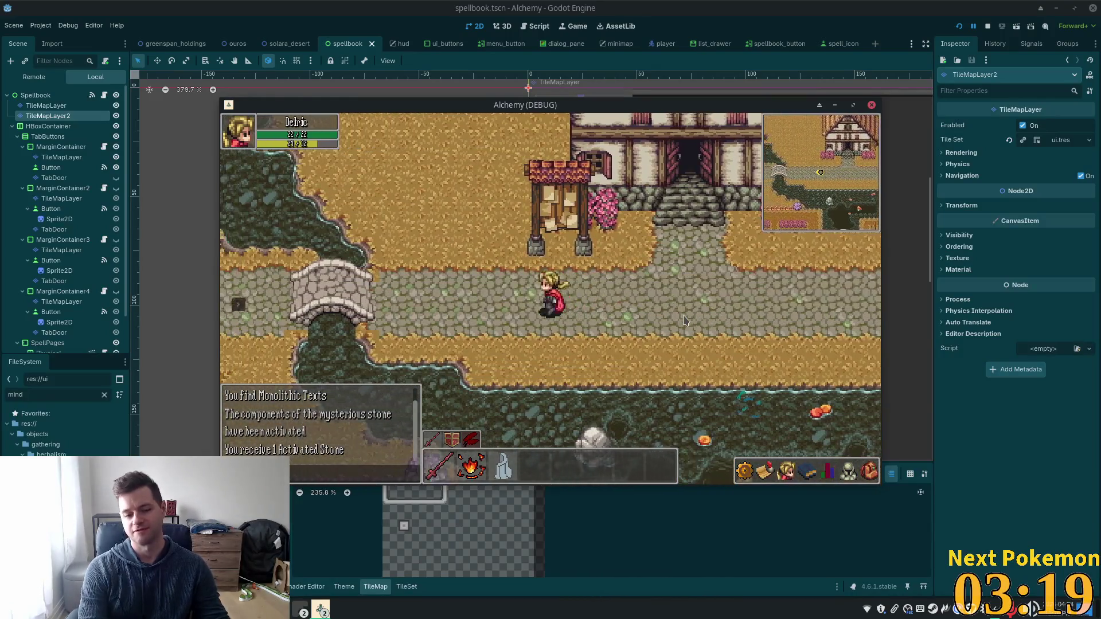
{"action": "key", "text": "Left"}
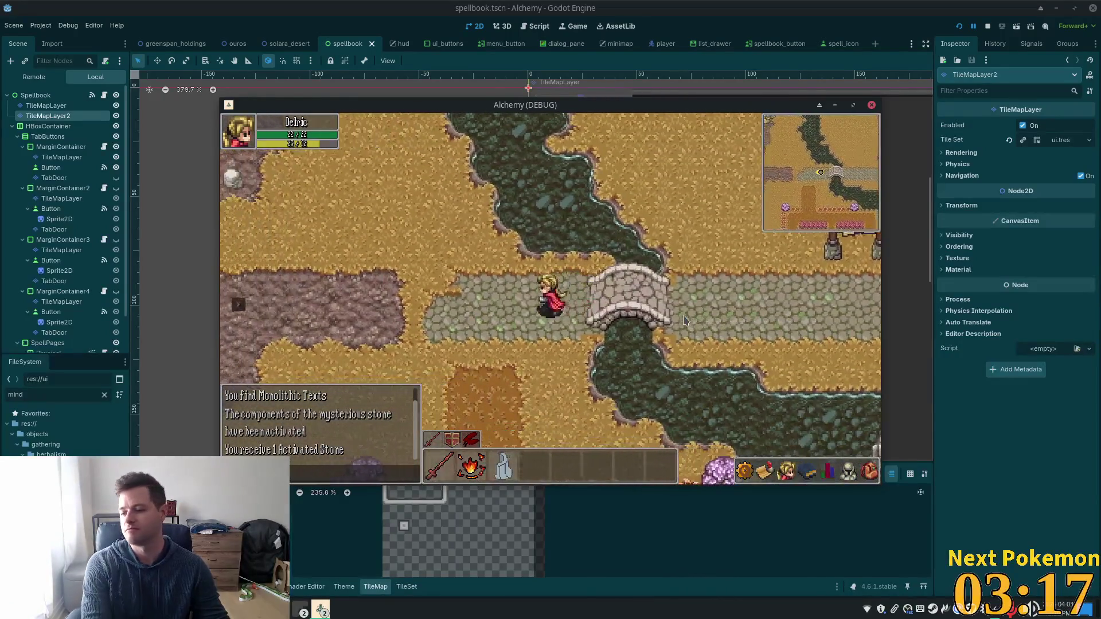
Step: Enter the house and leave it, pass the lamp-post crossroads, and head north out of the village
{"action": "key", "text": "Right"}
{"action": "key", "text": "Up"}
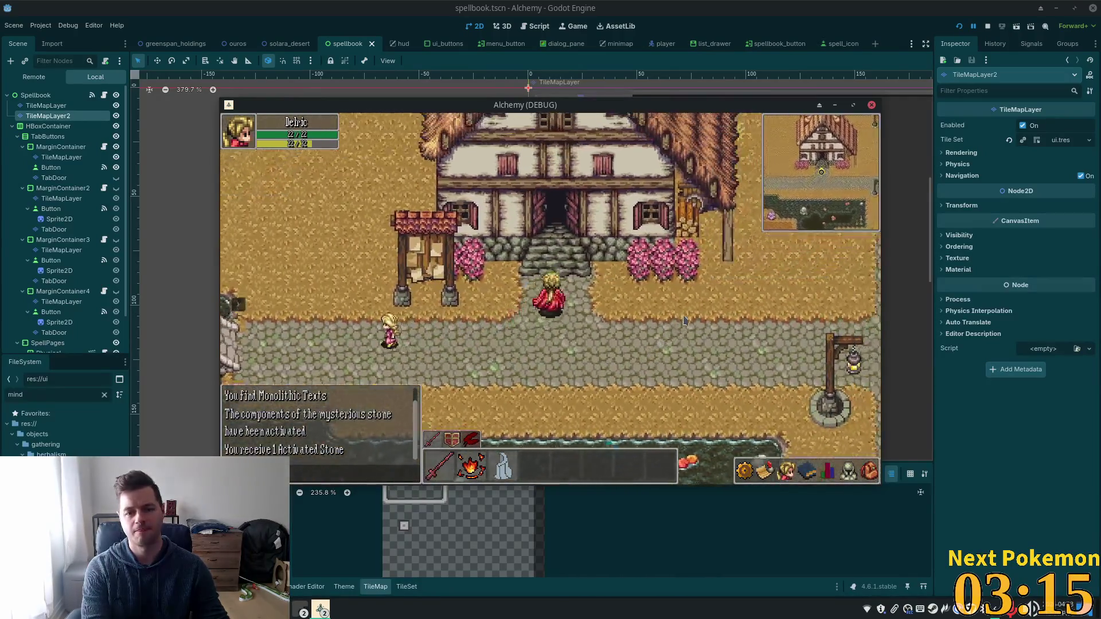
{"action": "key", "text": "Down"}
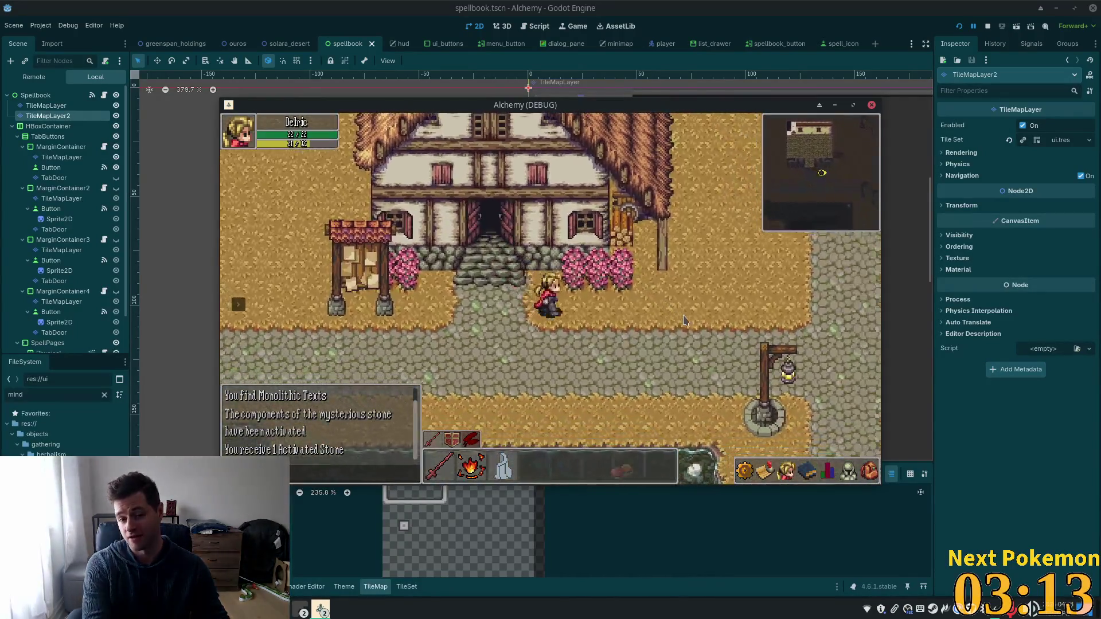
{"action": "key", "text": "Right"}
{"action": "key", "text": "Down"}
{"action": "key", "text": "Right"}
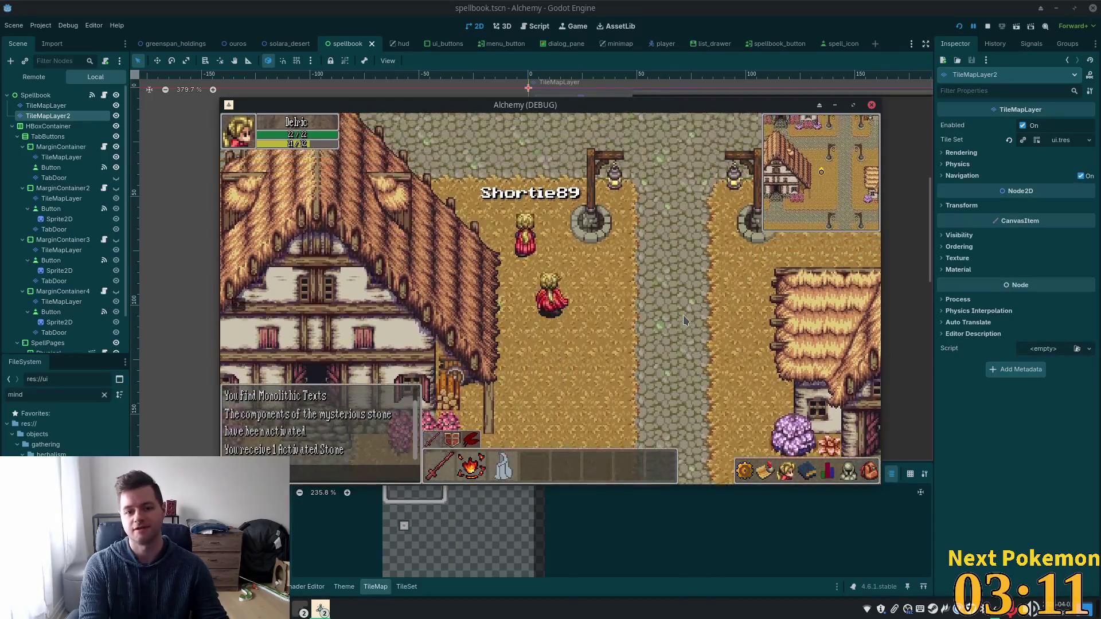
{"action": "key", "text": "Up"}
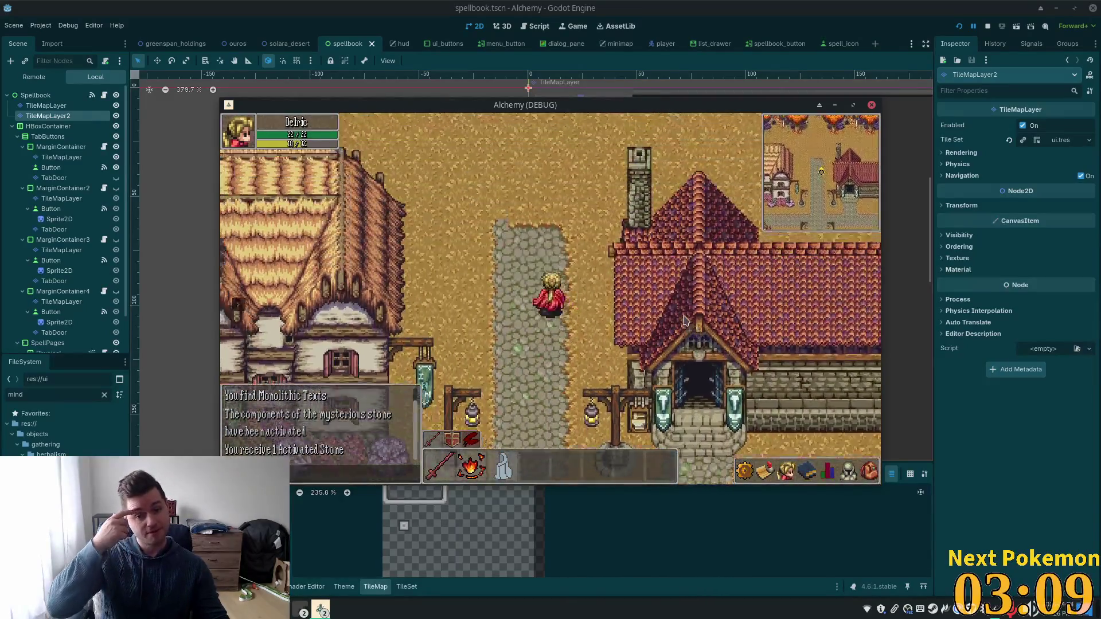
Step: Walk the character north through Etheros Forest
{"action": "key", "text": "Up"}
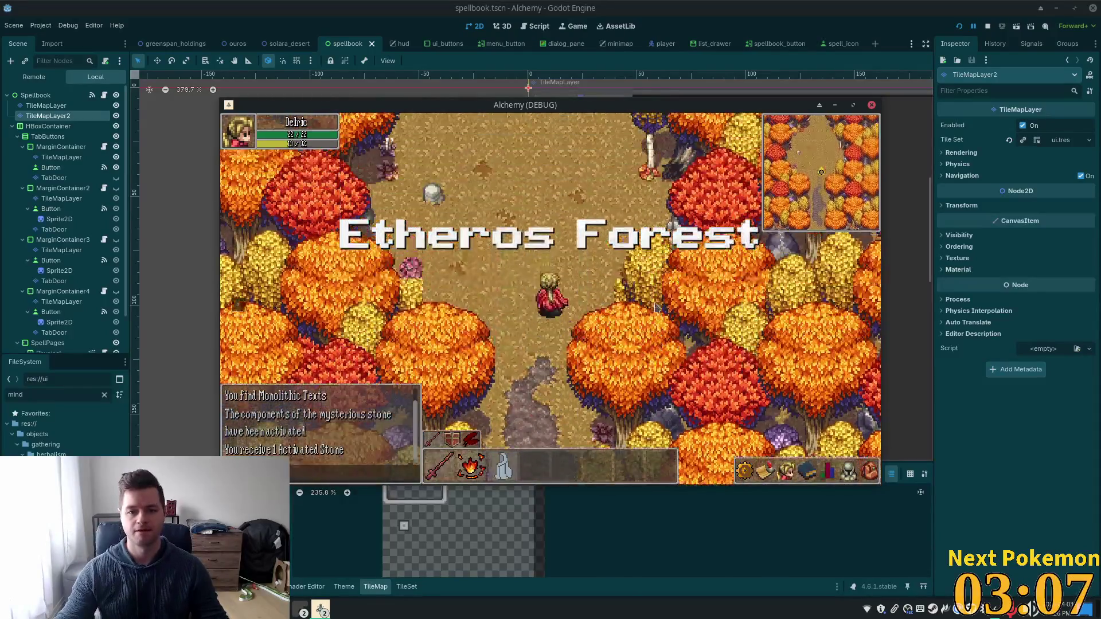
{"action": "key", "text": "Up"}
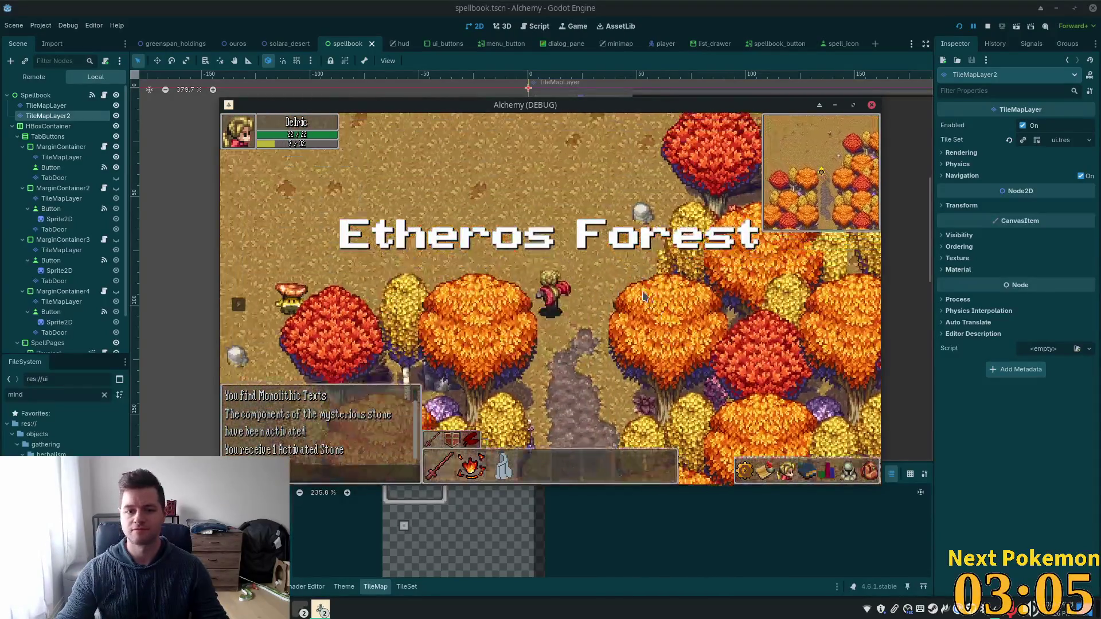
{"action": "key", "text": "Up"}
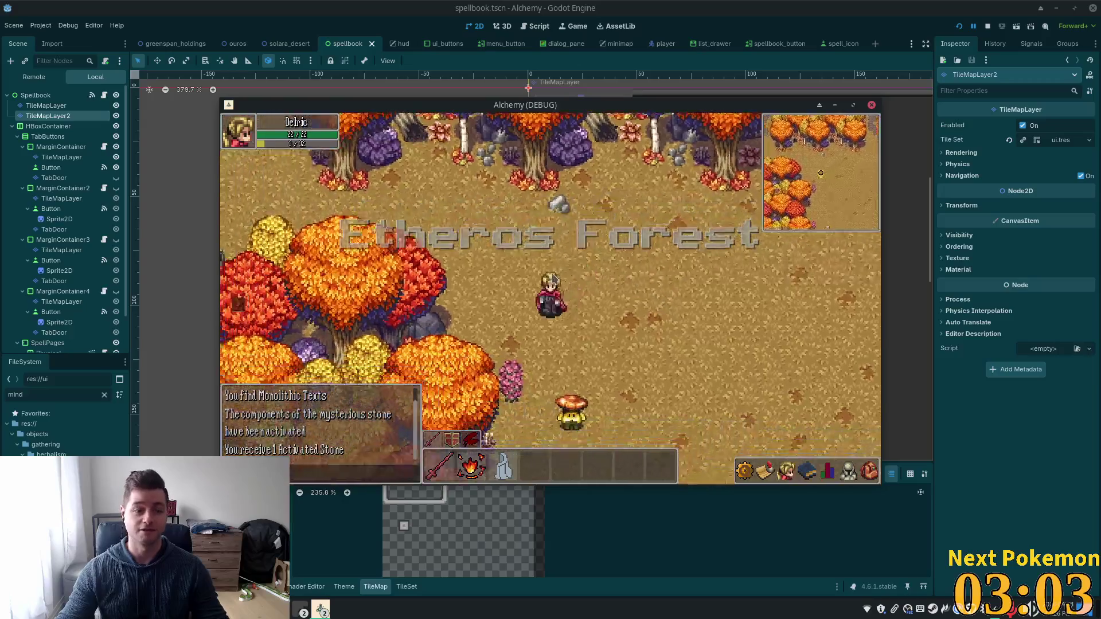
{"action": "key", "text": "Up"}
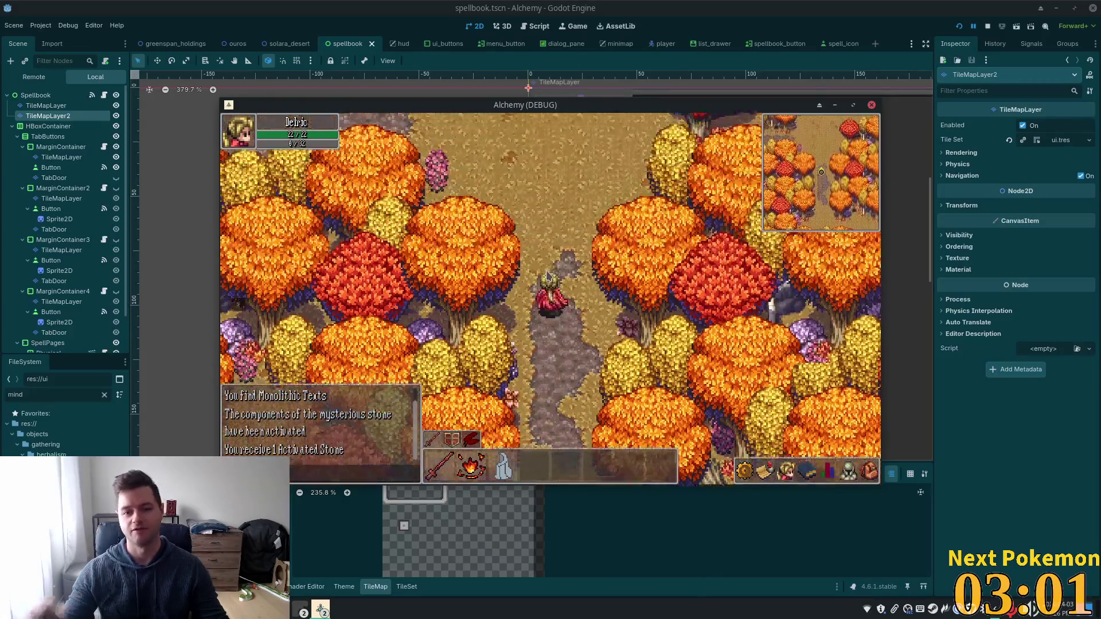
Step: Cross the Ouros Highlands westward and go north past the stone wall to a Stinger
{"action": "key", "text": "Left"}
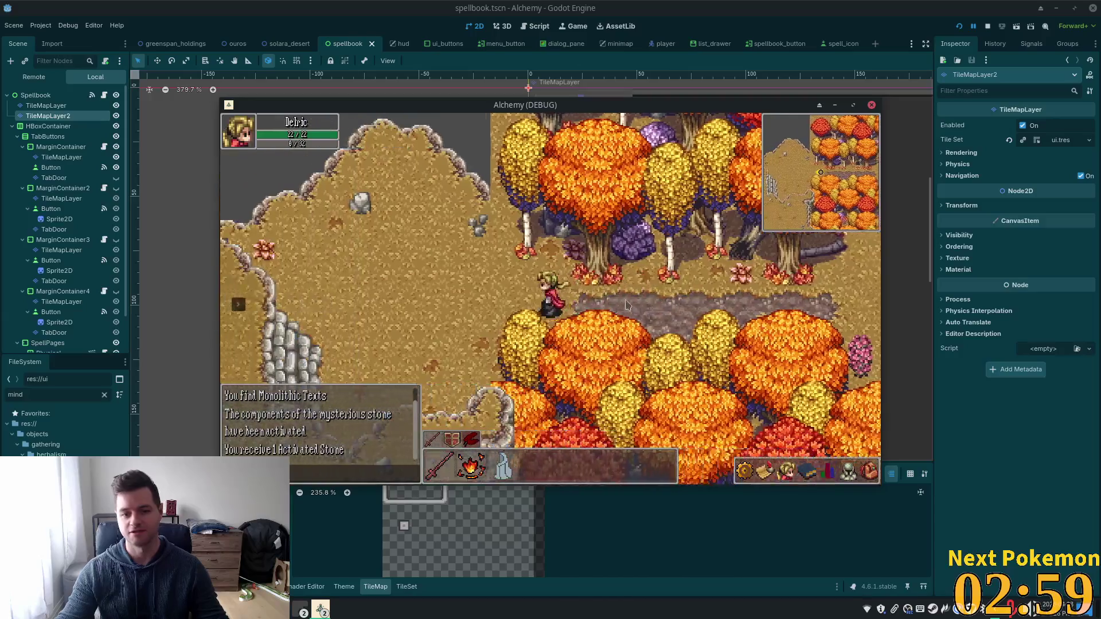
{"action": "key", "text": "Left"}
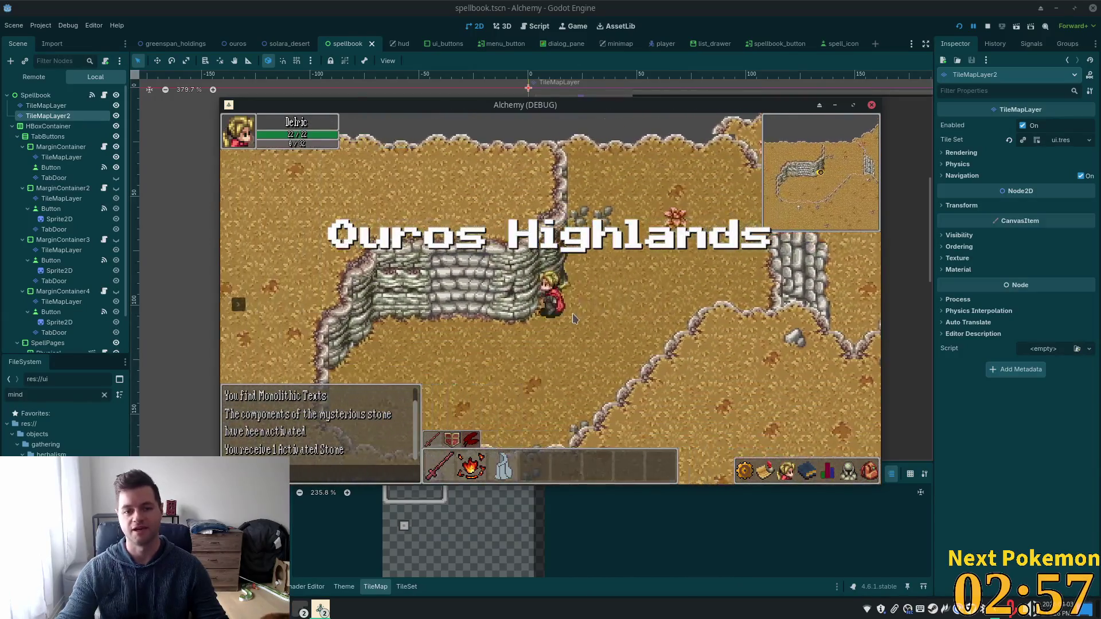
{"action": "key", "text": "Left"}
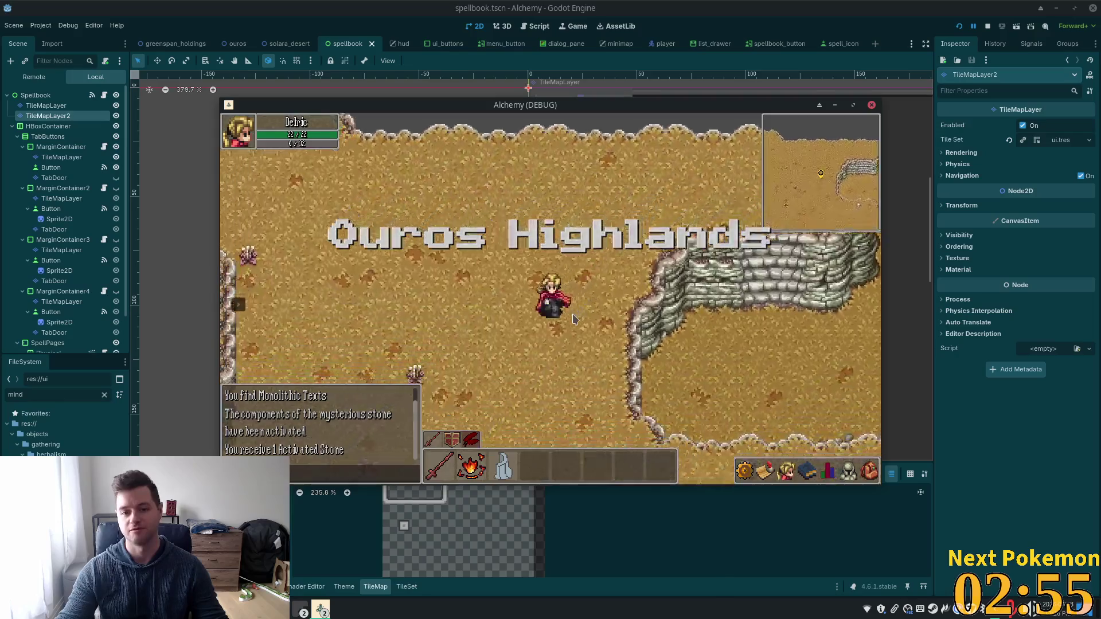
{"action": "key", "text": "Up"}
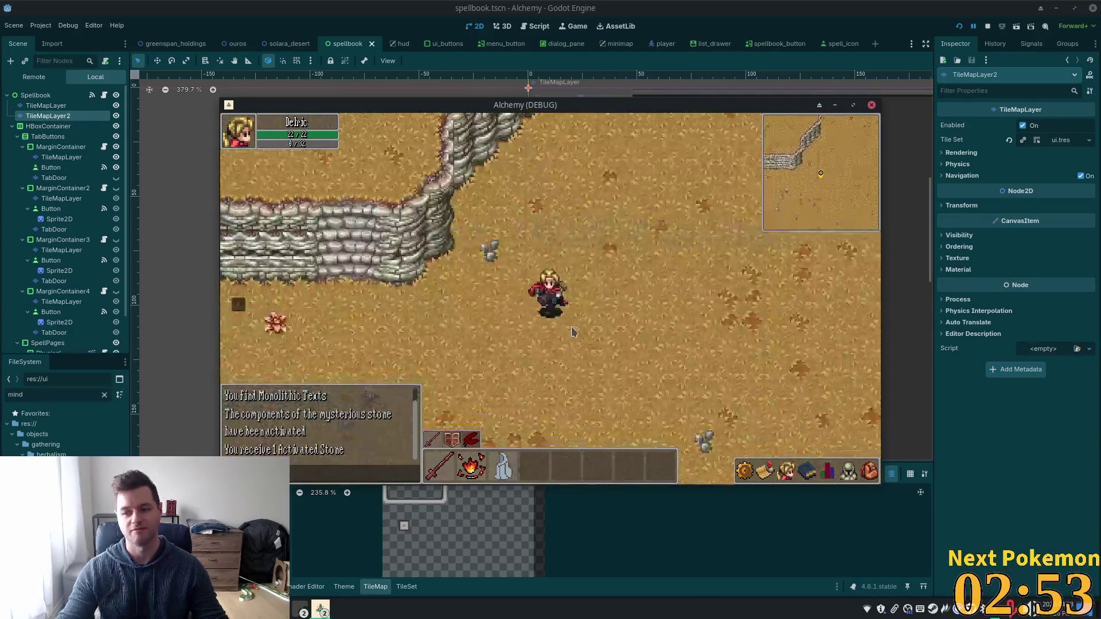
{"action": "key", "text": "Up"}
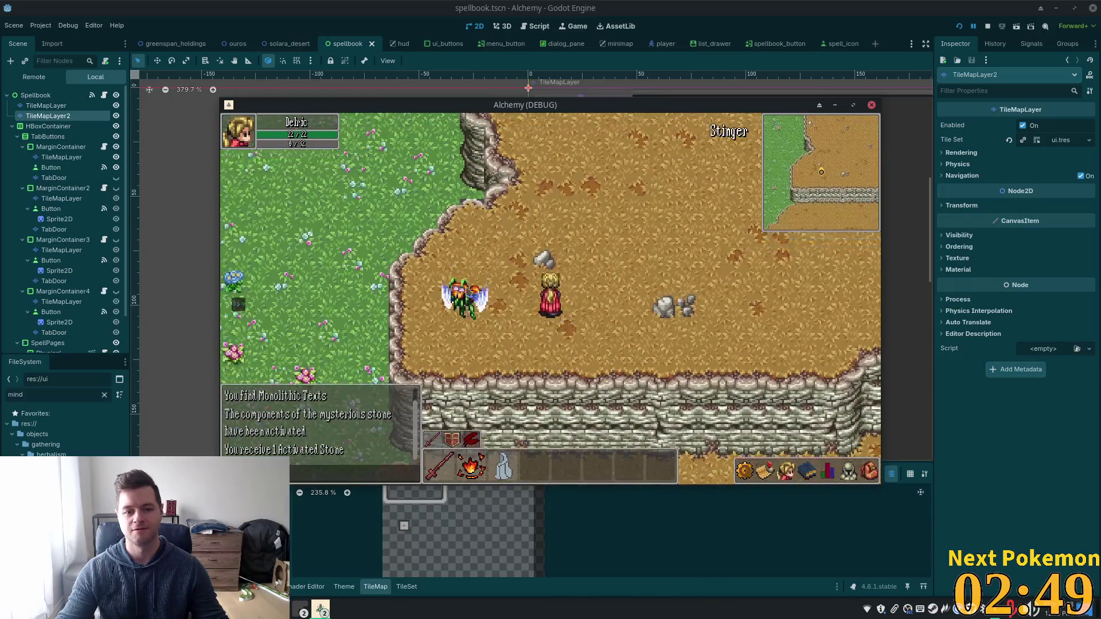
Step: Target the Stinger and equip the Wooden Arrow as ammunition from the inventory
{"action": "left_click", "coordinate": [465, 294]}
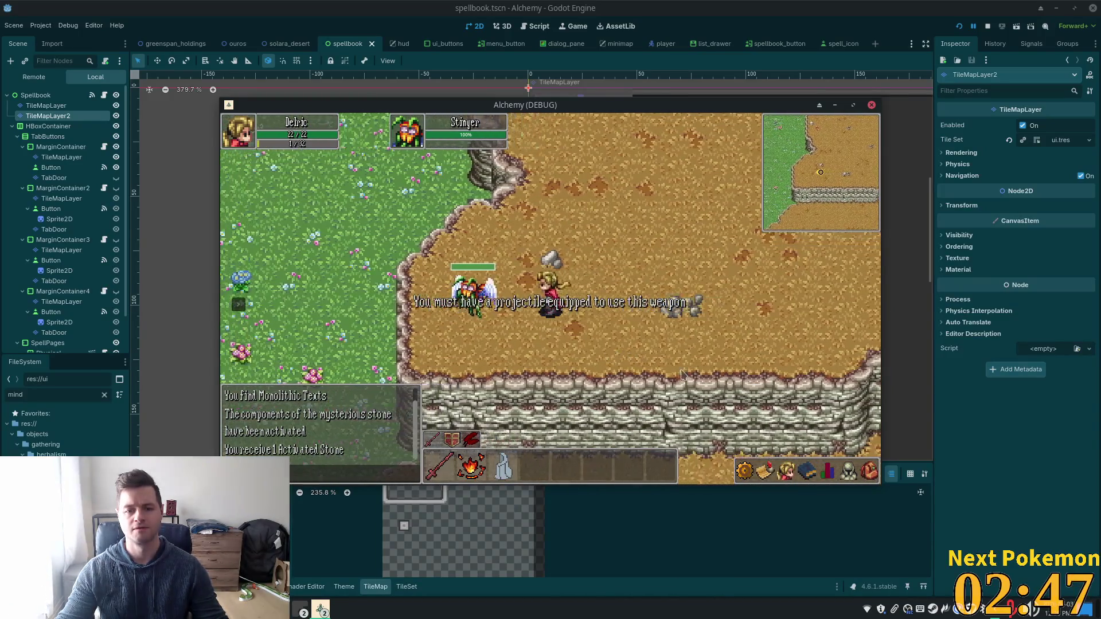
{"action": "key", "text": "i"}
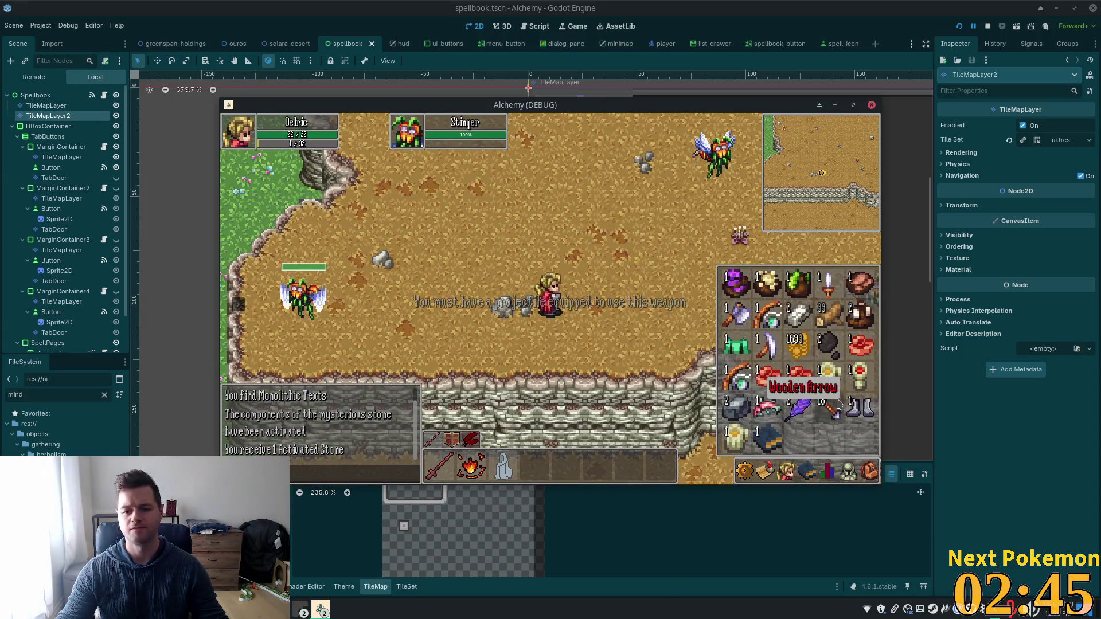
{"action": "double_click", "coordinate": [838, 404]}
Step: Keep the character moving right while it attacks the Stinger, then stop the game with F8
{"action": "key", "text": "Right"}
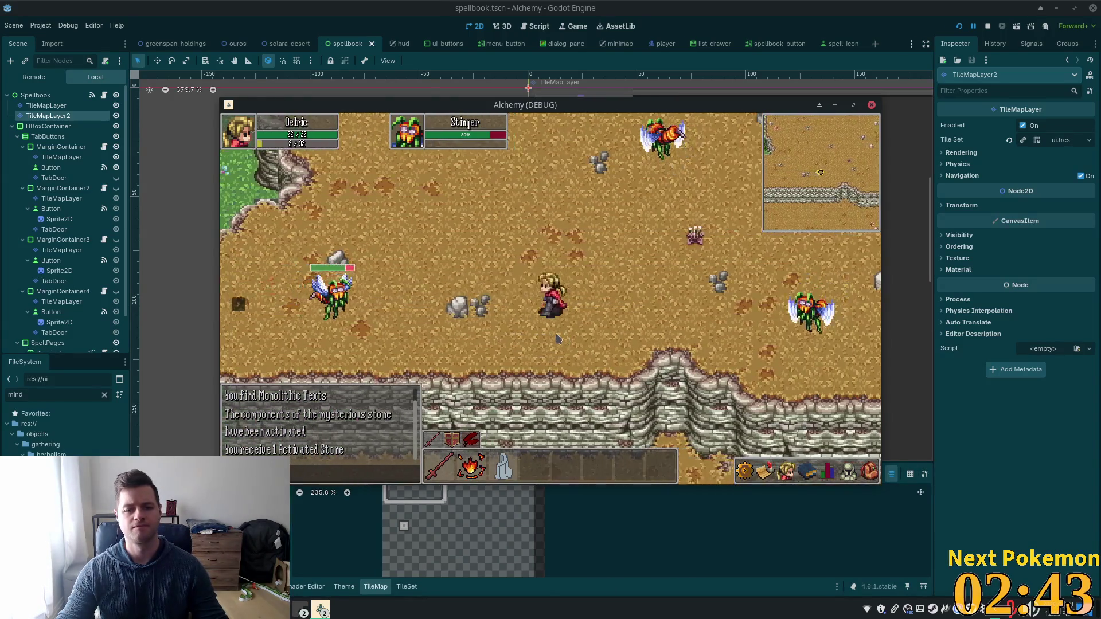
{"action": "key", "text": "Right"}
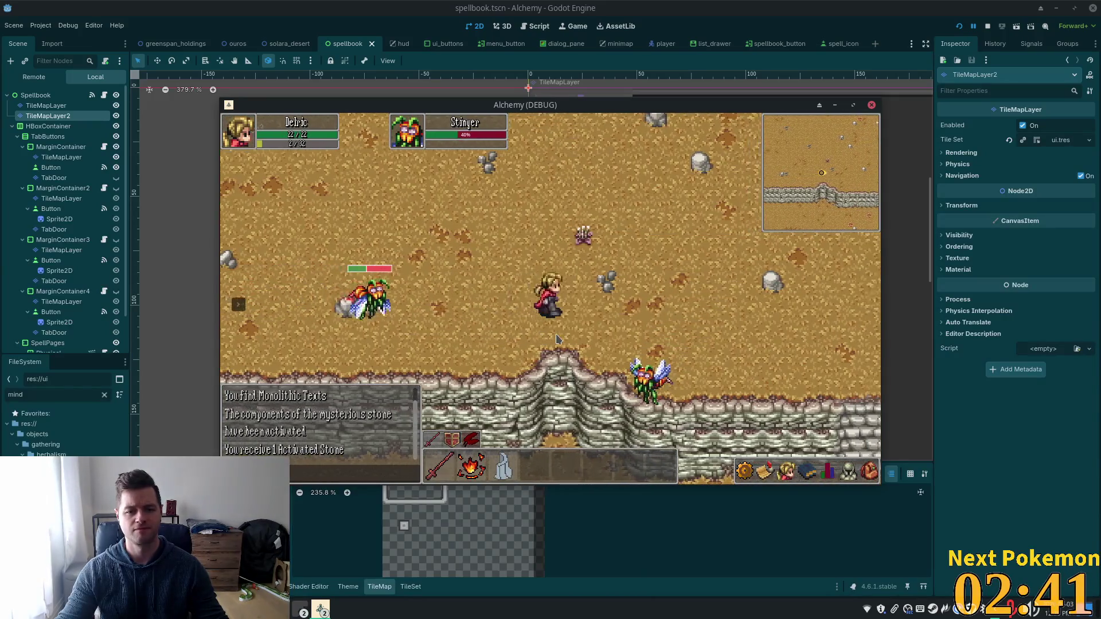
{"action": "key", "text": "Right"}
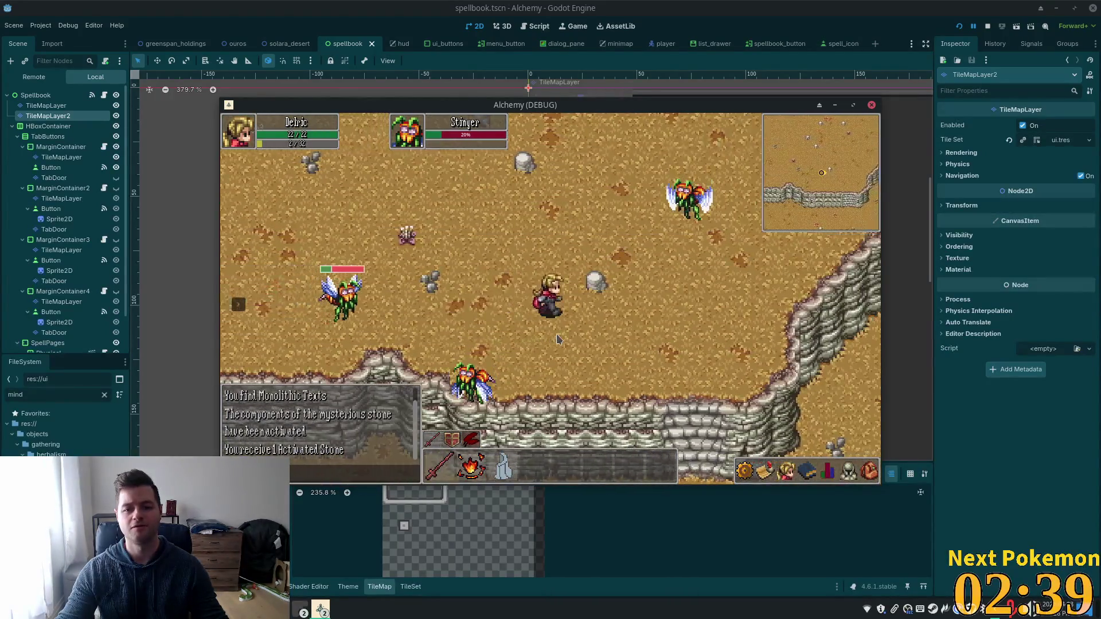
{"action": "key", "text": "Right"}
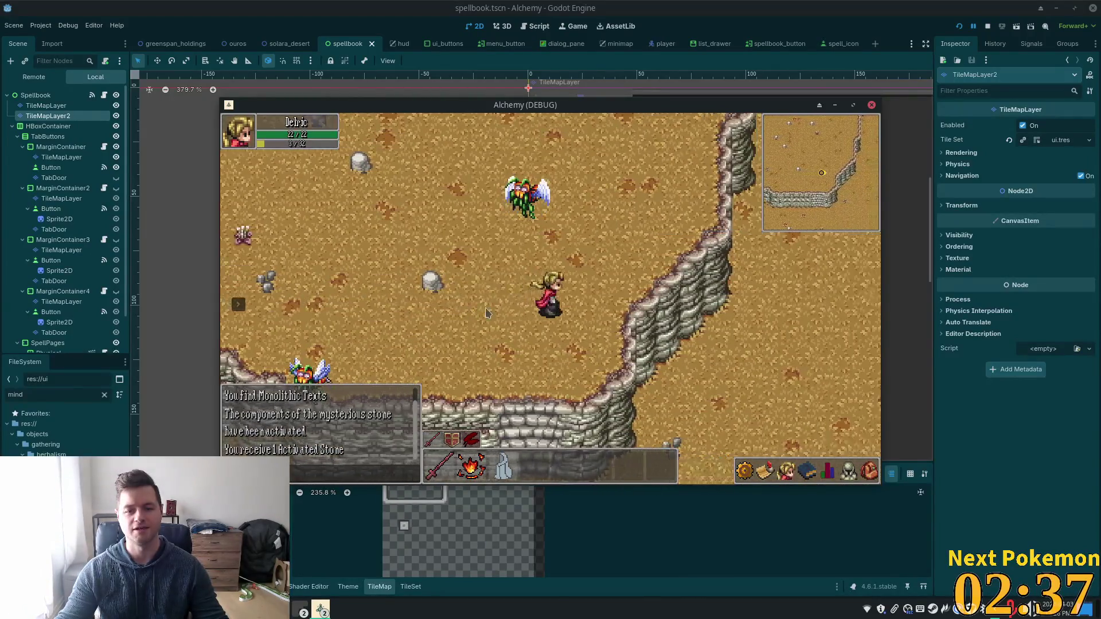
{"action": "key", "text": "F8"}
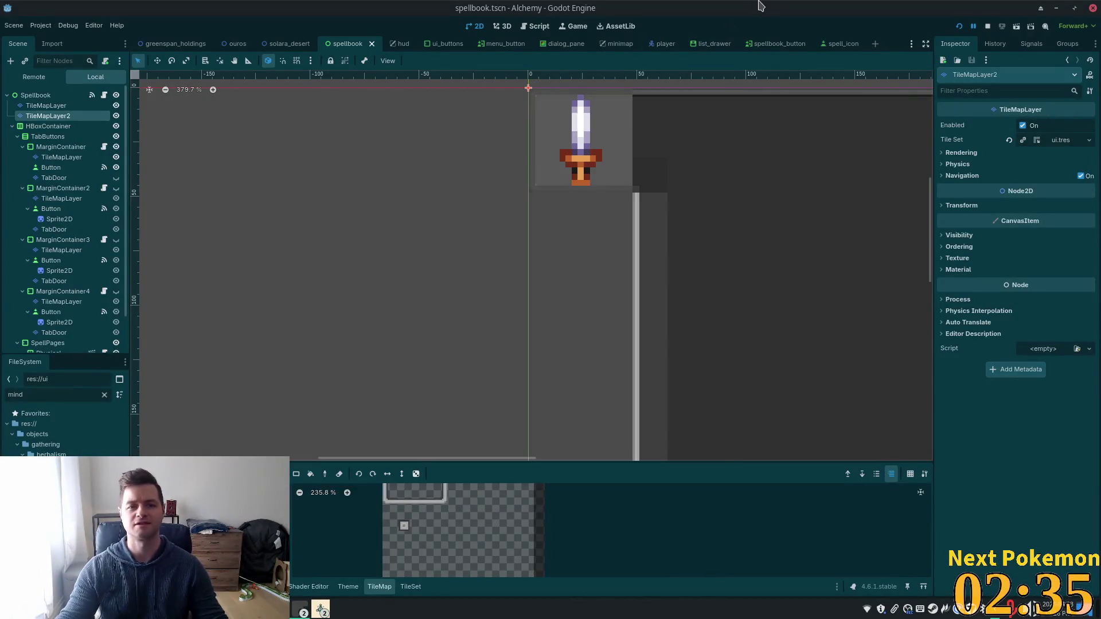
Step: Search Quick Open for 'arrow' and 'project', then close it without opening anything
{"action": "key", "text": "shift+alt+o"}
{"action": "type", "text": "arrow"}
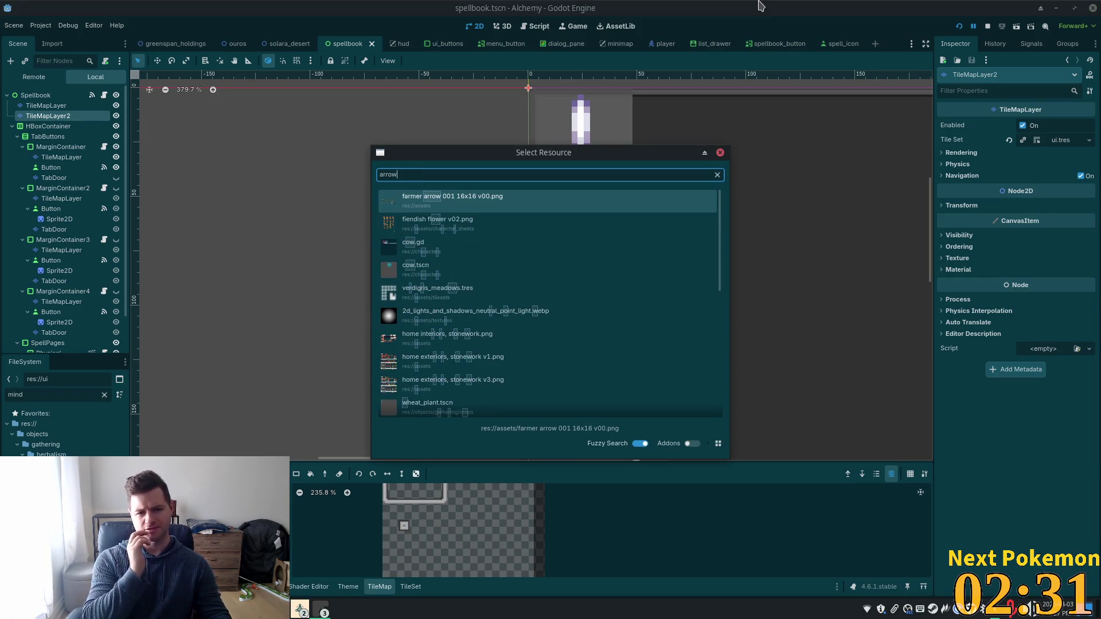
{"action": "key", "text": "BackSpace"}
{"action": "key", "text": "BackSpace"}
{"action": "key", "text": "BackSpace"}
{"action": "type", "text": "projec"}
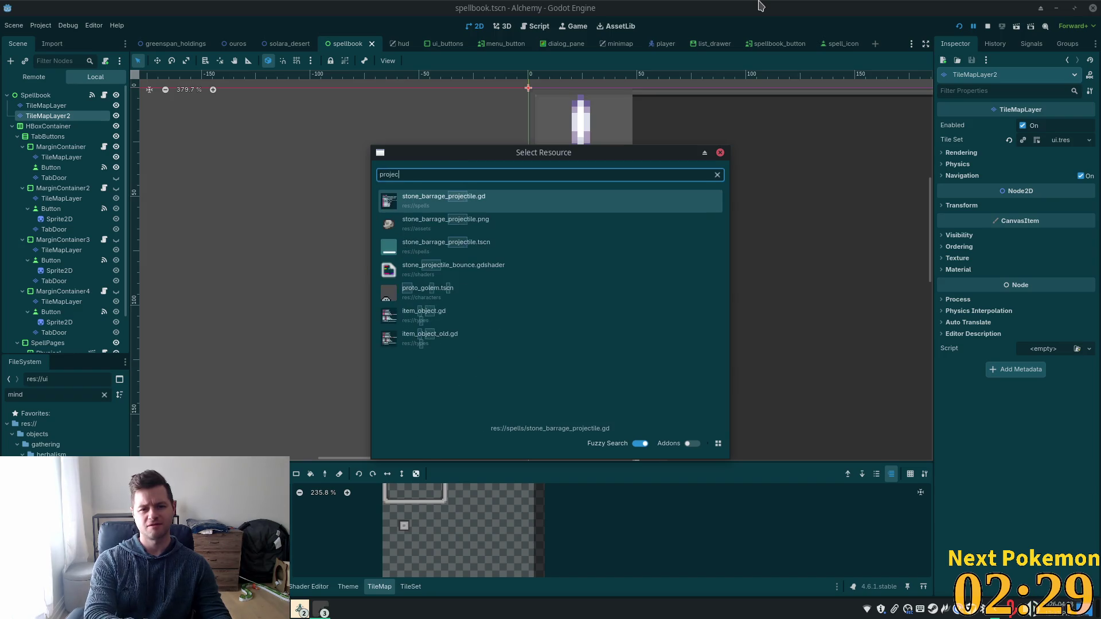
{"action": "type", "text": "t"}
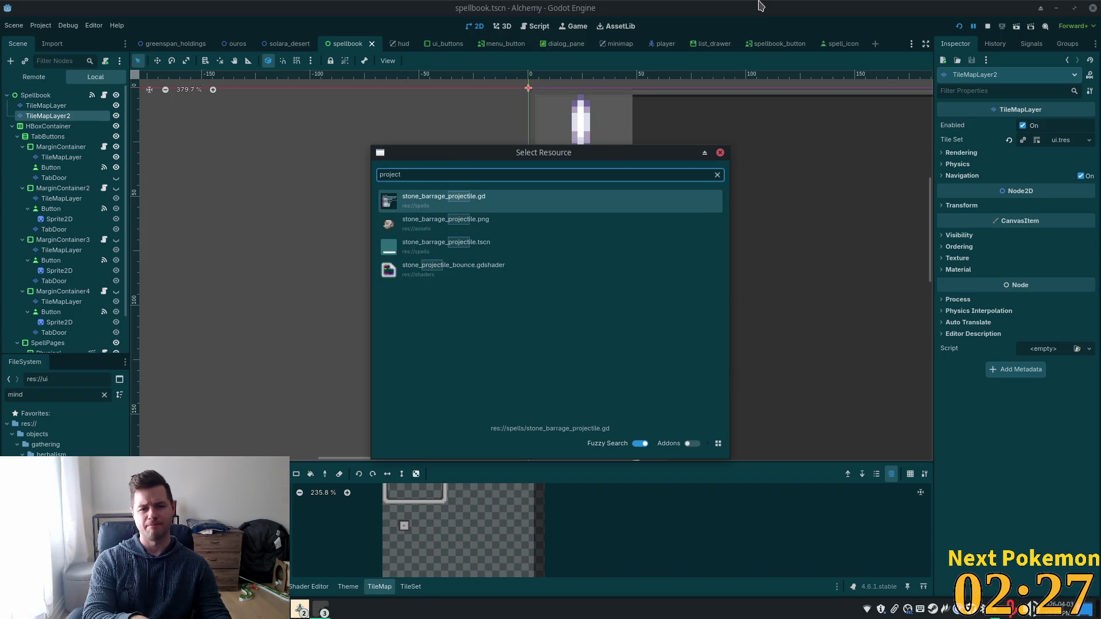
{"action": "key", "text": "BackSpace"}
{"action": "key", "text": "BackSpace"}
{"action": "key", "text": "BackSpace"}
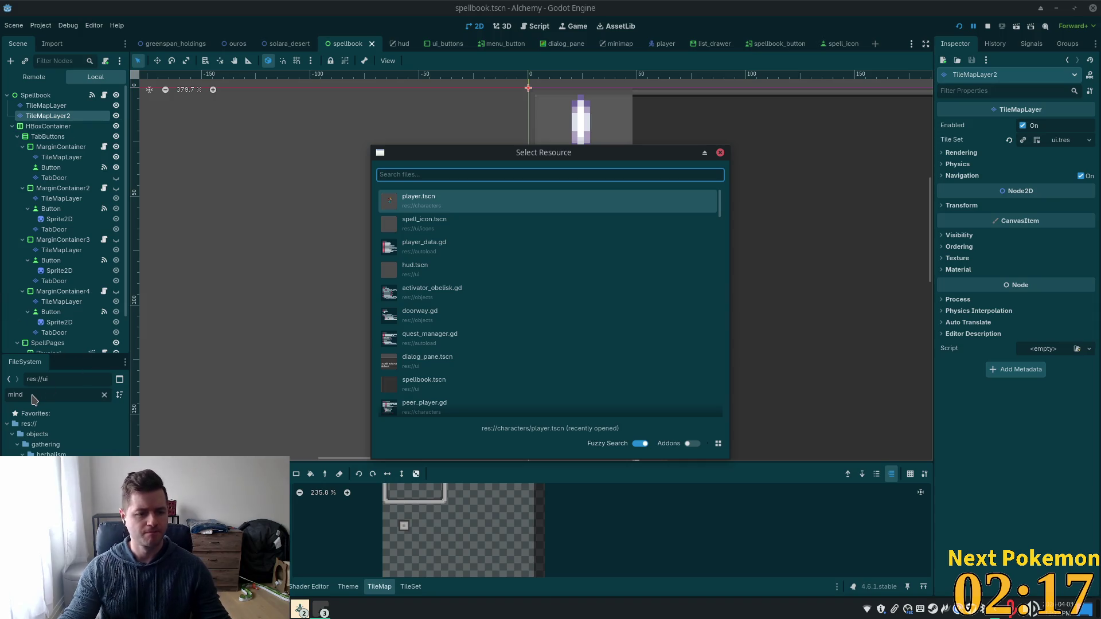
{"action": "left_click", "coordinate": [721, 152]}
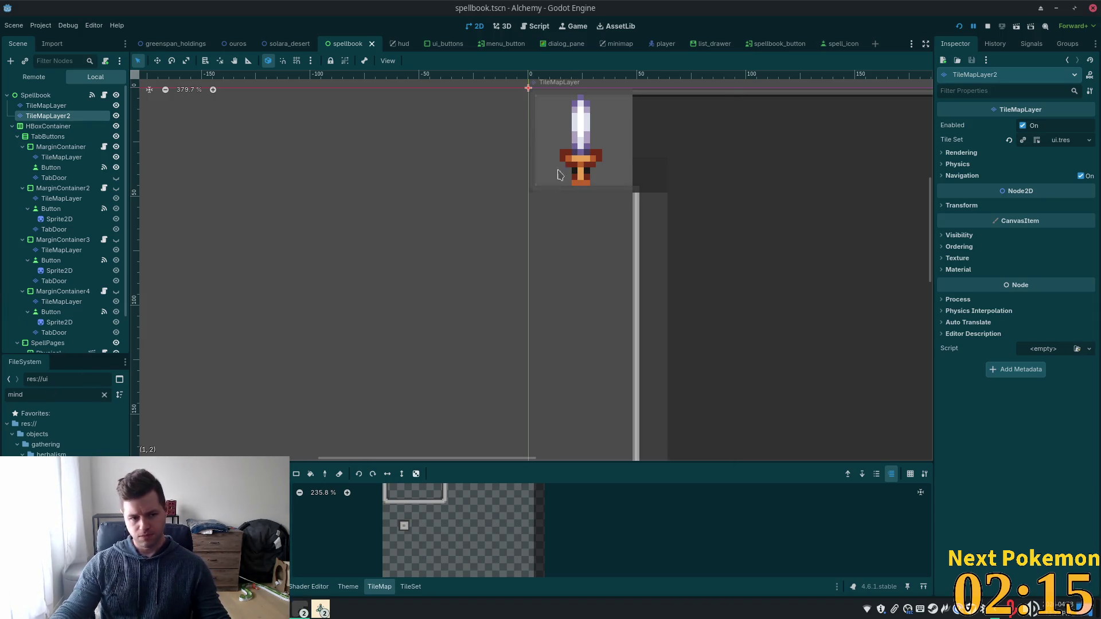
Step: Filter the FileSystem dock for 'ranged' and open auto_attack_ranged.tscn
{"action": "left_click", "coordinate": [104, 396]}
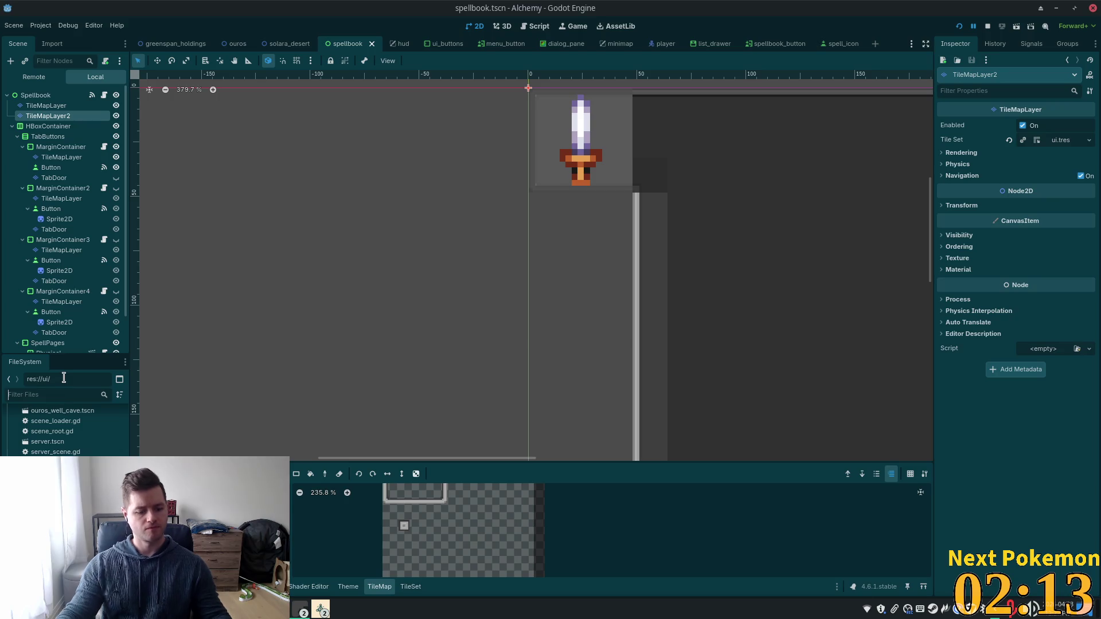
{"action": "type", "text": "ranged"}
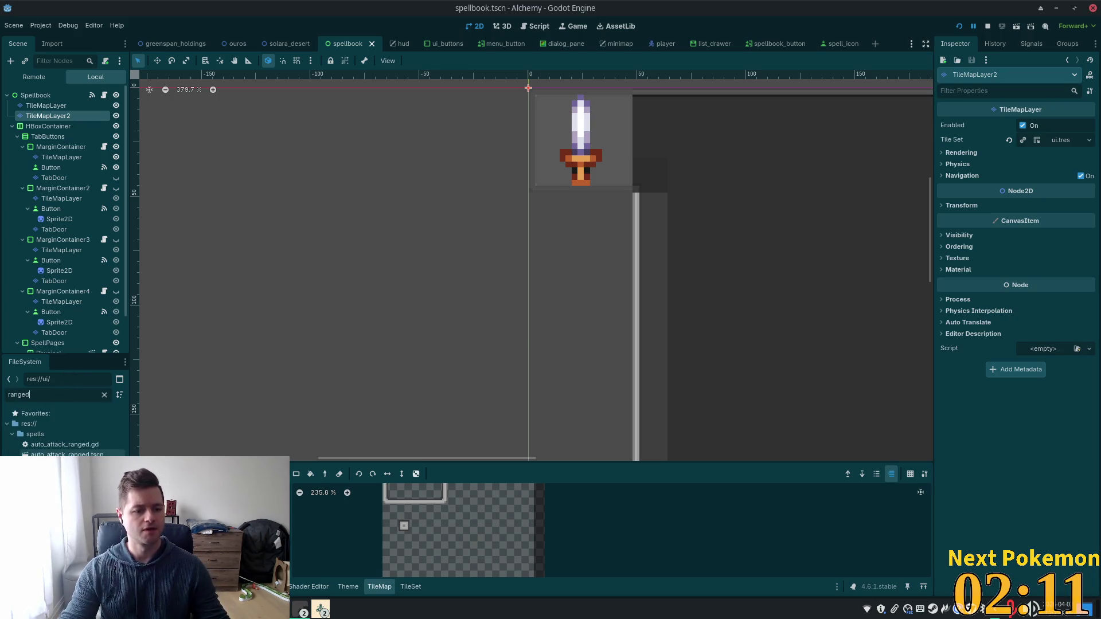
{"action": "double_click", "coordinate": [66, 453]}
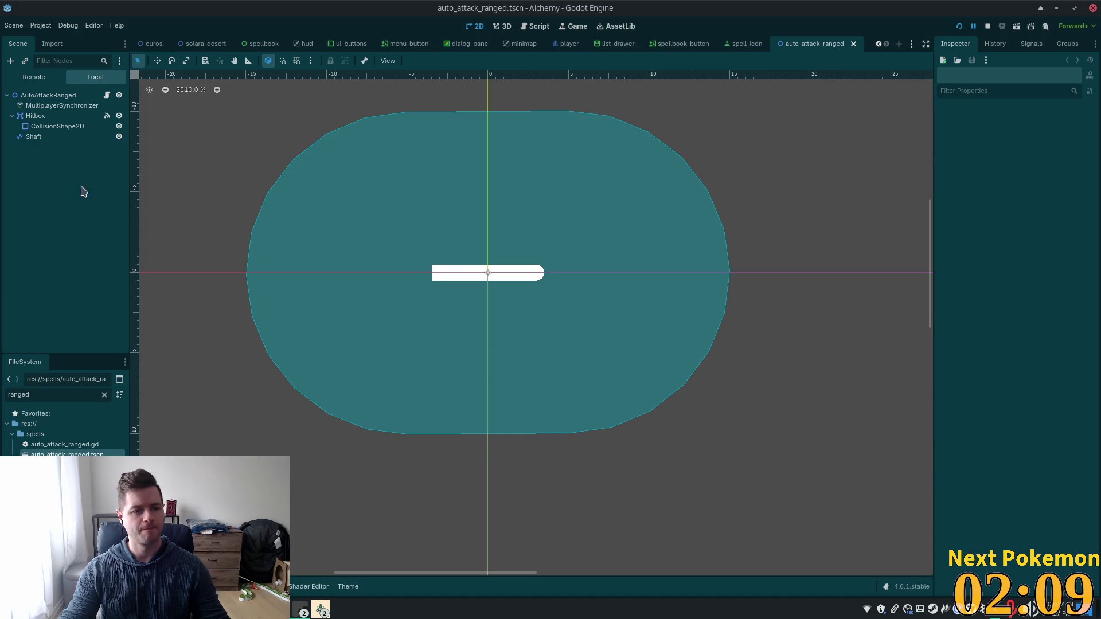
Step: On the AutoAttackRanged root, enable Y Sort, set Z Index to 20, and save the scene
{"action": "left_click", "coordinate": [29, 138]}
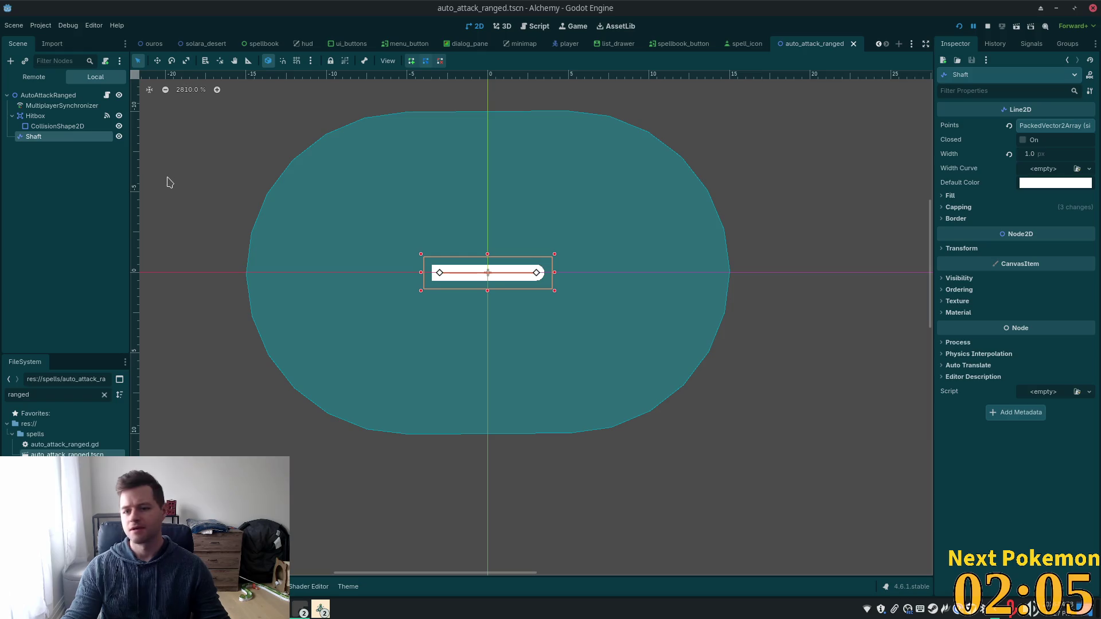
{"action": "left_click", "coordinate": [51, 97]}
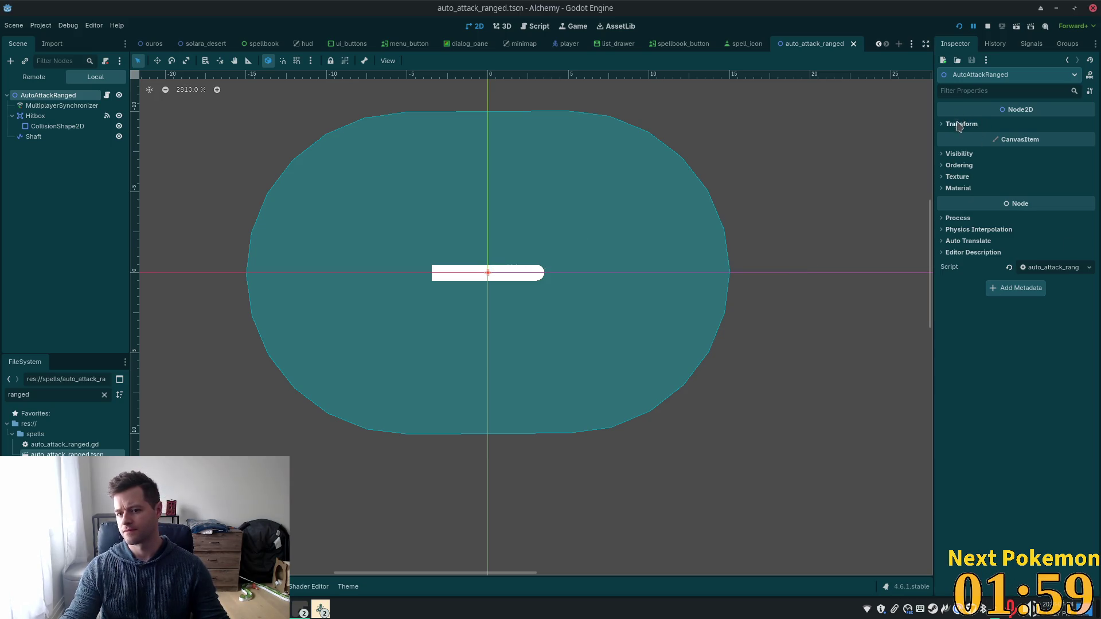
{"action": "left_click", "coordinate": [961, 167]}
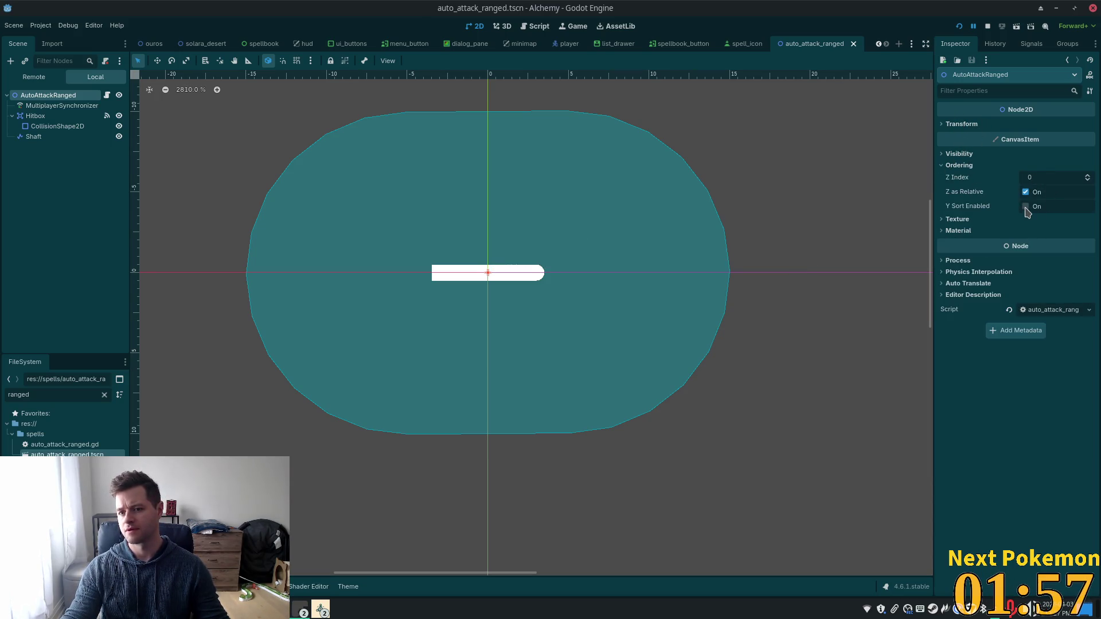
{"action": "left_click", "coordinate": [1026, 207]}
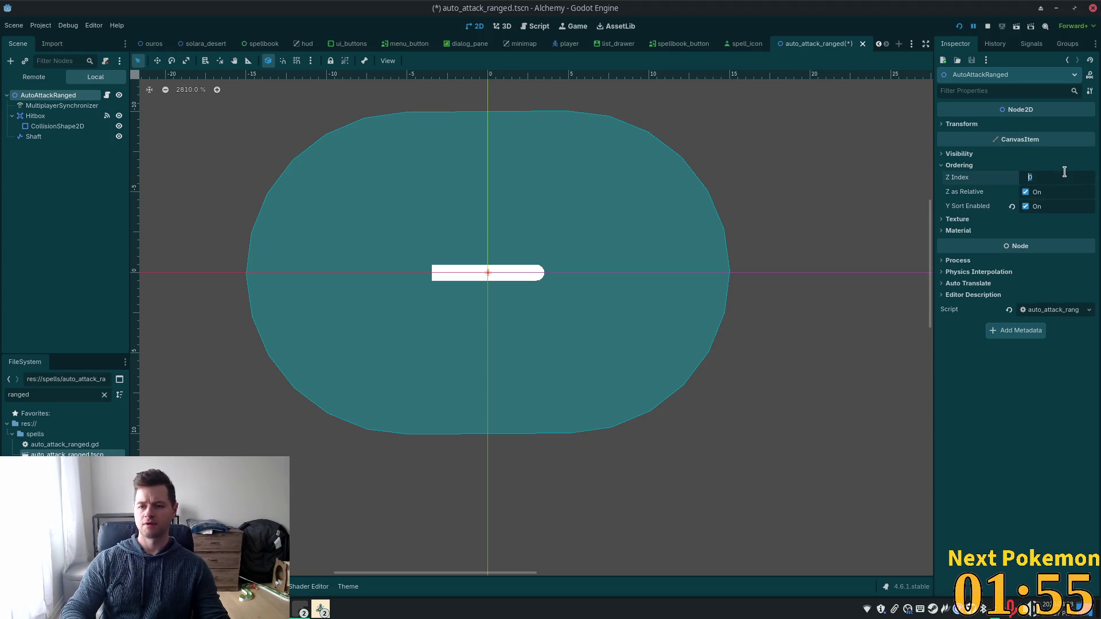
{"action": "type", "text": "2"}
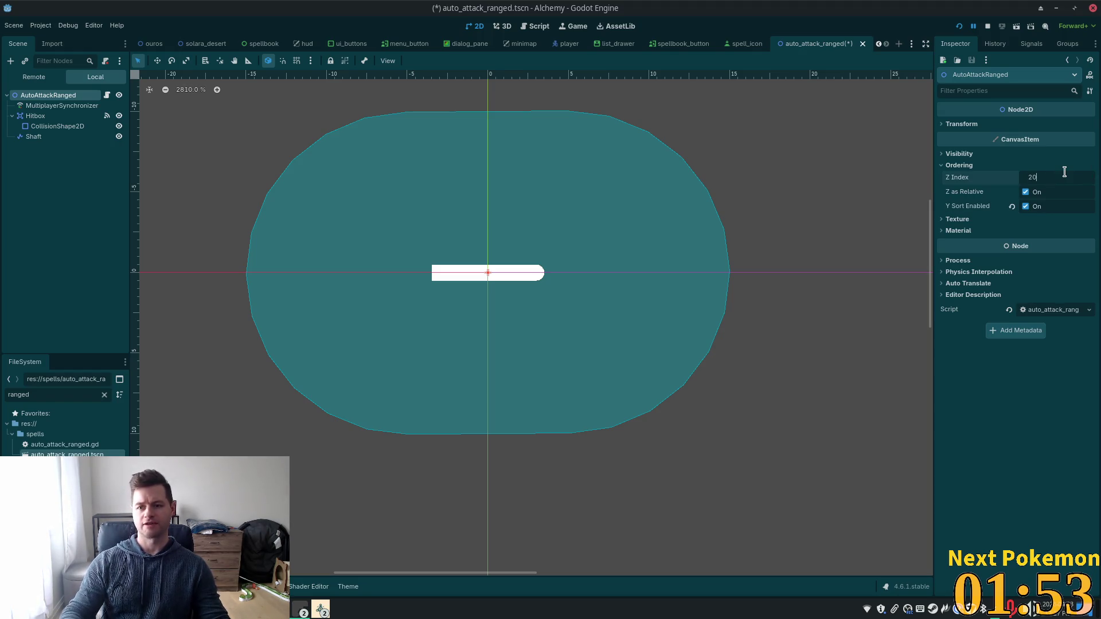
{"action": "key", "text": "Return"}
{"action": "key", "text": "ctrl+s"}
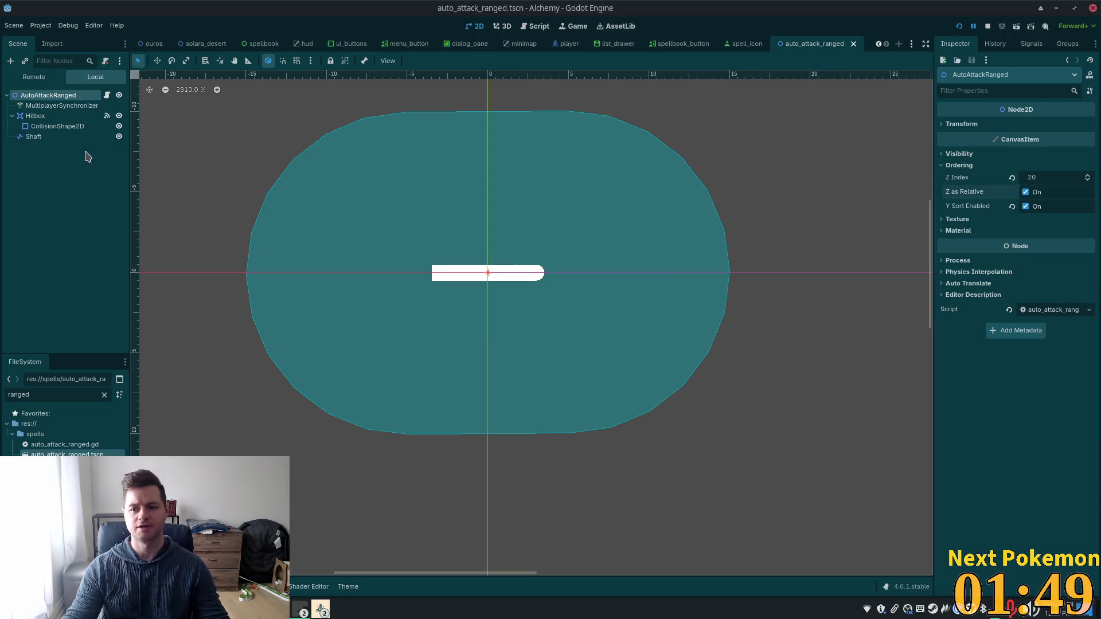
{"action": "left_click", "coordinate": [36, 137]}
Step: Select the Hitbox node, bring the Alchemy debug game back, and walk the character left
{"action": "left_click", "coordinate": [35, 117]}
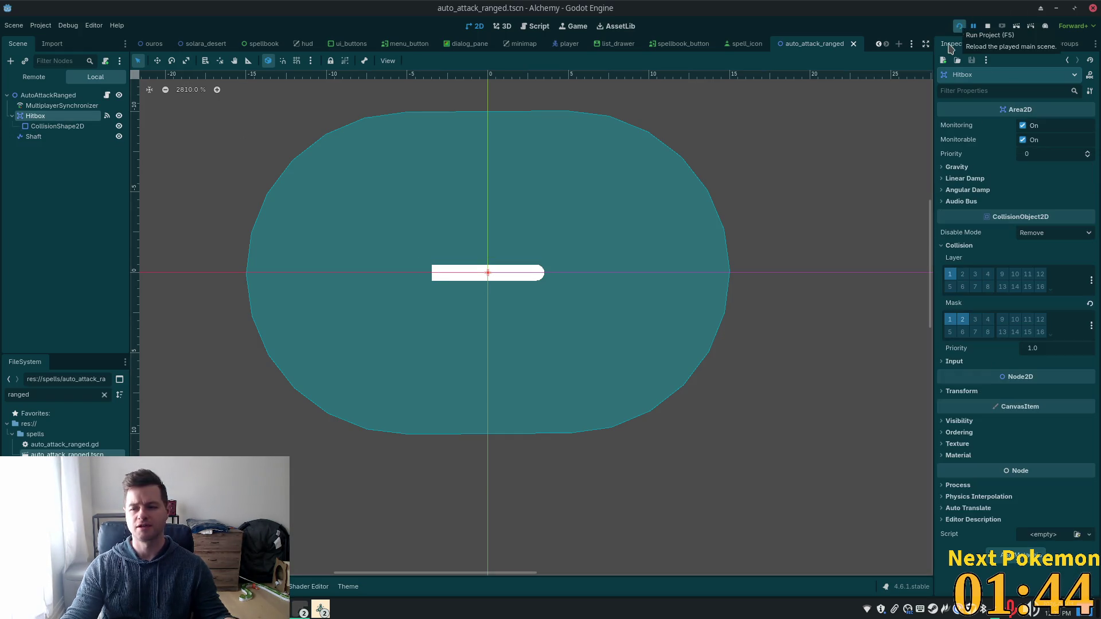
{"action": "left_click", "coordinate": [320, 609]}
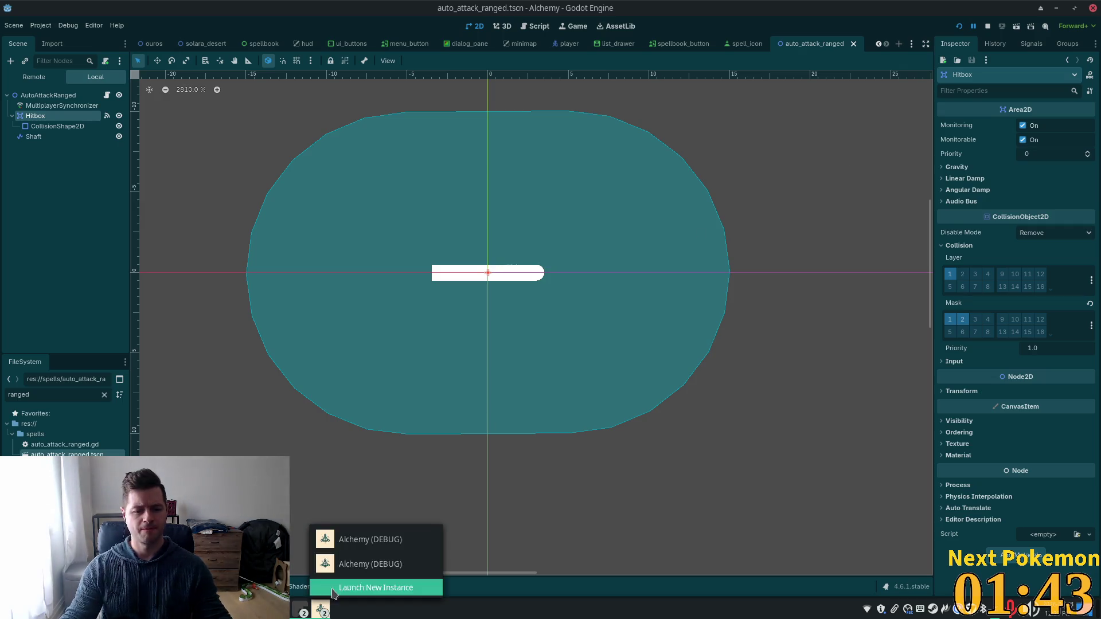
{"action": "left_click", "coordinate": [367, 537]}
{"action": "left_click", "coordinate": [478, 122]}
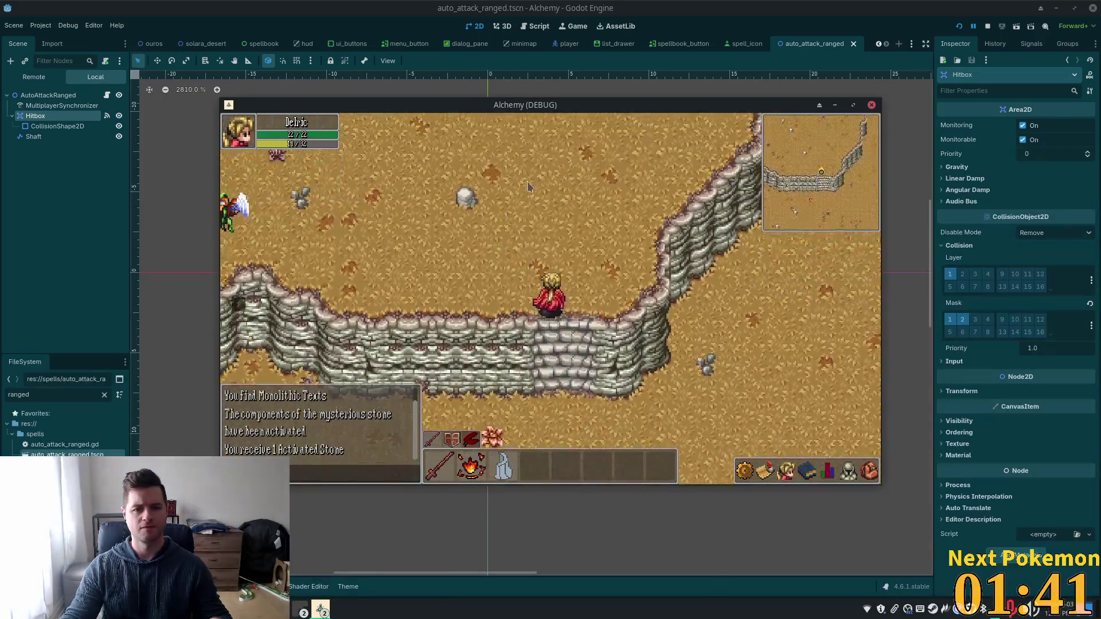
{"action": "left_click", "coordinate": [351, 338]}
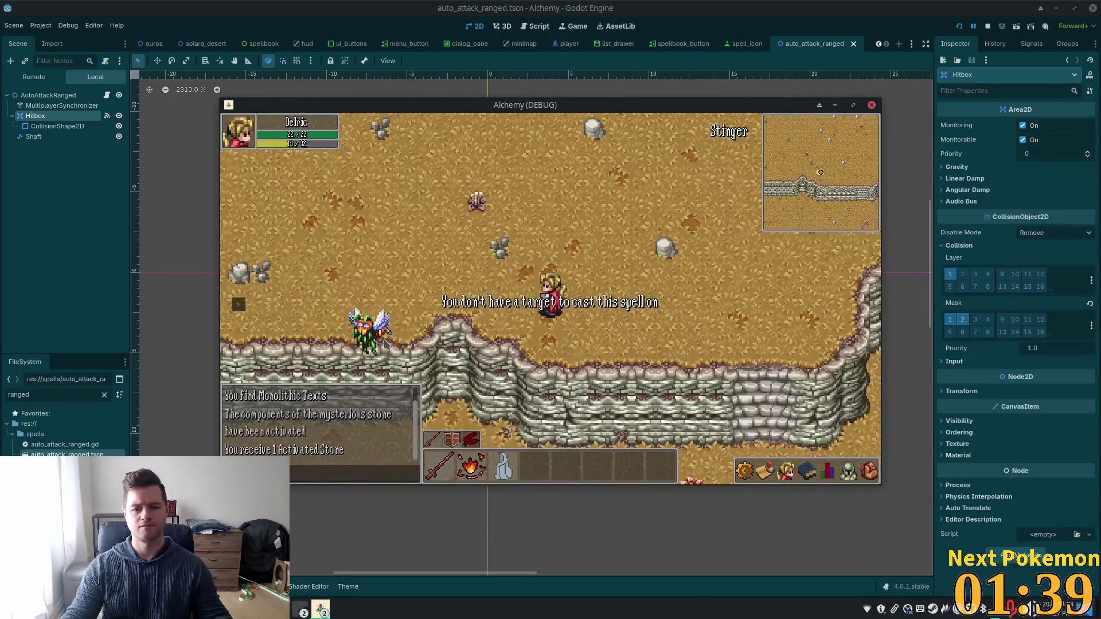
Step: Check the inventory and stats panels, then target a Stinger and approach it
{"action": "left_click", "coordinate": [869, 470]}
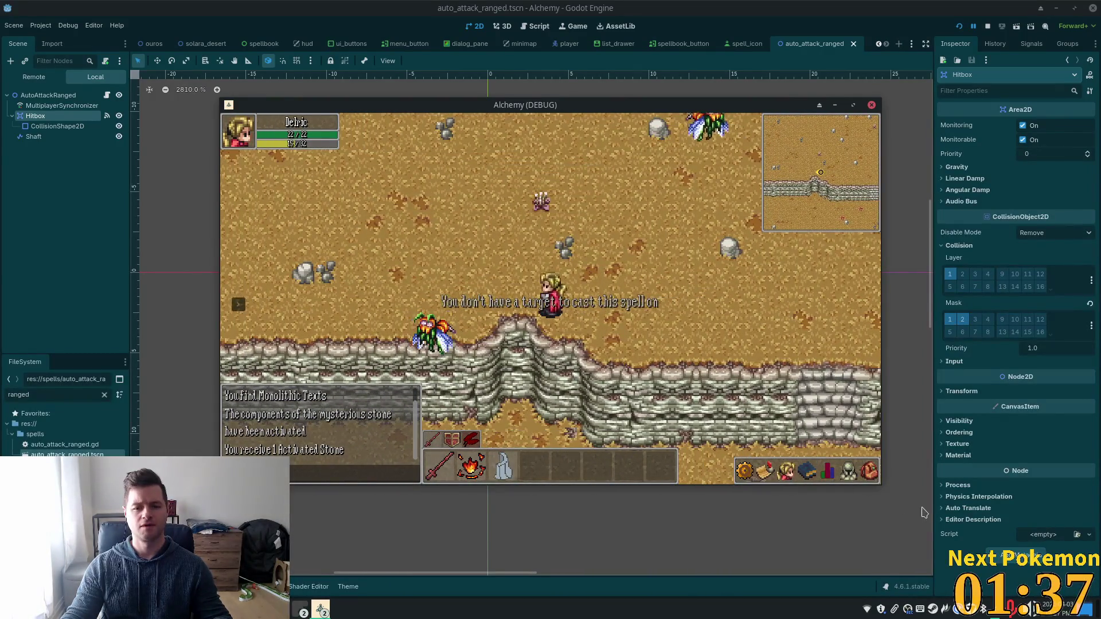
{"action": "left_click", "coordinate": [867, 470]}
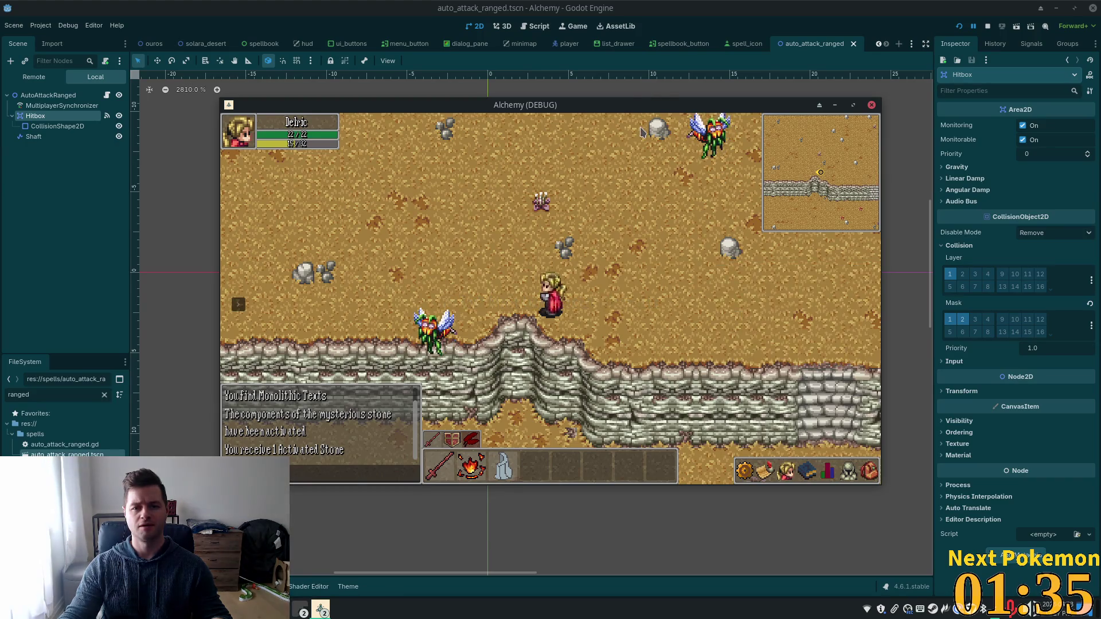
{"action": "left_click", "coordinate": [828, 470]}
{"action": "left_click", "coordinate": [439, 338]}
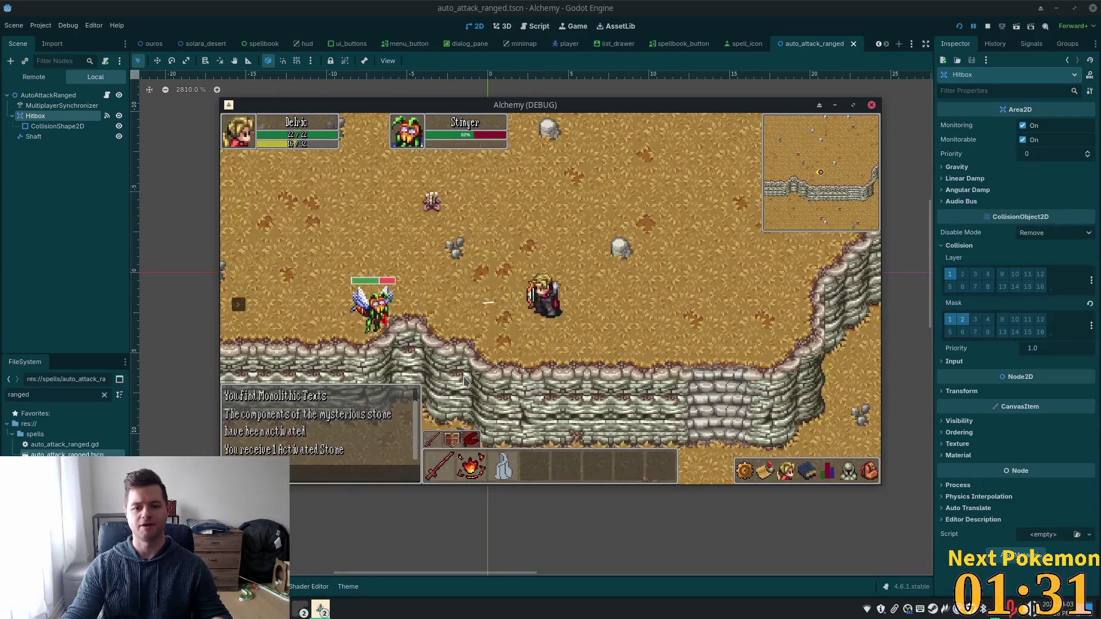
{"action": "left_click", "coordinate": [592, 249]}
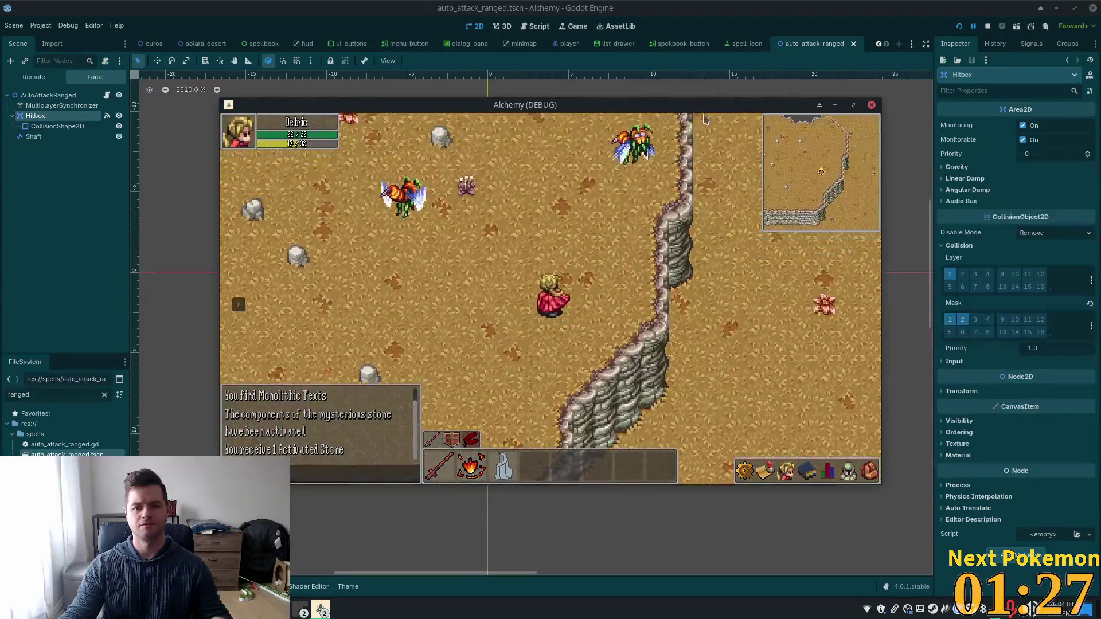
{"action": "left_click", "coordinate": [645, 184]}
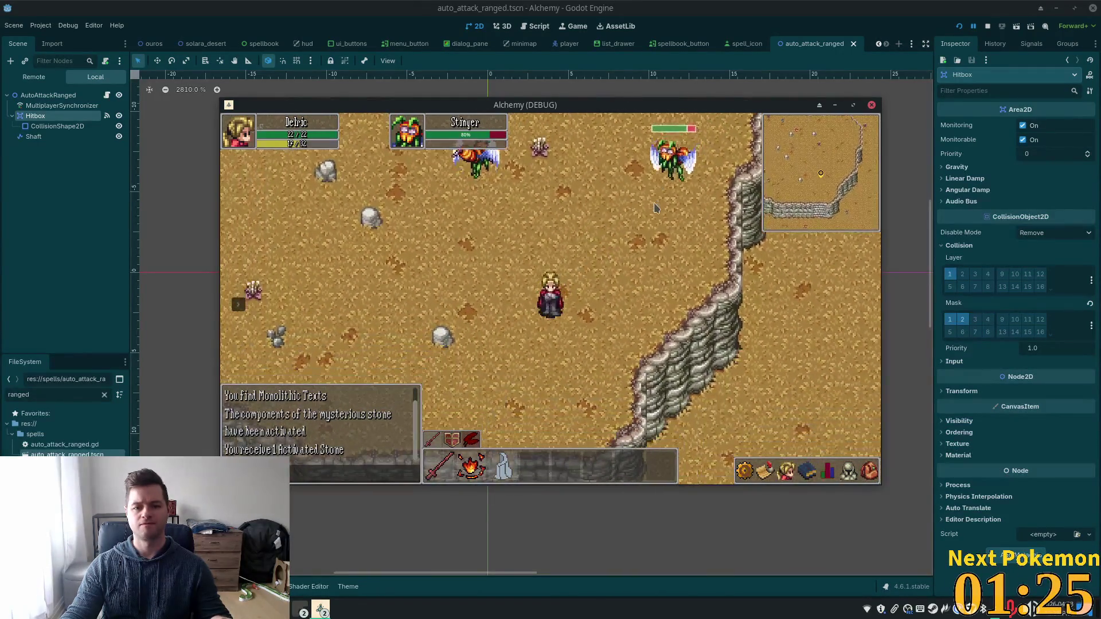